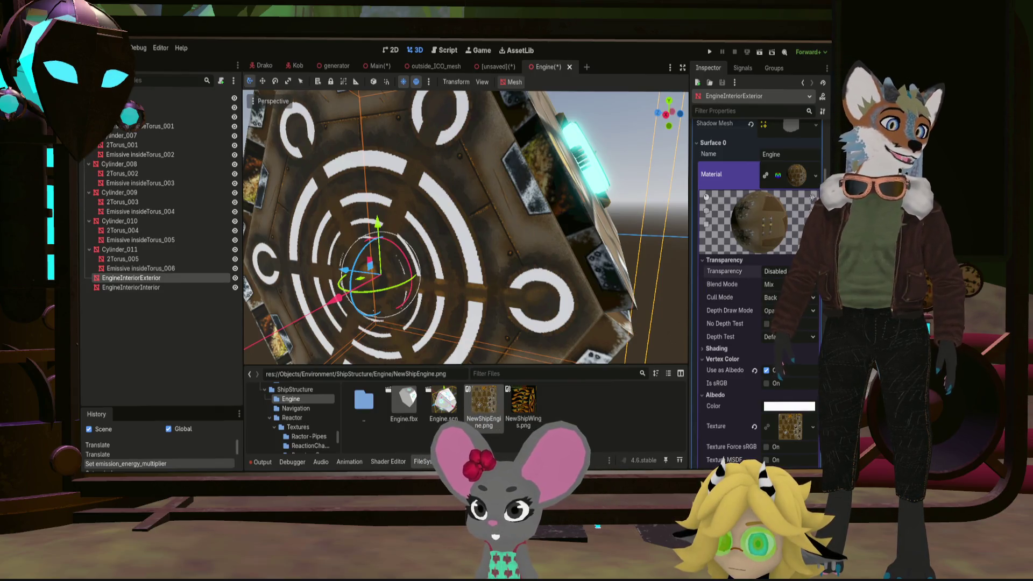
# Orbit around the engine mesh to inspect its faces, then select the EngineInteriorInterior mesh
pyautogui.scroll(-3)
pyautogui.moveTo(485, 269); pyautogui.dragTo(601, 175)
pyautogui.moveTo(666, 140); pyautogui.dragTo(422, 184)
pyautogui.moveTo(634, 89); pyautogui.dragTo(738, 110)
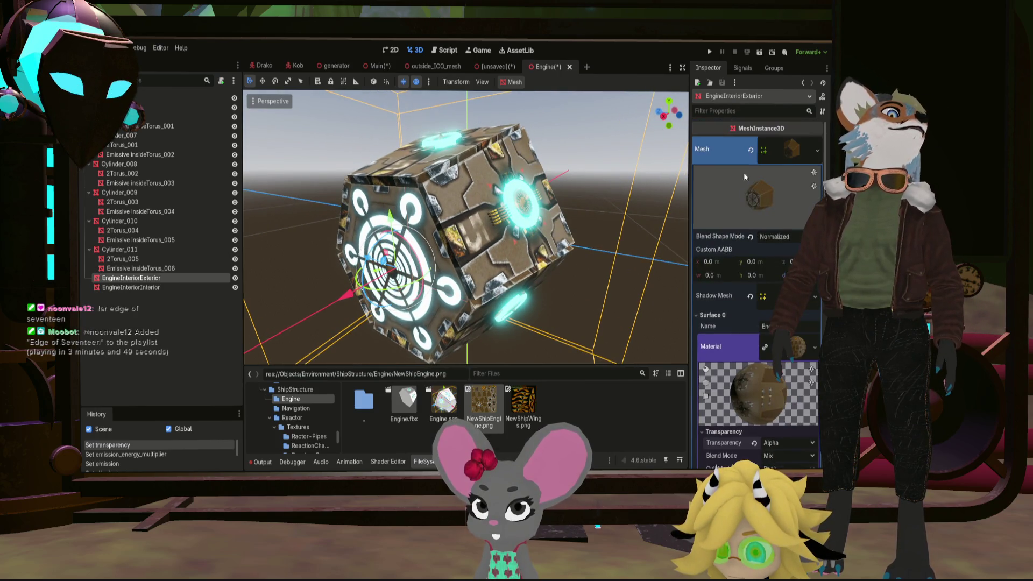
pyautogui.click(179, 292)
pyautogui.click(181, 292)
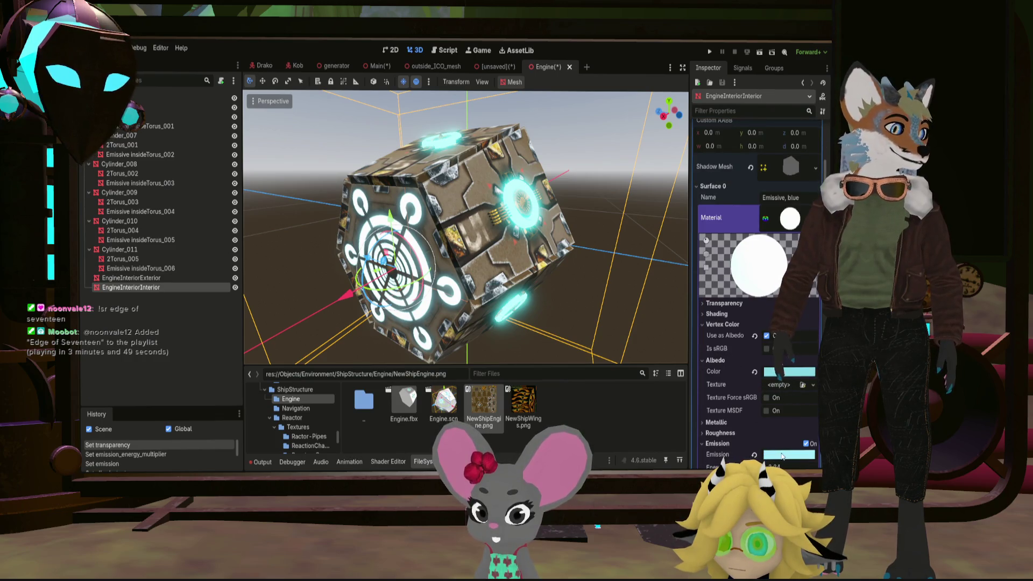
# Raise the interior material's emission Energy Multiplier from 1.0 to about 5.96 while viewing the rings
pyautogui.scroll(-3)
pyautogui.moveTo(773, 436); pyautogui.dragTo(768, 430)
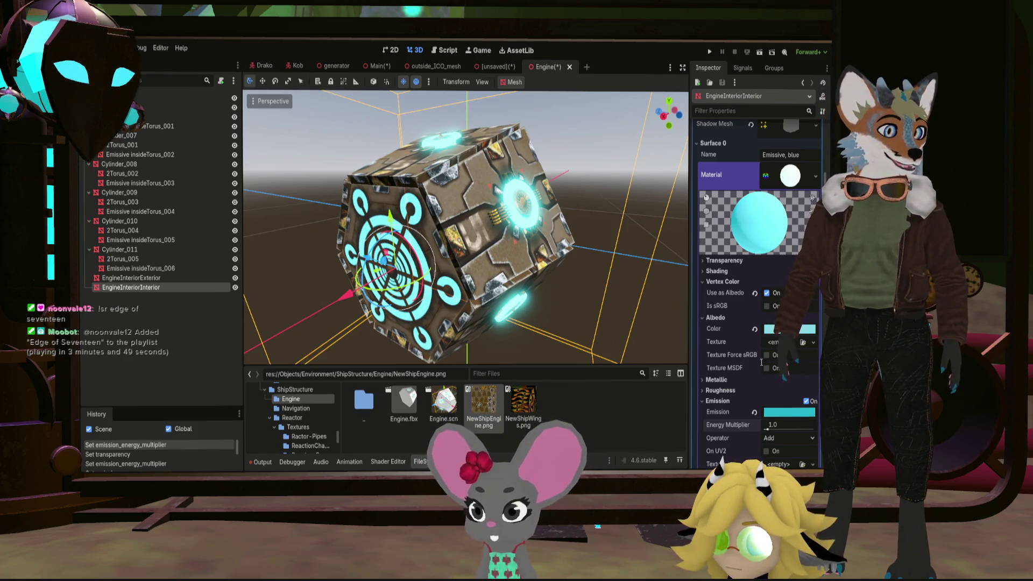
pyautogui.moveTo(768, 429); pyautogui.dragTo(777, 429)
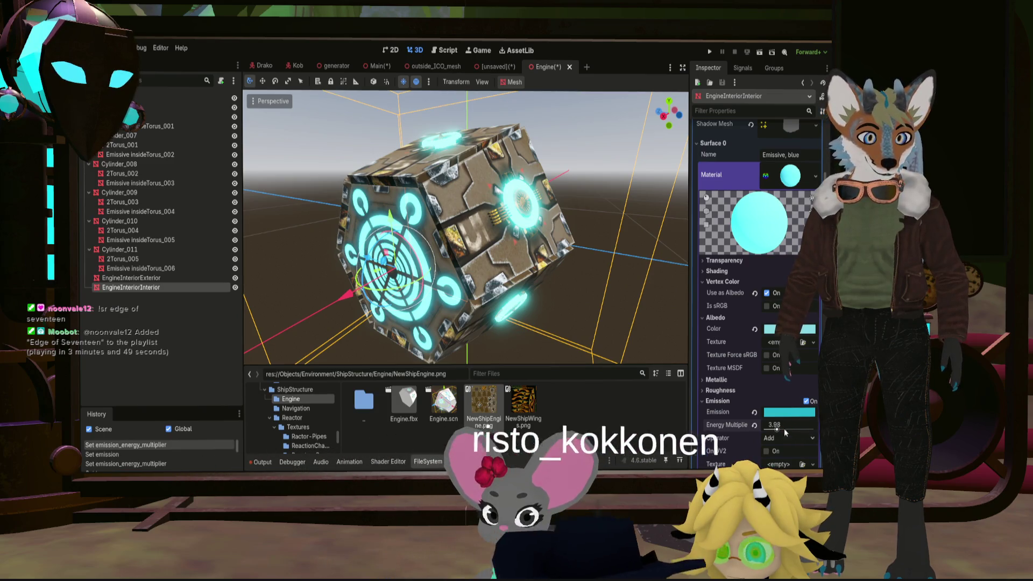
pyautogui.moveTo(785, 432); pyautogui.dragTo(791, 430)
pyautogui.moveTo(538, 242); pyautogui.dragTo(638, 262)
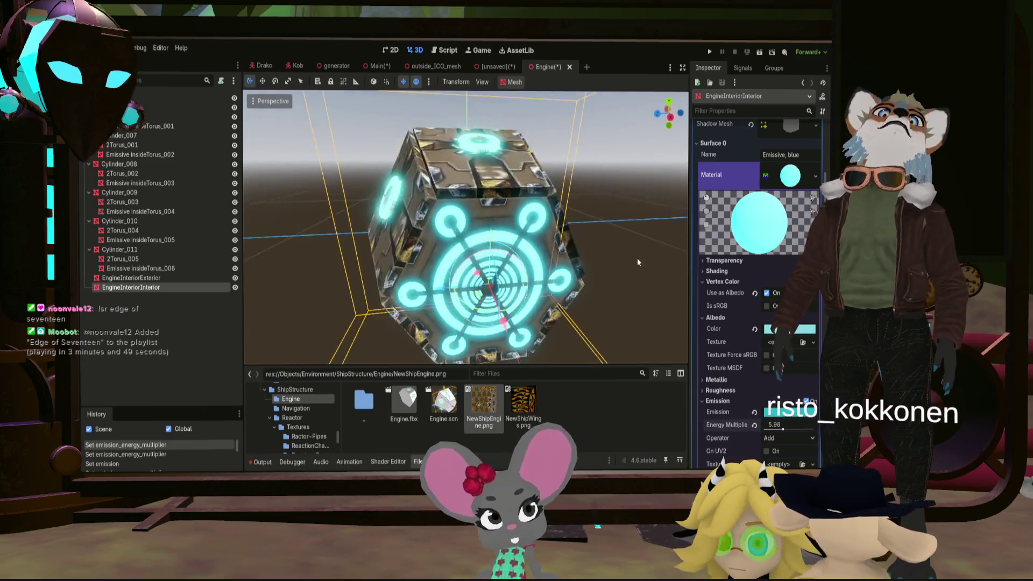
pyautogui.scroll(-3)
pyautogui.moveTo(572, 247); pyautogui.dragTo(617, 246)
pyautogui.scroll(3)
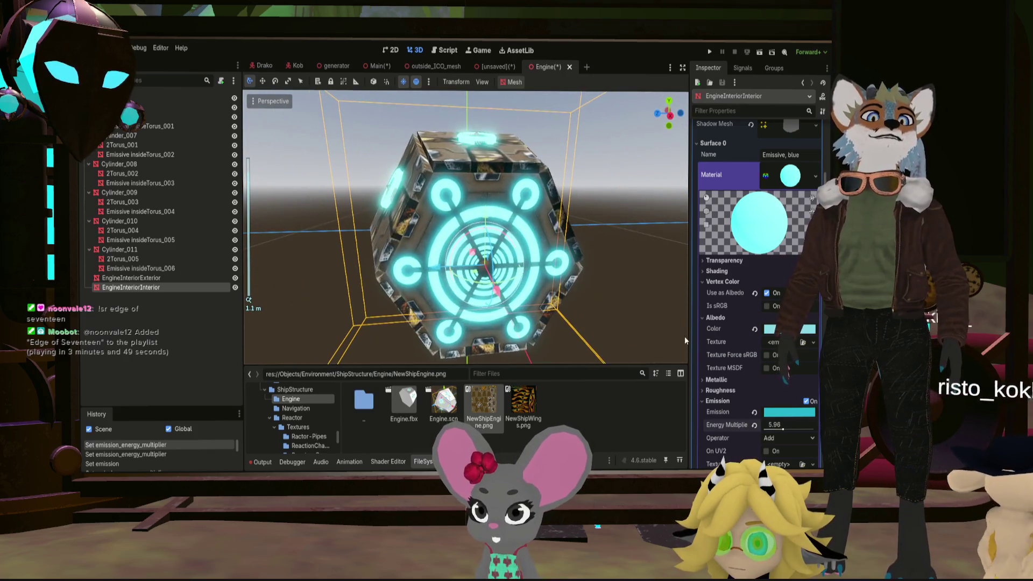
# Push the emission Energy Multiplier further, through 11.29 up to 16.0
pyautogui.moveTo(783, 425); pyautogui.dragTo(799, 425)
pyautogui.scroll(-3)
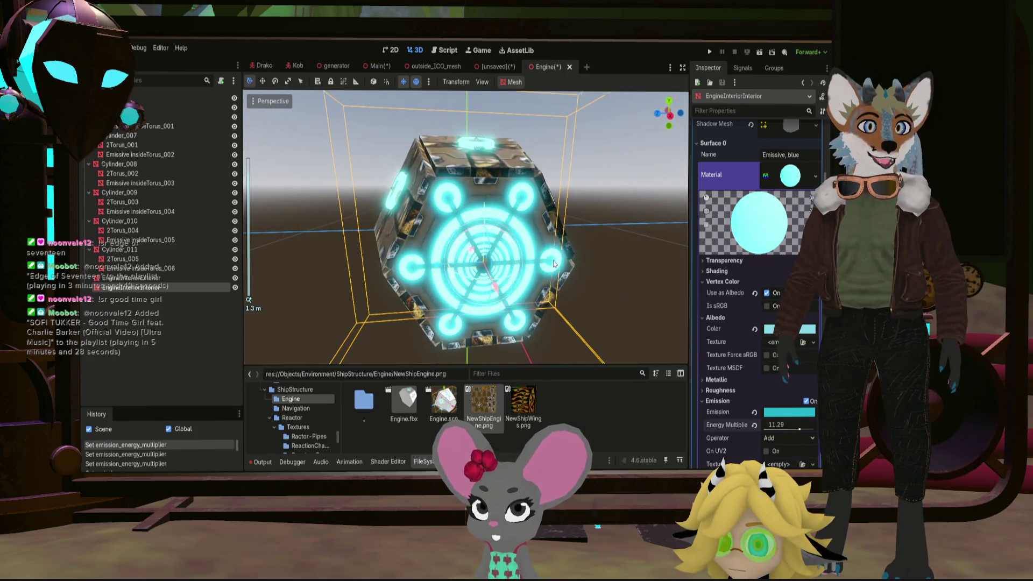
pyautogui.scroll(-3)
pyautogui.moveTo(554, 264); pyautogui.dragTo(348, 282)
pyautogui.moveTo(799, 429); pyautogui.dragTo(815, 429)
pyautogui.moveTo(592, 269); pyautogui.dragTo(529, 233)
pyautogui.scroll(-3)
pyautogui.scroll(3)
pyautogui.scroll(-3)
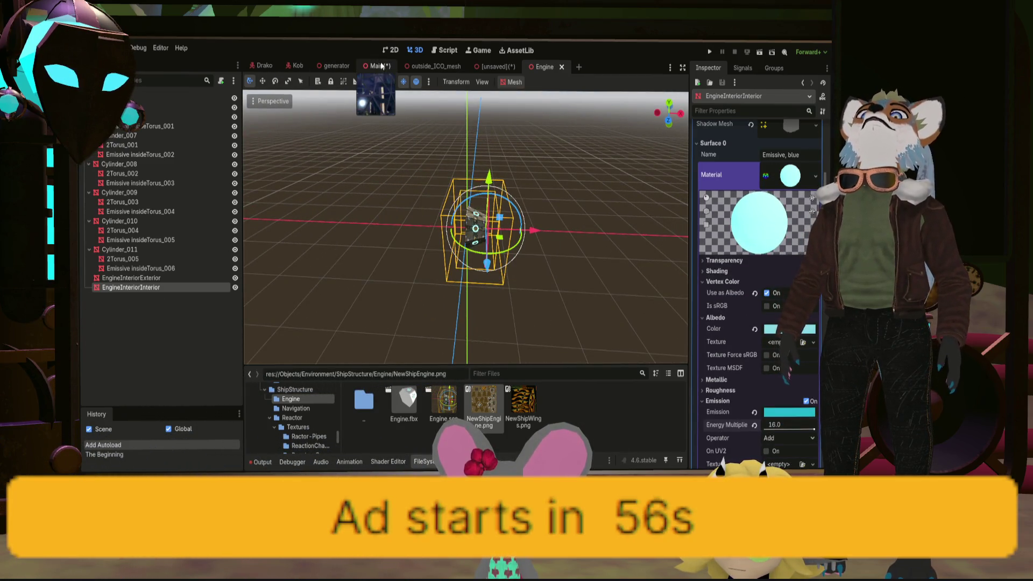
# Instance Engine.scn into the Main scene's tree
pyautogui.click(382, 66)
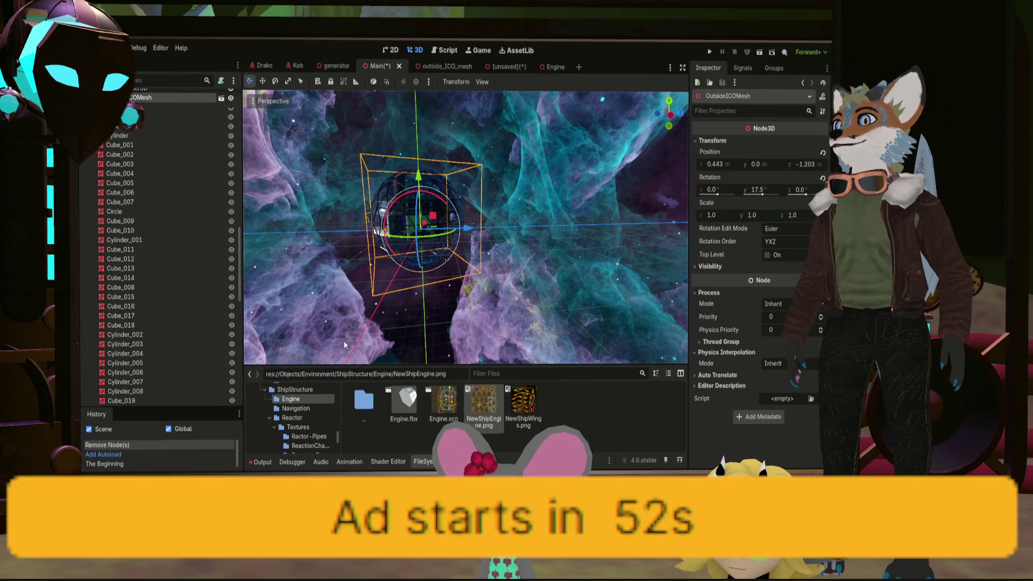
pyautogui.scroll(3)
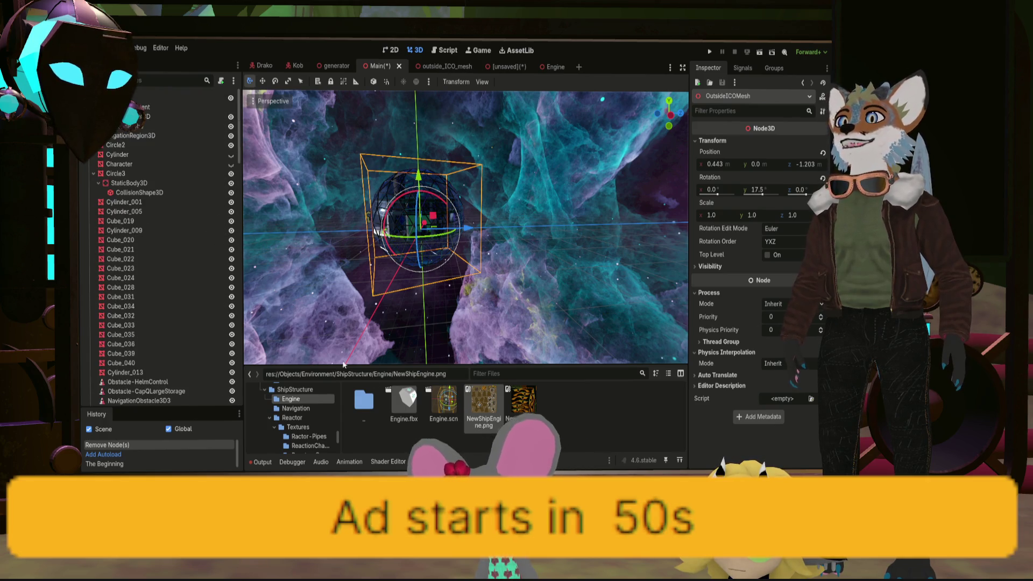
pyautogui.moveTo(431, 385); pyautogui.dragTo(145, 100)
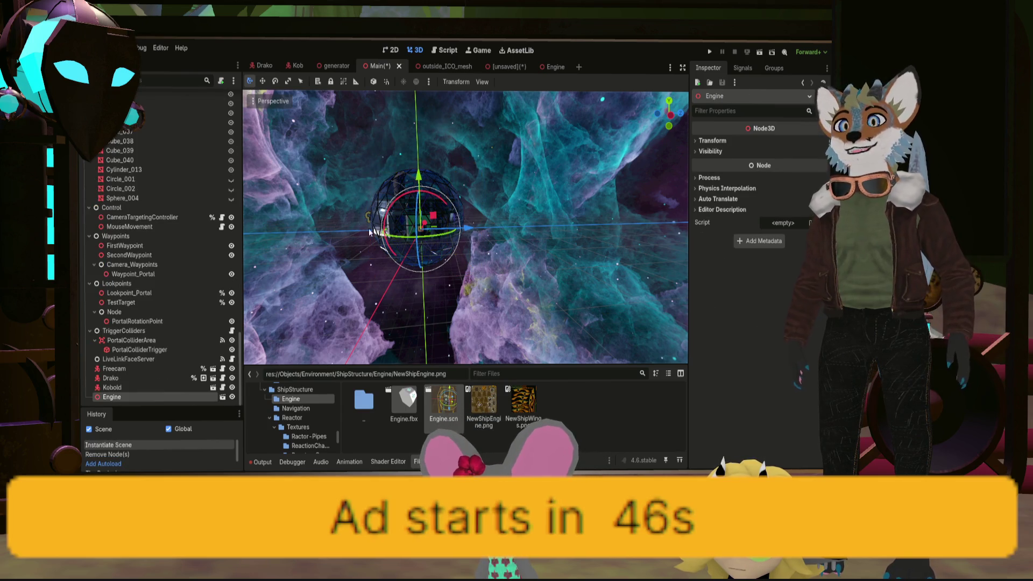
# Move the Engine instance along one axis between the spaceship's arms and frame it
pyautogui.scroll(3)
pyautogui.moveTo(460, 235); pyautogui.dragTo(508, 231)
pyautogui.scroll(3)
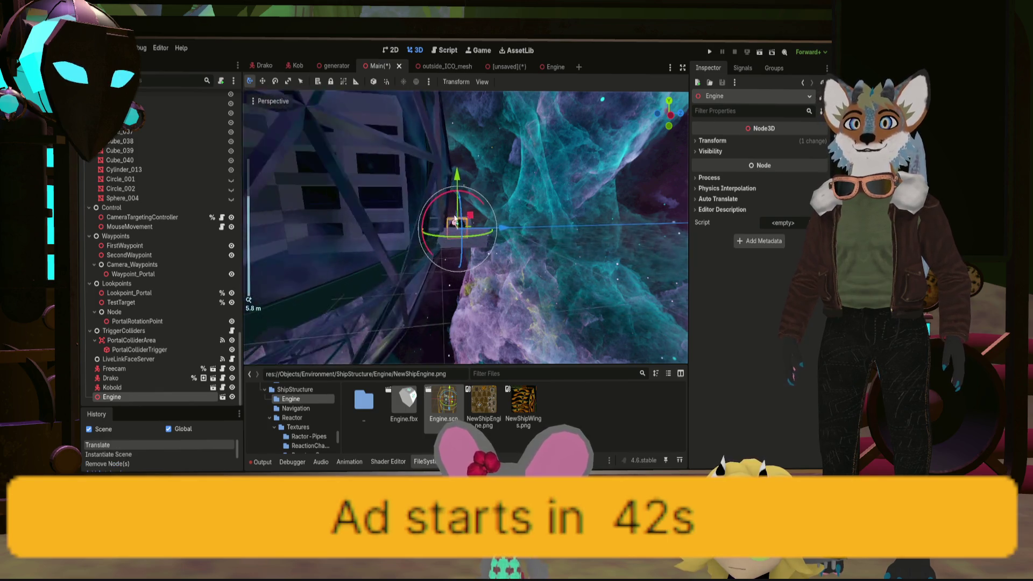
pyautogui.press('f')
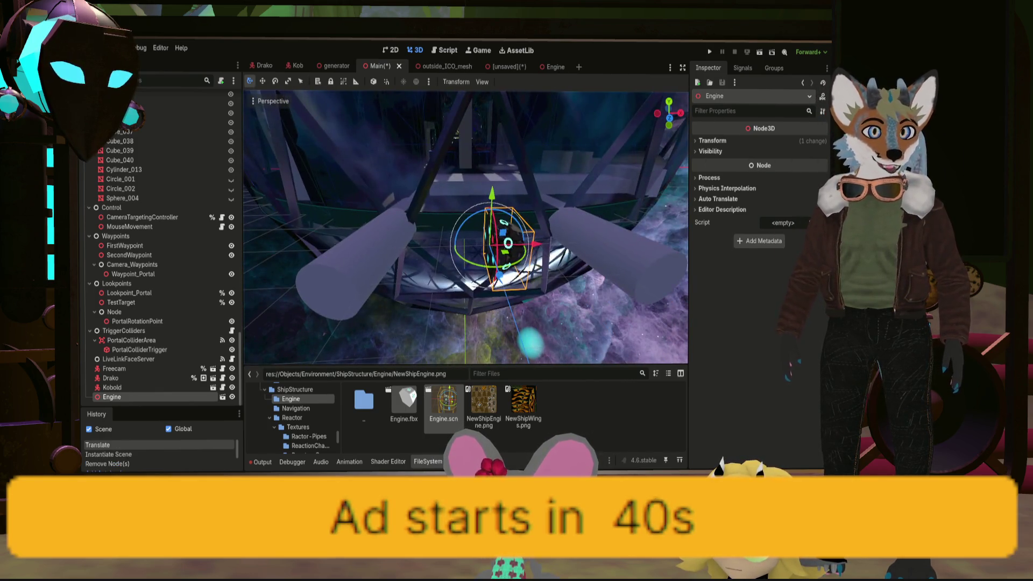
pyautogui.scroll(3)
pyautogui.moveTo(597, 251); pyautogui.dragTo(512, 248)
pyautogui.scroll(-3)
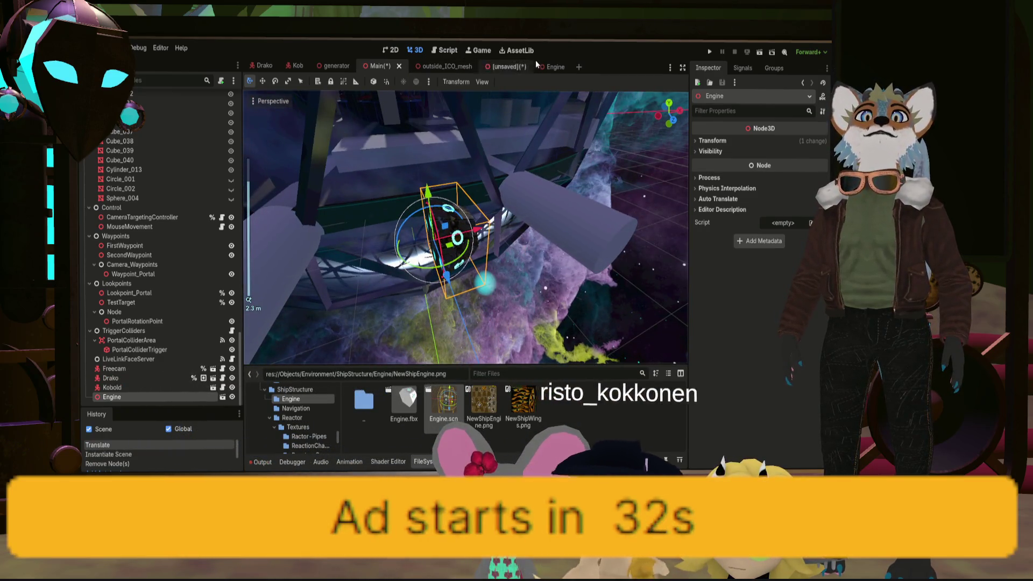
pyautogui.click(516, 67)
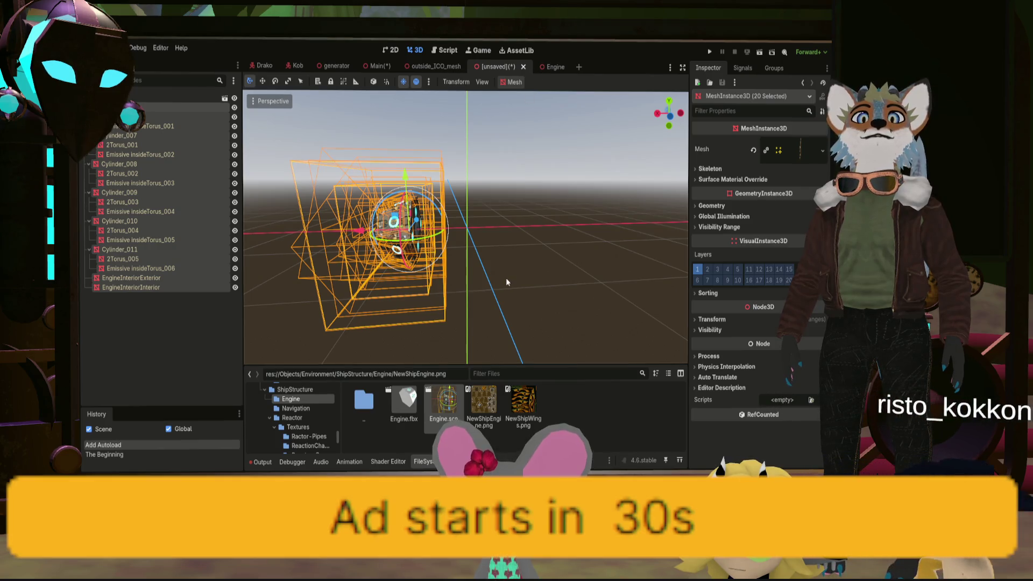
# Close the unsaved scene and select the engine mesh nodes down to EngineInteriorExterior
pyautogui.click(523, 66)
pyautogui.click(504, 67)
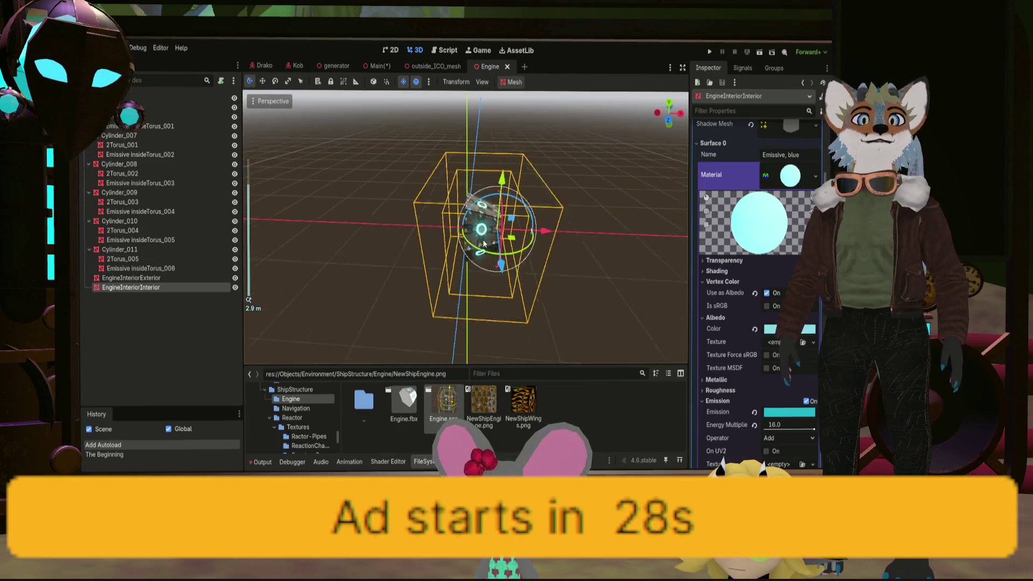
pyautogui.click(172, 116)
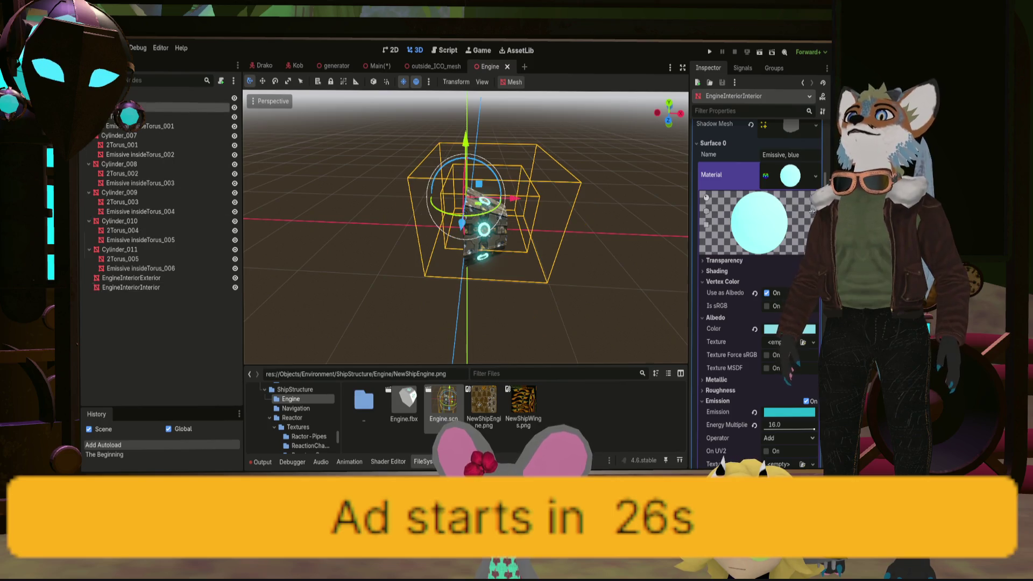
pyautogui.click(146, 278)
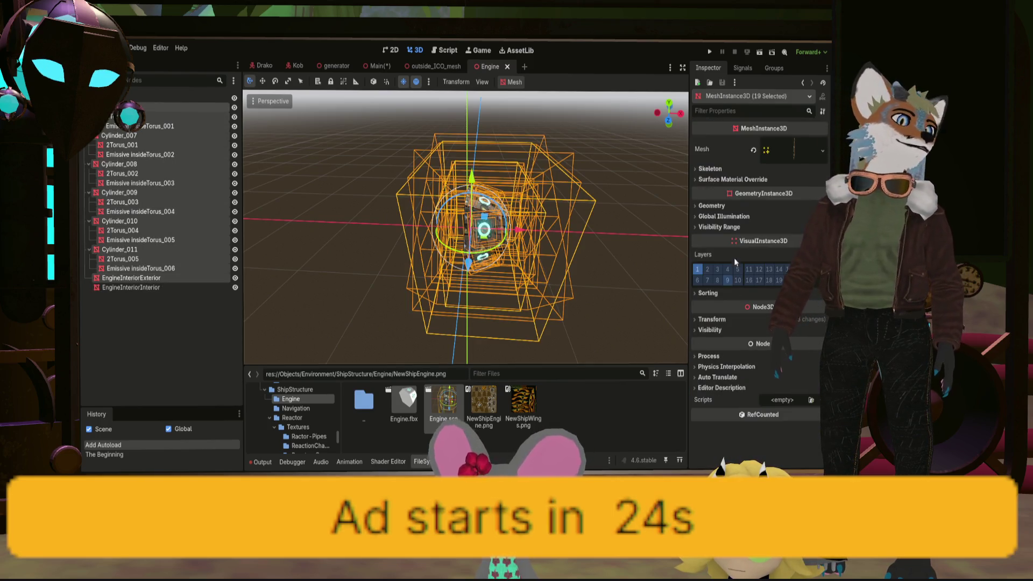
pyautogui.click(722, 320)
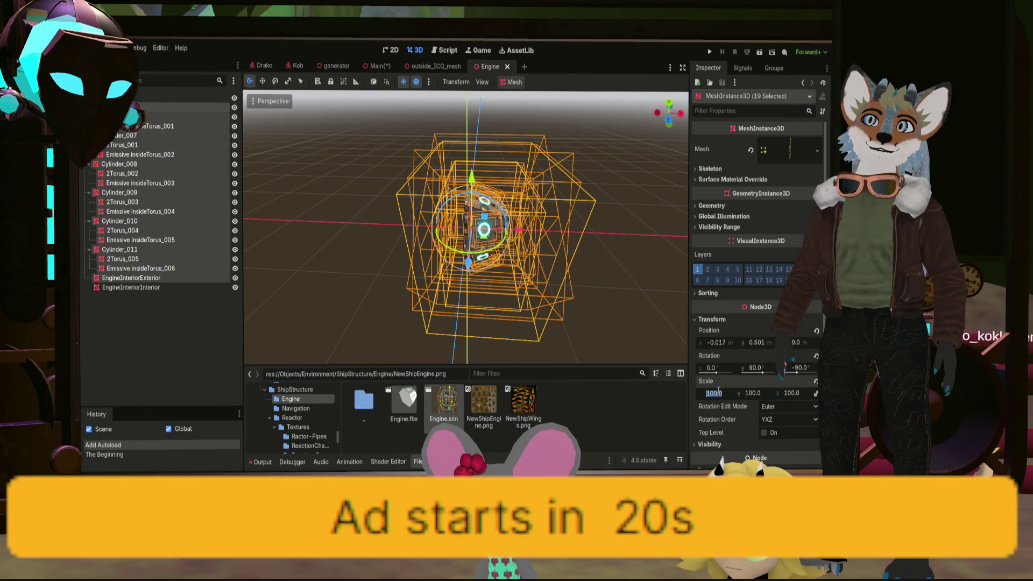
# Try a scale of 300 on the selected meshes, then undo back to 100
pyautogui.write('3')
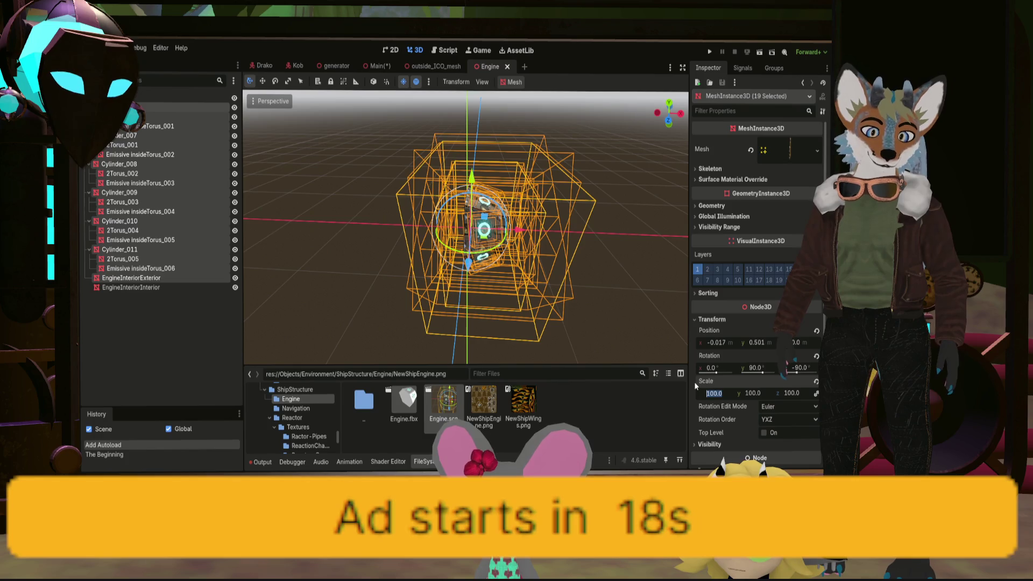
pyautogui.write('00')
pyautogui.press('Return')
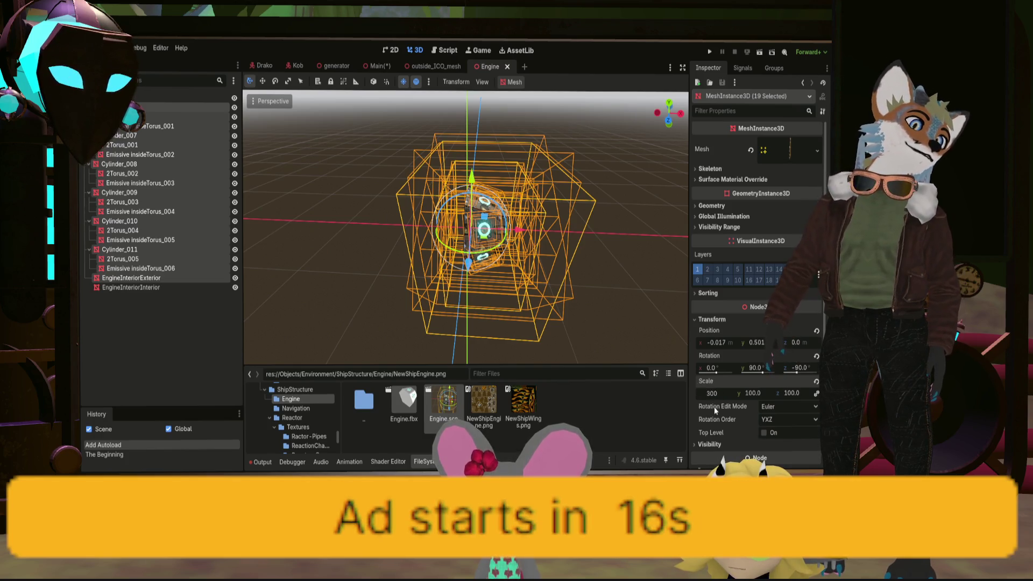
pyautogui.press('Return')
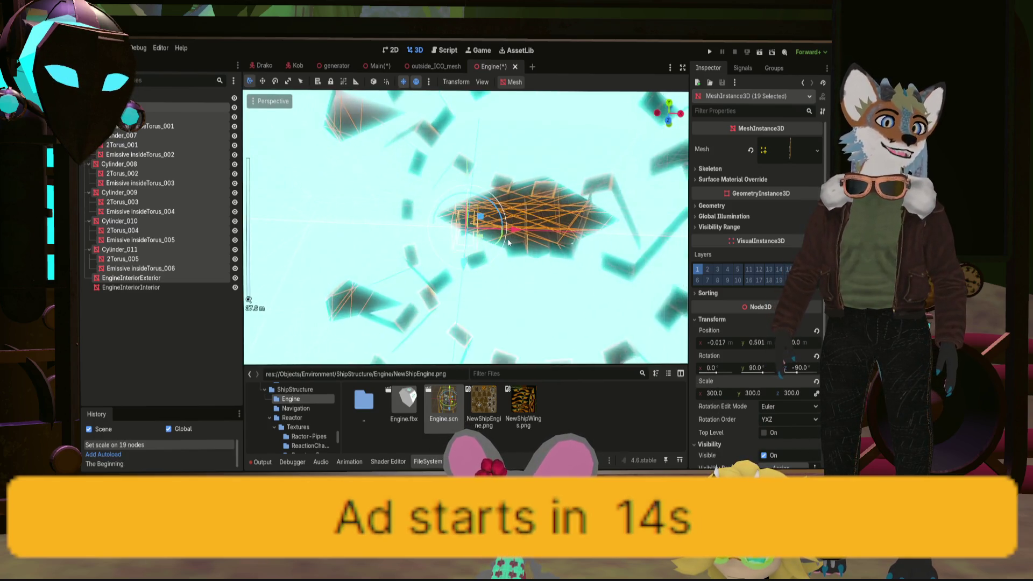
pyautogui.scroll(-3)
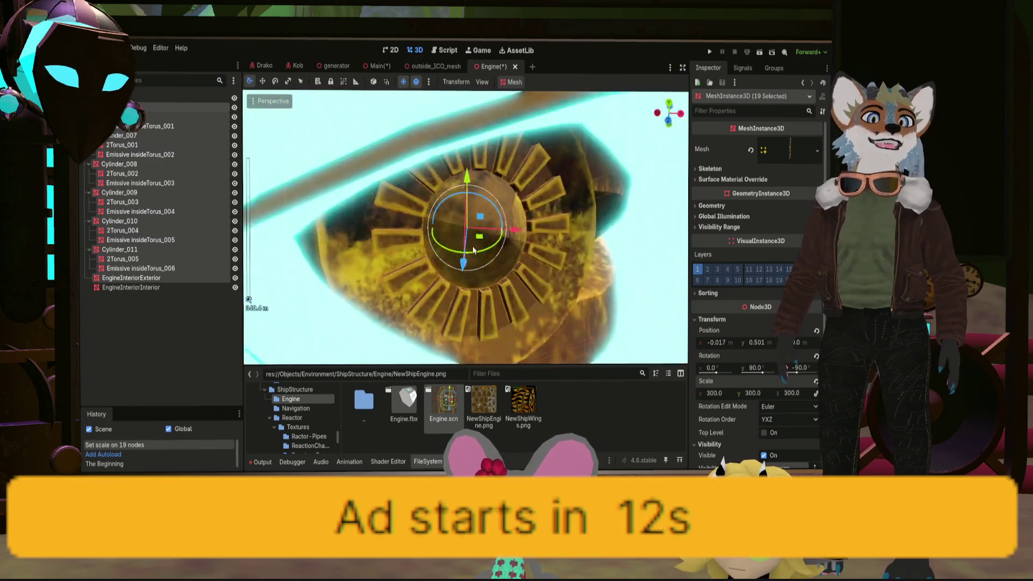
pyautogui.hotkey('ctrl', 'z')
pyautogui.press('f')
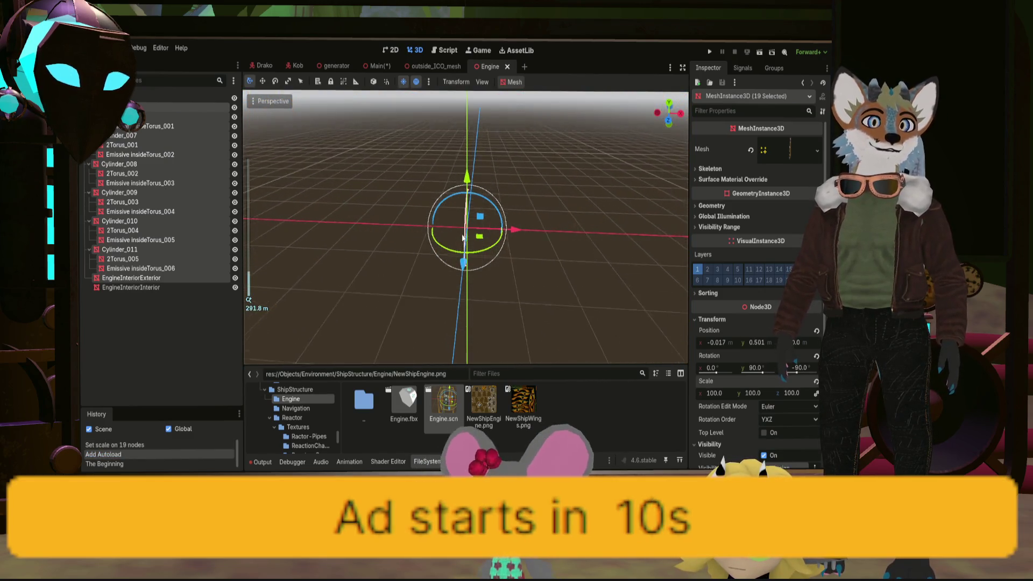
pyautogui.scroll(3)
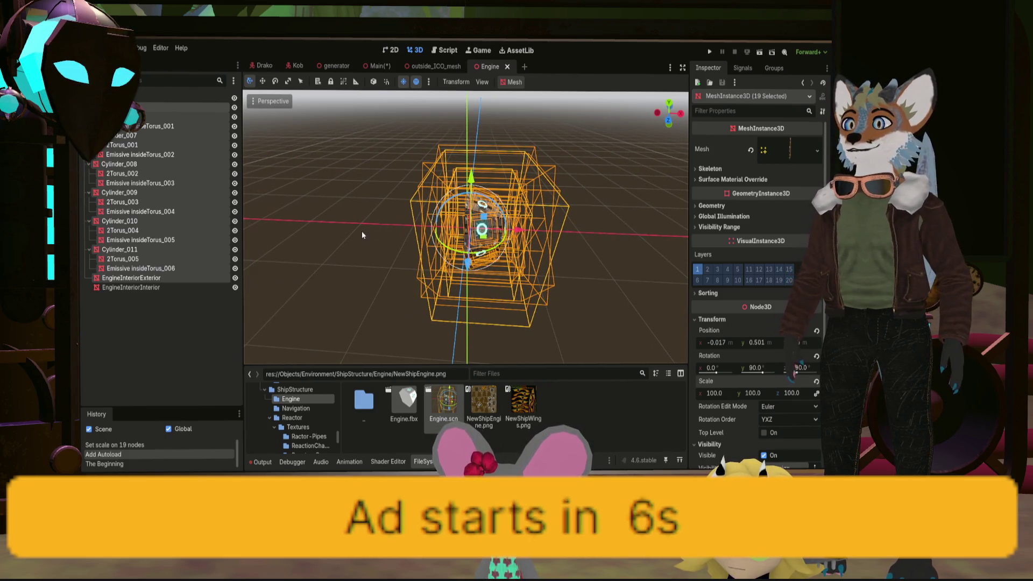
# Add EngineInteriorInterior to the selection, test a slight scale increase, and undo it
pyautogui.click(157, 288)
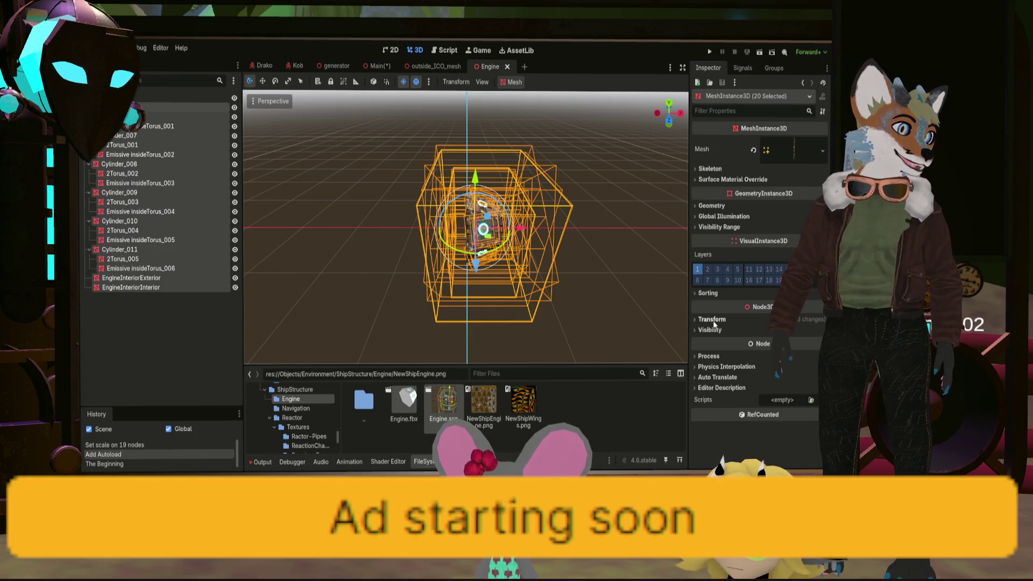
pyautogui.click(712, 320)
pyautogui.moveTo(716, 395); pyautogui.dragTo(718, 395)
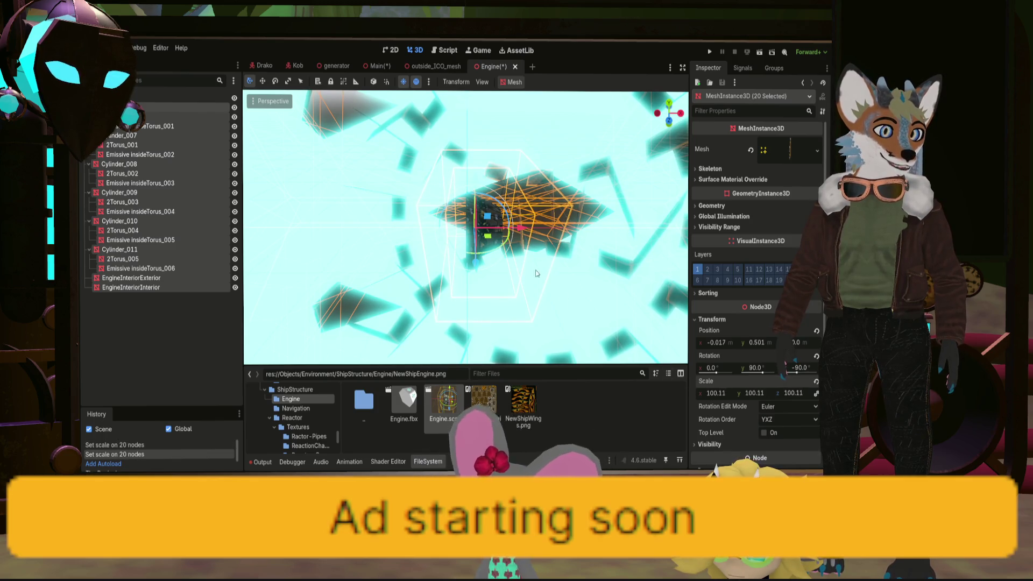
pyautogui.hotkey('ctrl', 'z')
pyautogui.scroll(-3)
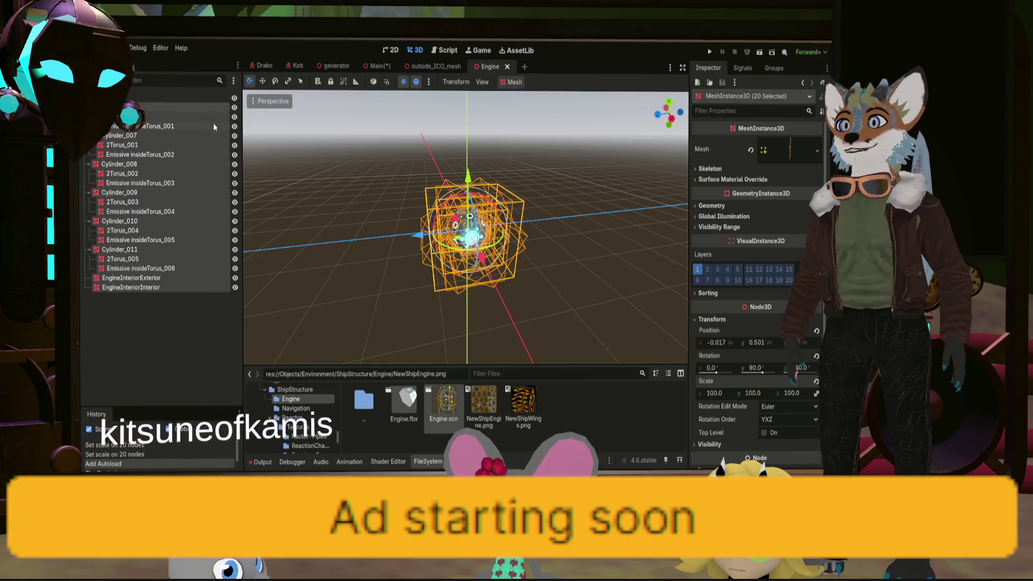
pyautogui.click(162, 106)
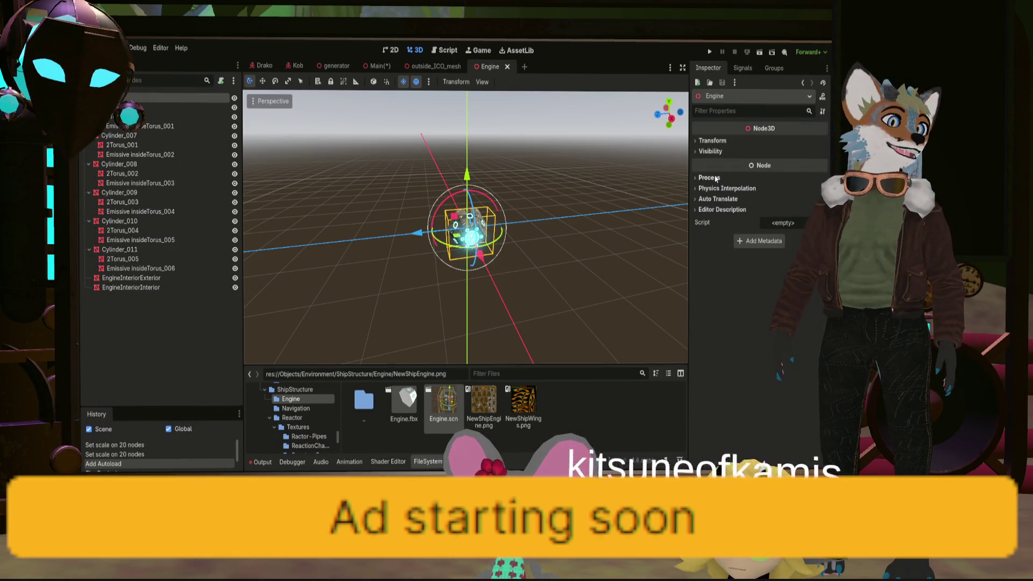
# Scale the Engine root uniformly up to 12.0
pyautogui.click(712, 141)
pyautogui.moveTo(707, 217); pyautogui.dragTo(780, 218)
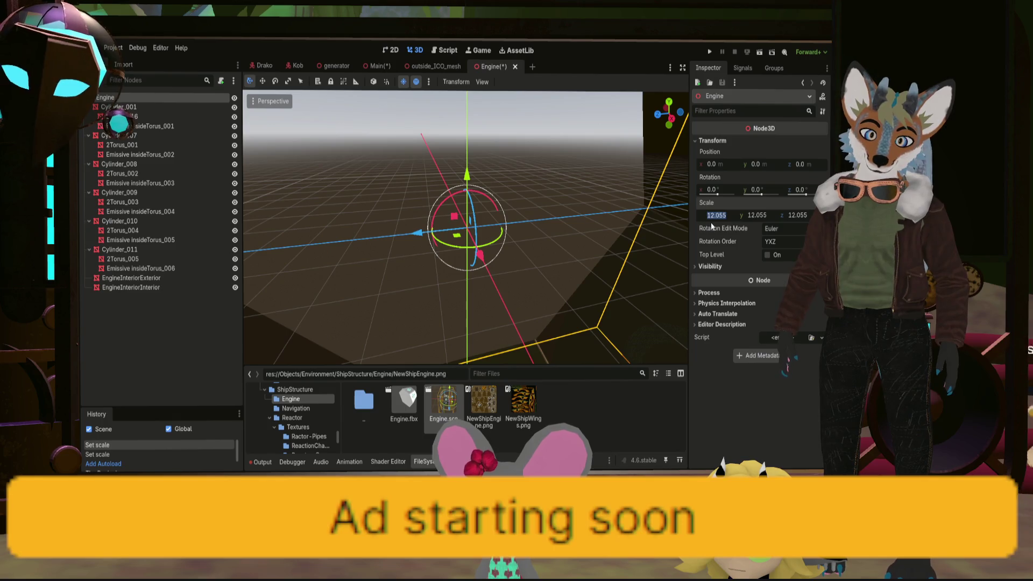
pyautogui.scroll(-3)
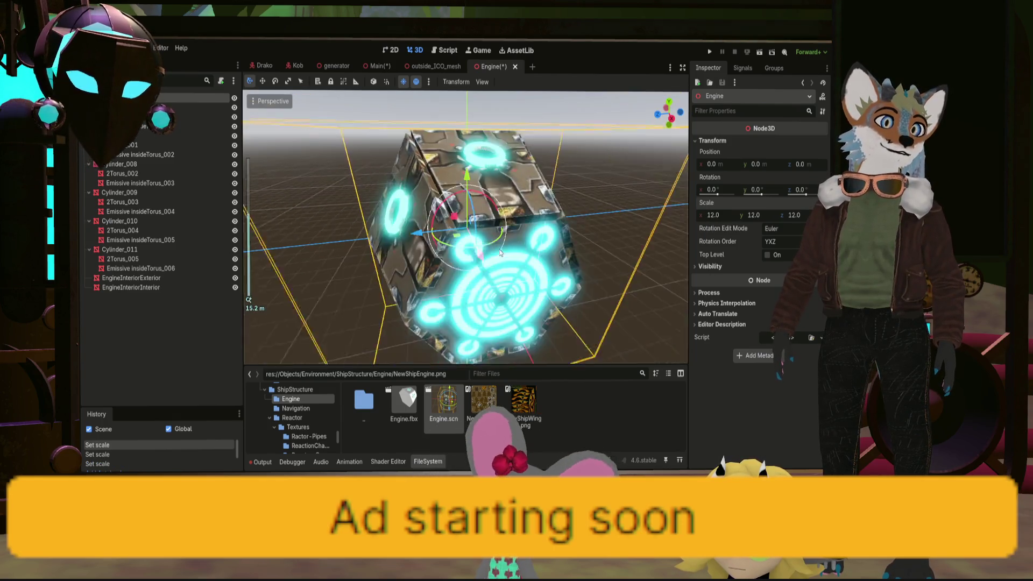
pyautogui.scroll(3)
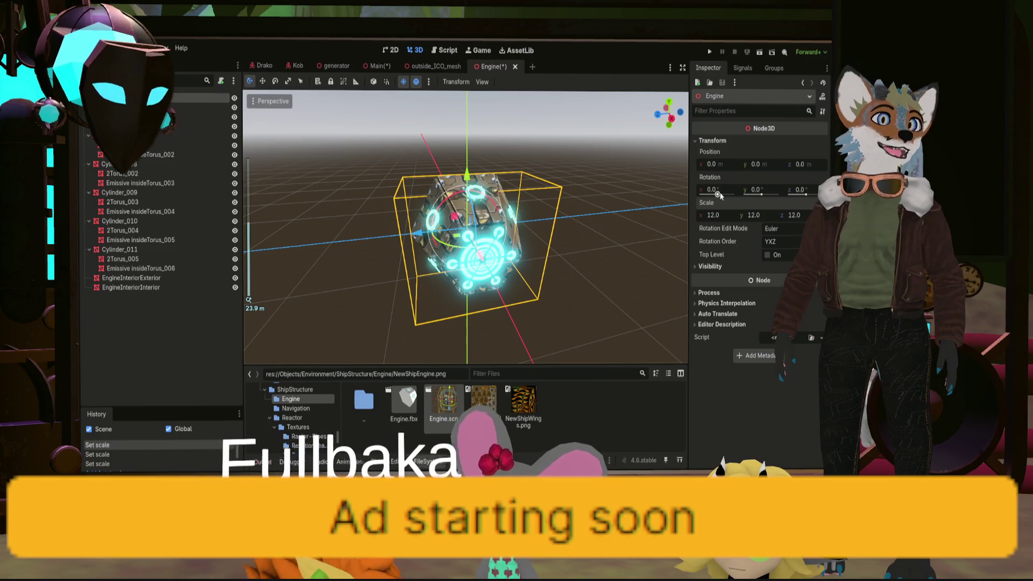
# Rotate the engine -90 degrees on Y and save Engine.scn
pyautogui.click(753, 190)
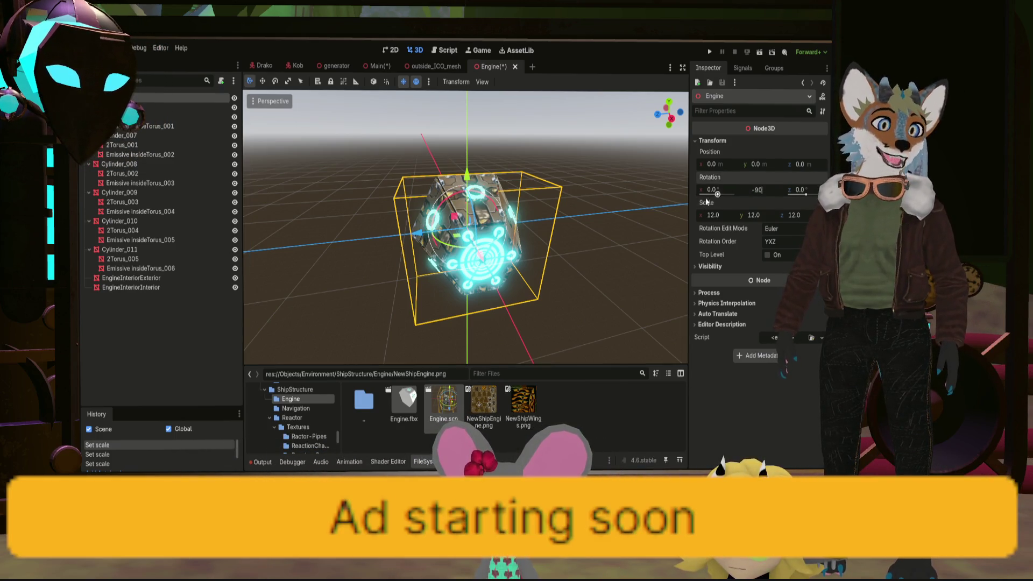
pyautogui.press('Return')
pyautogui.click(502, 221)
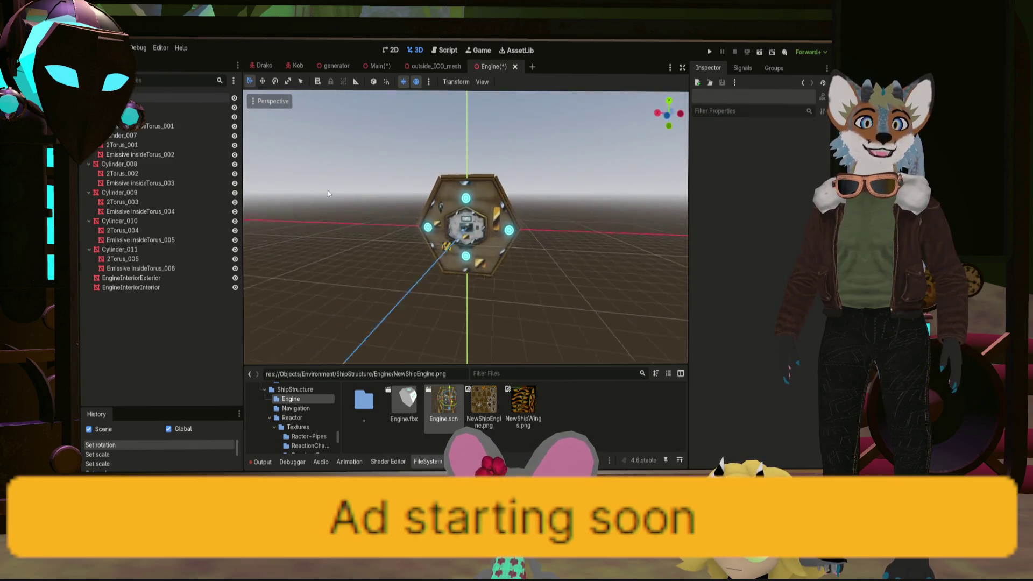
pyautogui.moveTo(329, 193); pyautogui.dragTo(487, 215)
pyautogui.hotkey('ctrl', 's')
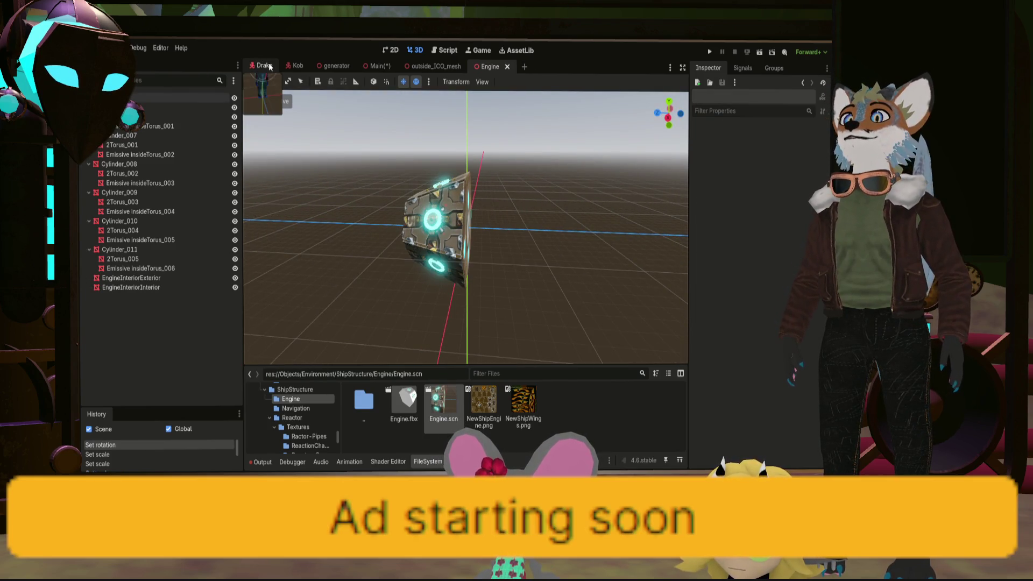
# Check the engine in Main, then return to Engine and undo its scale back to 1.0
pyautogui.click(371, 65)
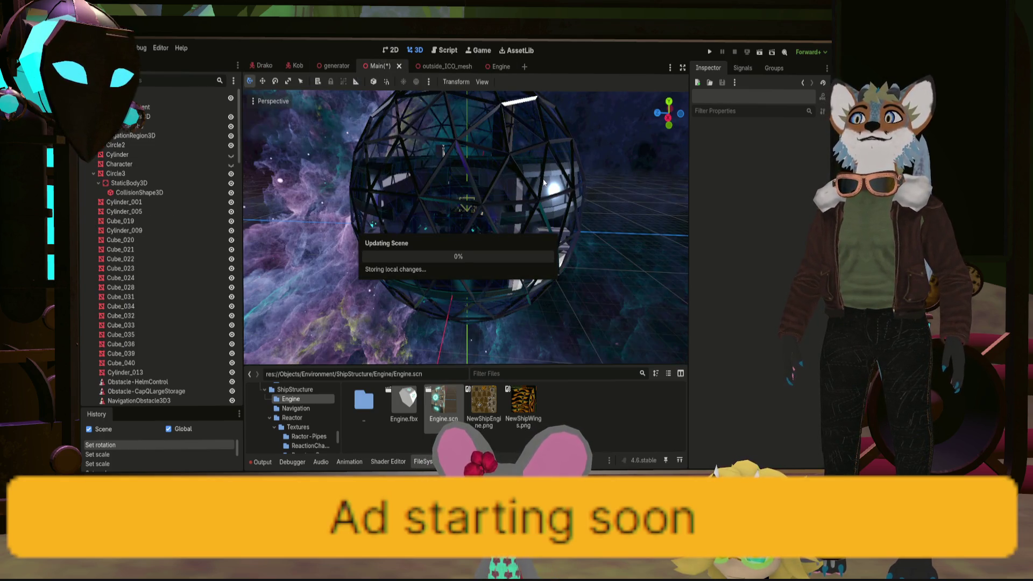
pyautogui.moveTo(549, 183); pyautogui.dragTo(483, 163)
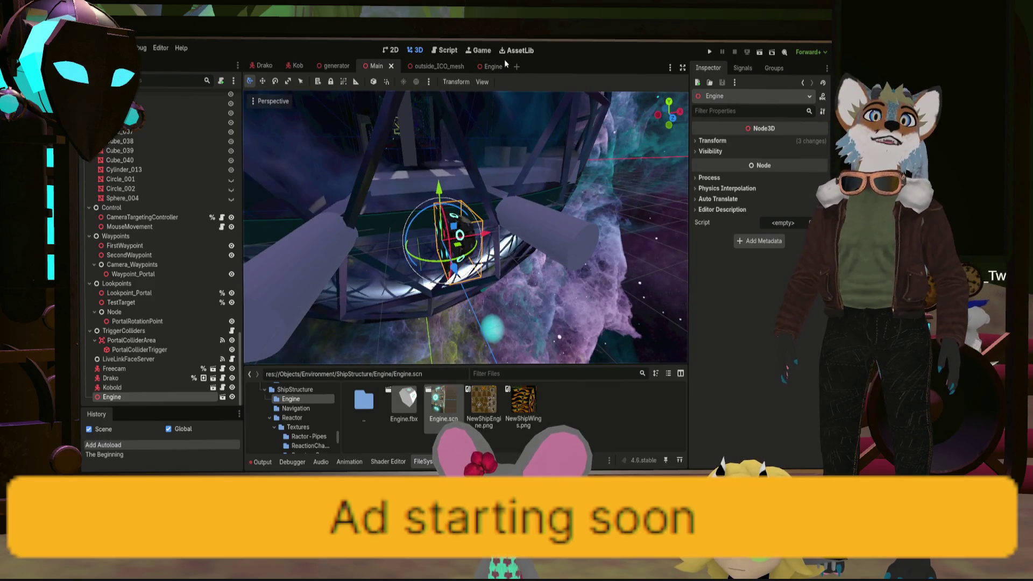
pyautogui.click(433, 66)
pyautogui.click(491, 66)
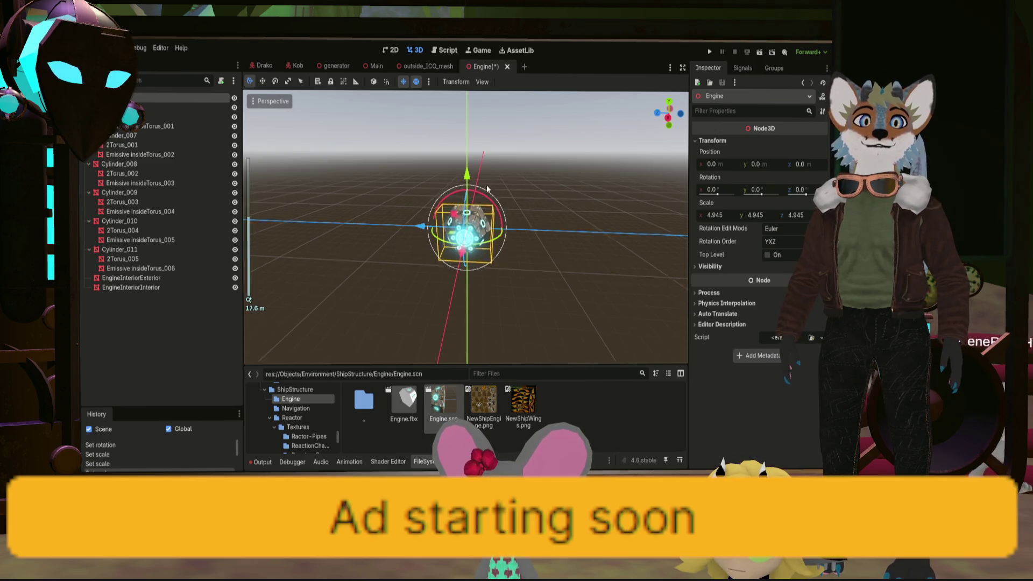
pyautogui.hotkey('ctrl', 'z')
pyautogui.moveTo(541, 192); pyautogui.dragTo(364, 191)
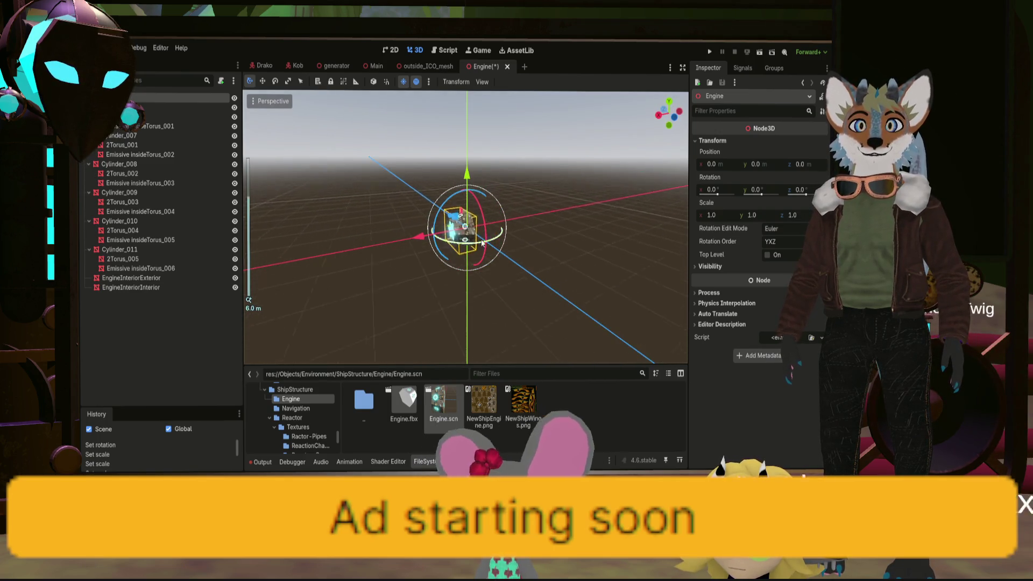
pyautogui.scroll(3)
pyautogui.scroll(-3)
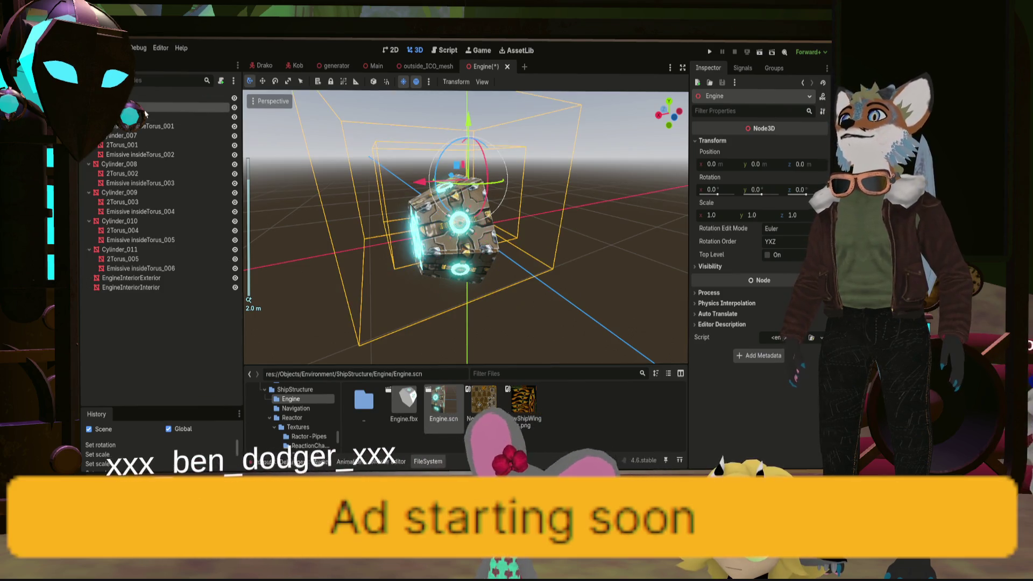
# Try enlarging Cylinder_001 to about 125, undo it, and return to the Main scene
pyautogui.click(147, 108)
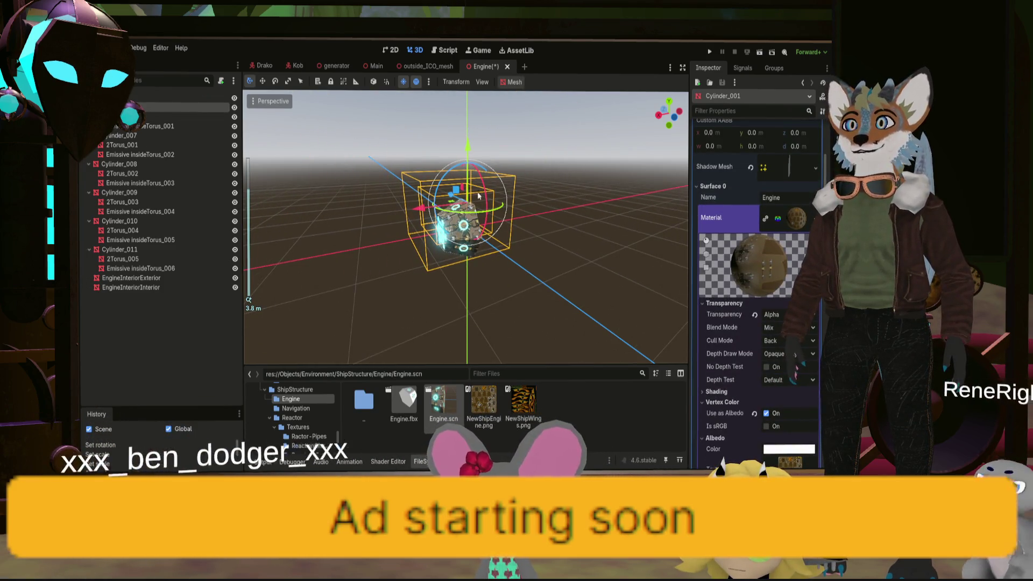
pyautogui.scroll(-3)
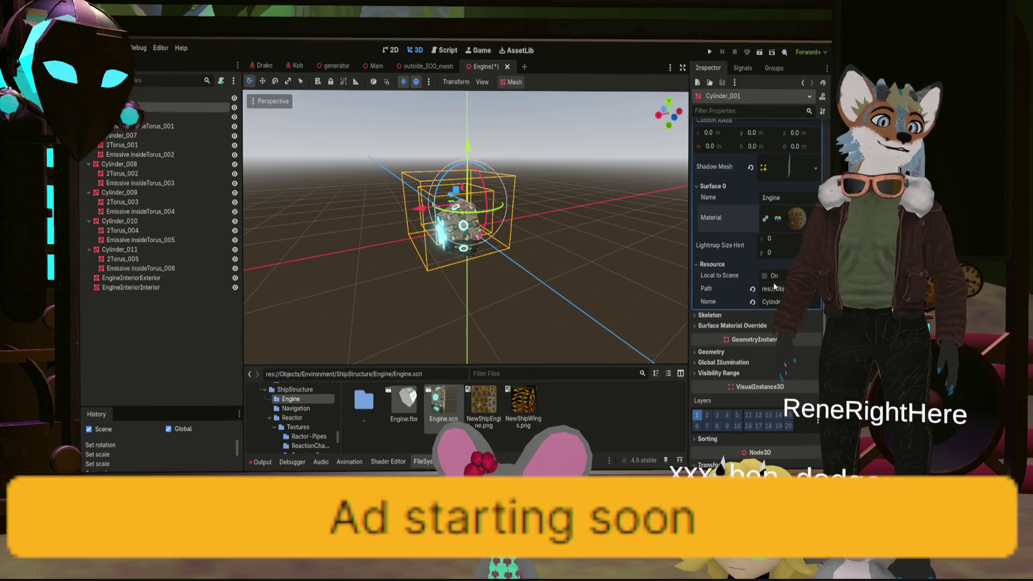
pyautogui.moveTo(718, 368); pyautogui.dragTo(735, 367)
pyautogui.hotkey('ctrl', 'z')
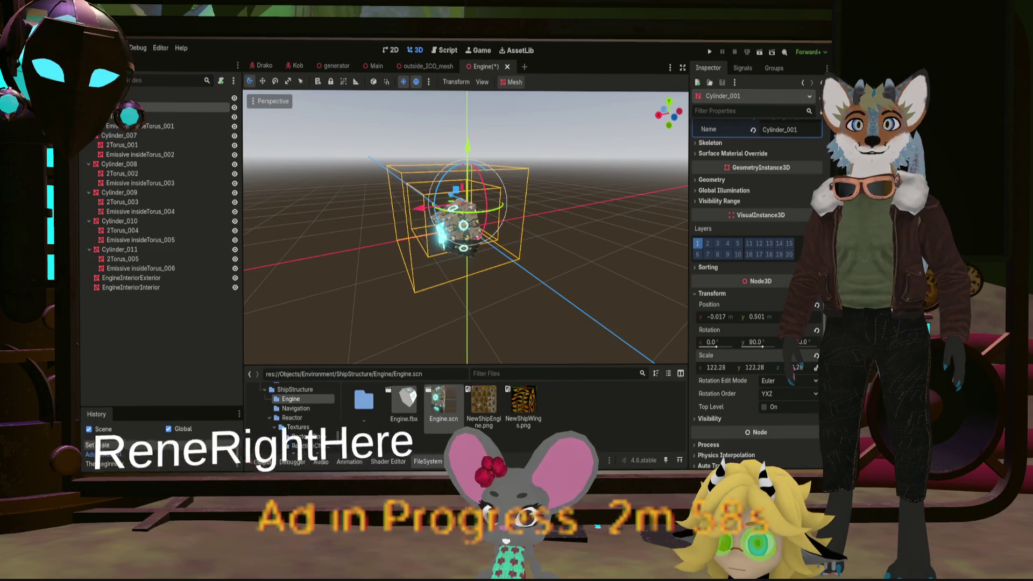
pyautogui.moveTo(560, 261); pyautogui.dragTo(437, 241)
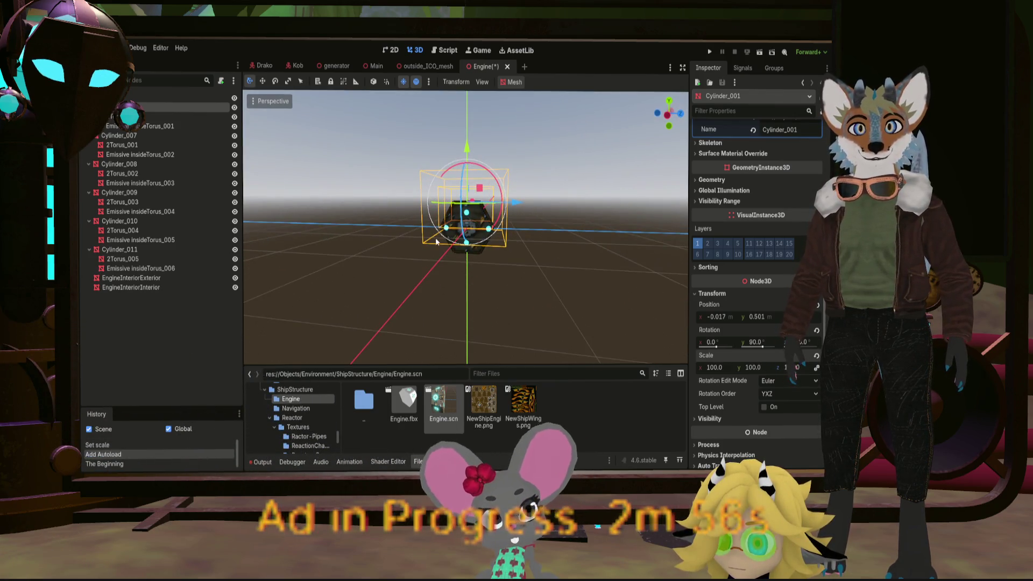
pyautogui.hotkey('ctrl', 'shift', 'Tab')
pyautogui.hotkey('ctrl', 'shift', 'Tab')
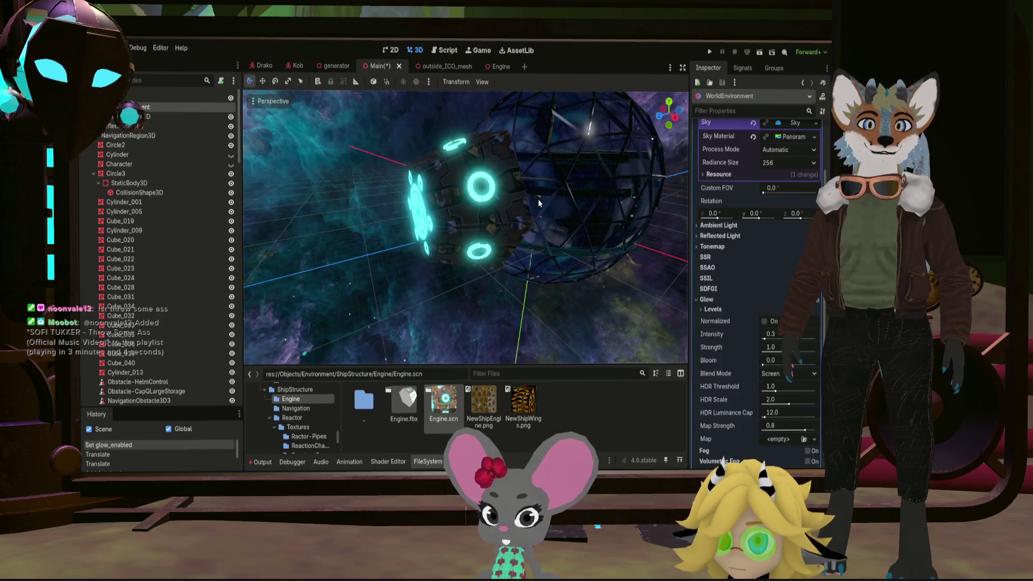
# Raise the WorldEnvironment glow Bloom to 1.0 while viewing the engine
pyautogui.moveTo(472, 197); pyautogui.dragTo(649, 193)
pyautogui.moveTo(627, 195); pyautogui.dragTo(631, 195)
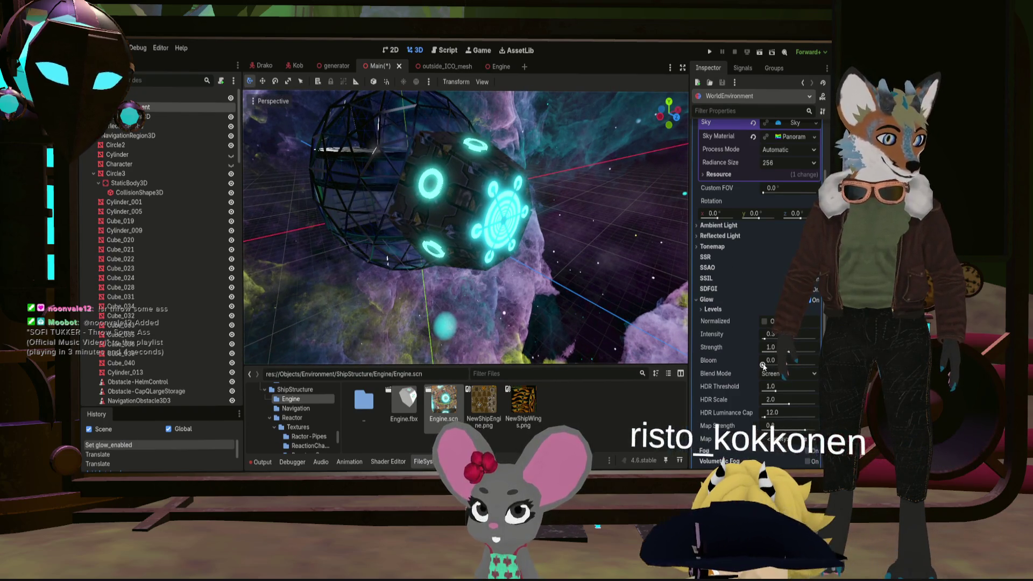
pyautogui.moveTo(772, 366); pyautogui.dragTo(754, 365)
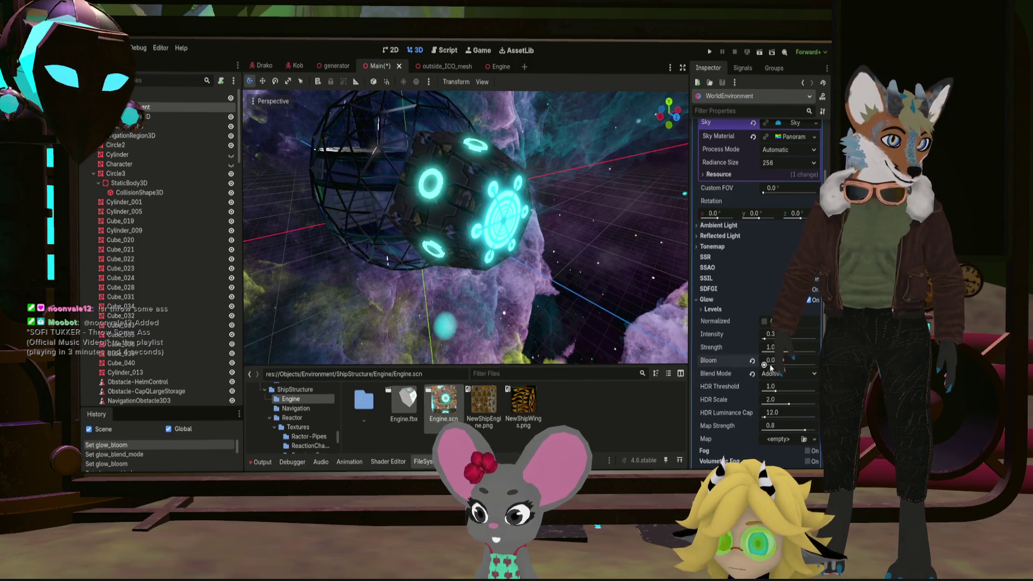
pyautogui.moveTo(765, 366); pyautogui.dragTo(816, 365)
# Try Soft Light, Replace and Mix glow blend modes, settling on Screen
pyautogui.click(799, 376)
pyautogui.click(783, 407)
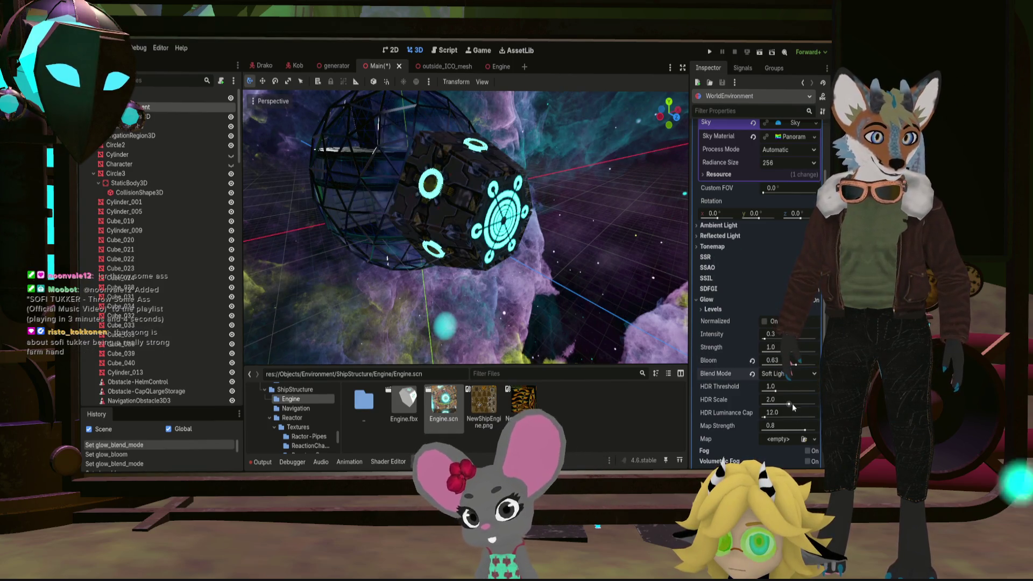
pyautogui.click(787, 417)
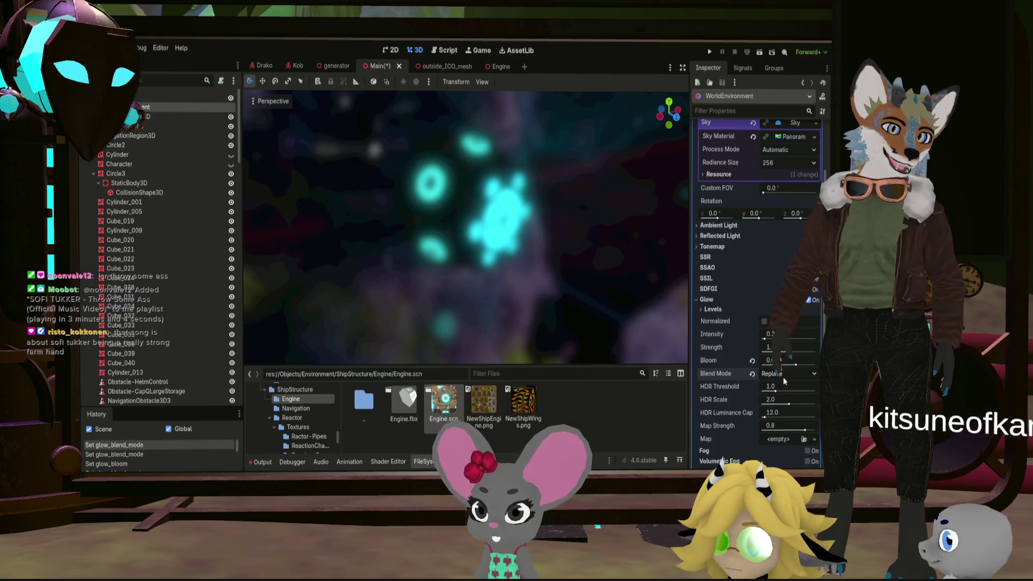
pyautogui.click(777, 426)
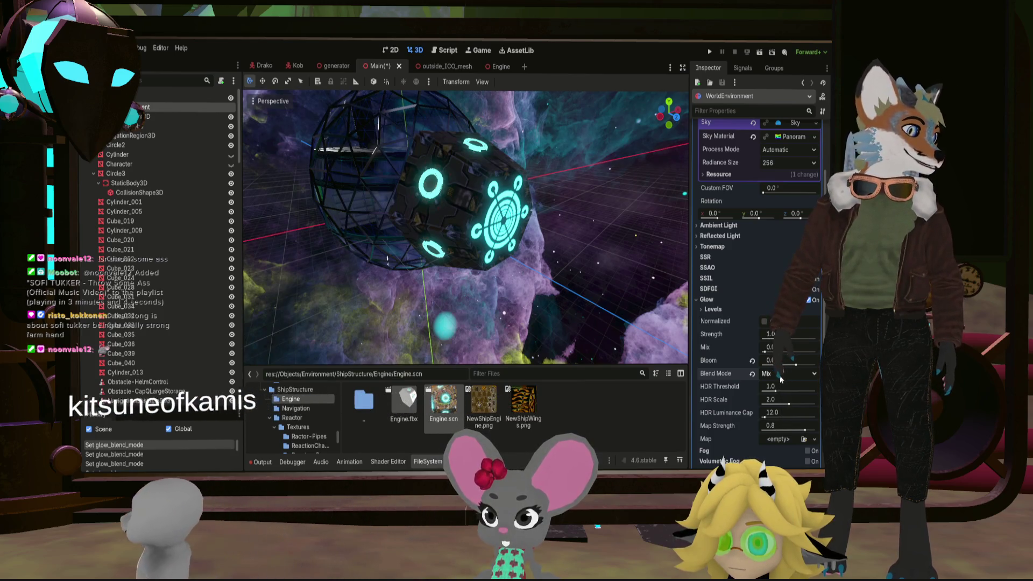
pyautogui.click(780, 376)
pyautogui.click(783, 397)
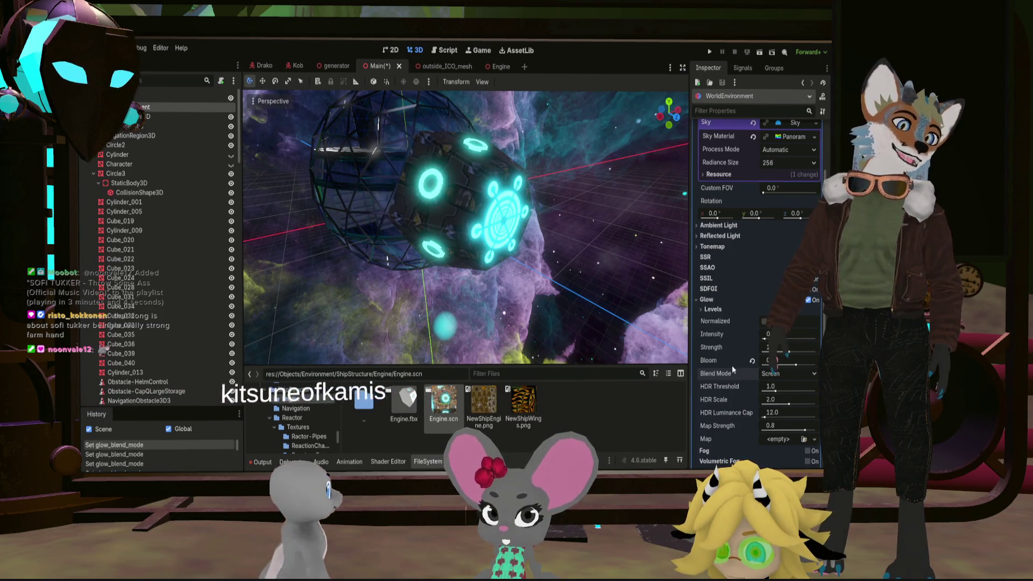
# Bring Bloom to 0.0 and settle the glow Strength at 0.8
pyautogui.moveTo(521, 203); pyautogui.dragTo(544, 213)
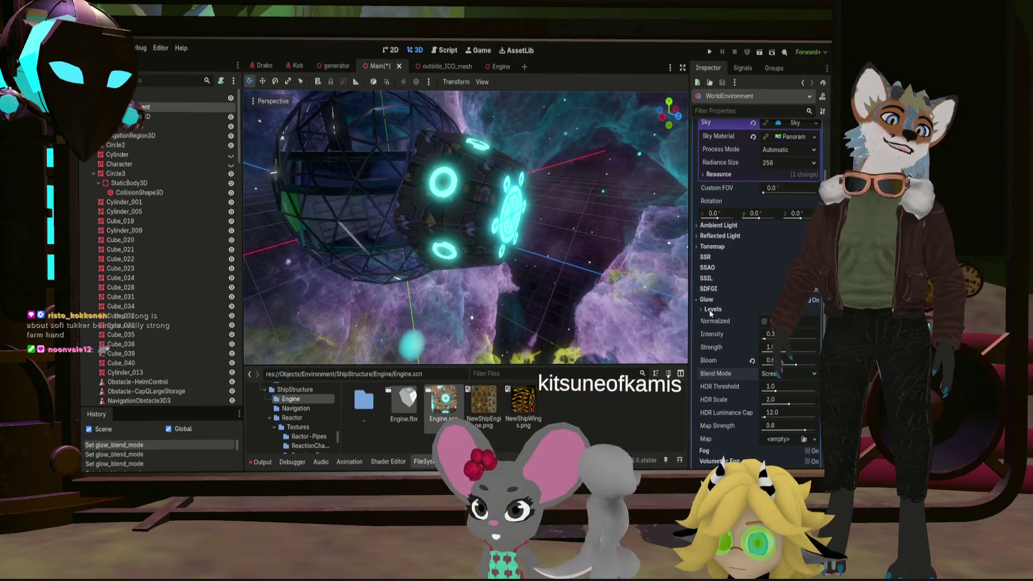
pyautogui.moveTo(791, 364); pyautogui.dragTo(747, 363)
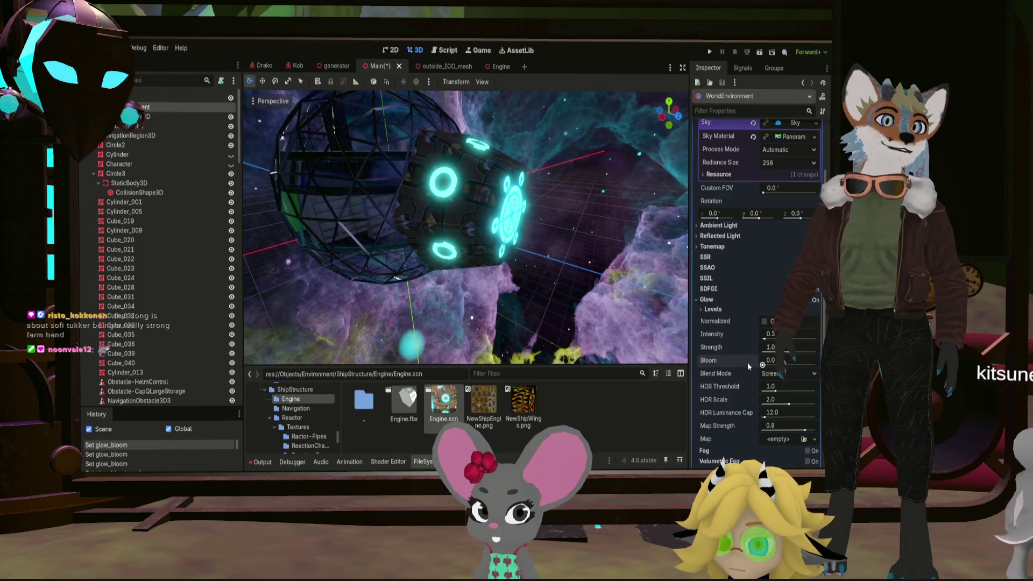
pyautogui.moveTo(628, 331); pyautogui.dragTo(527, 253)
pyautogui.moveTo(789, 352); pyautogui.dragTo(786, 351)
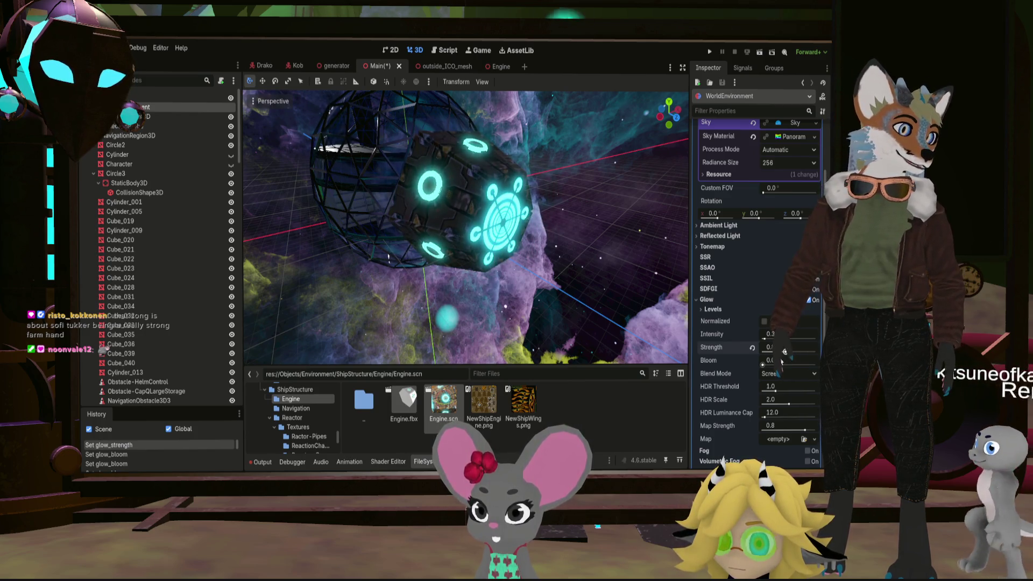
pyautogui.click(753, 348)
pyautogui.moveTo(787, 353); pyautogui.dragTo(767, 339)
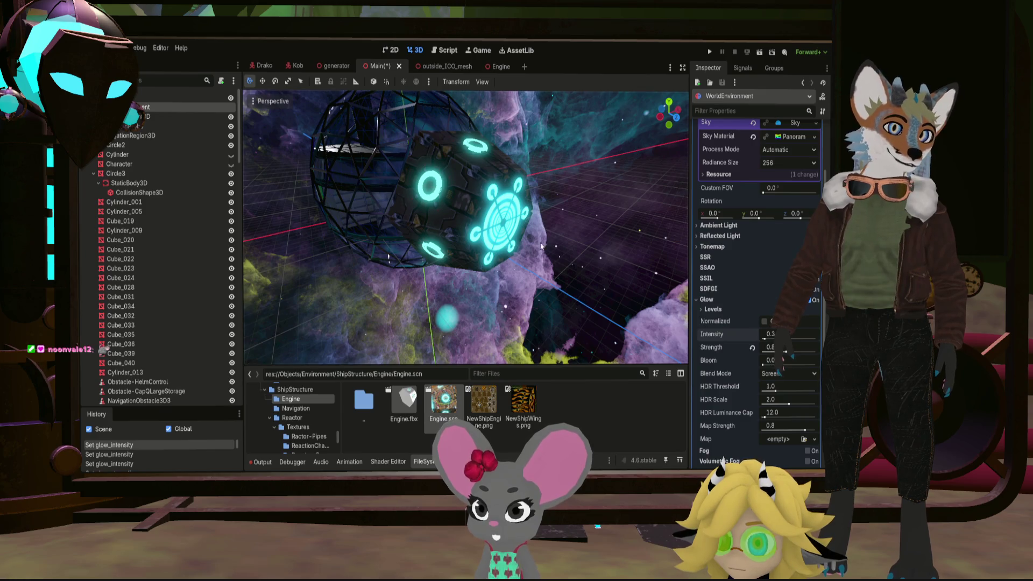
pyautogui.scroll(-3)
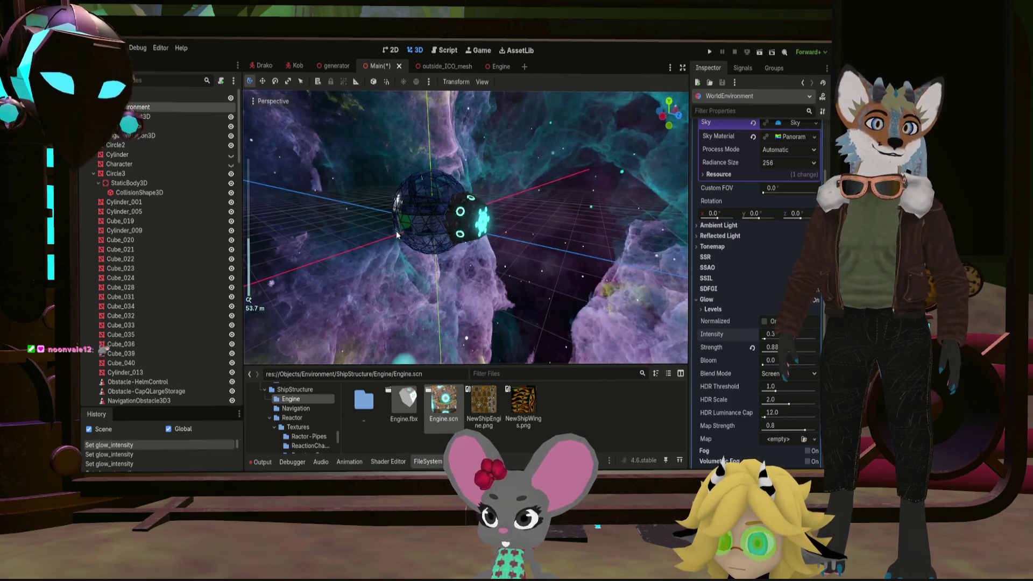
# Inspect the engine and sphere from several angles and save the Main scene
pyautogui.moveTo(482, 241); pyautogui.dragTo(515, 227)
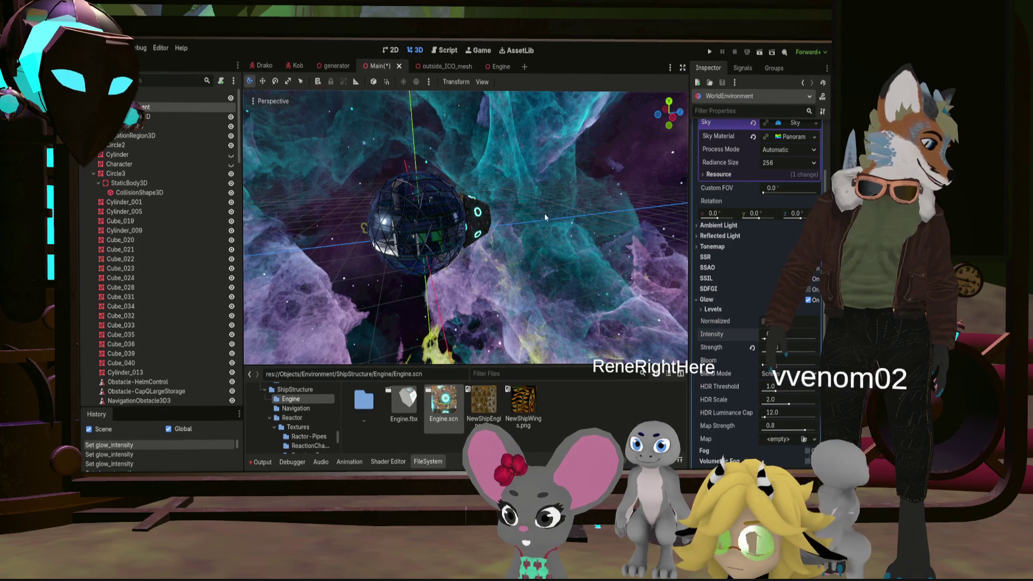
pyautogui.moveTo(554, 234); pyautogui.dragTo(414, 182)
pyautogui.scroll(3)
pyautogui.moveTo(494, 199); pyautogui.dragTo(371, 200)
pyautogui.moveTo(520, 228); pyautogui.dragTo(583, 216)
pyautogui.scroll(-3)
pyautogui.scroll(3)
pyautogui.scroll(3)
pyautogui.hotkey('ctrl', 's')
# Select the Engine instance in the viewport and orbit around it
pyautogui.scroll(3)
pyautogui.scroll(3)
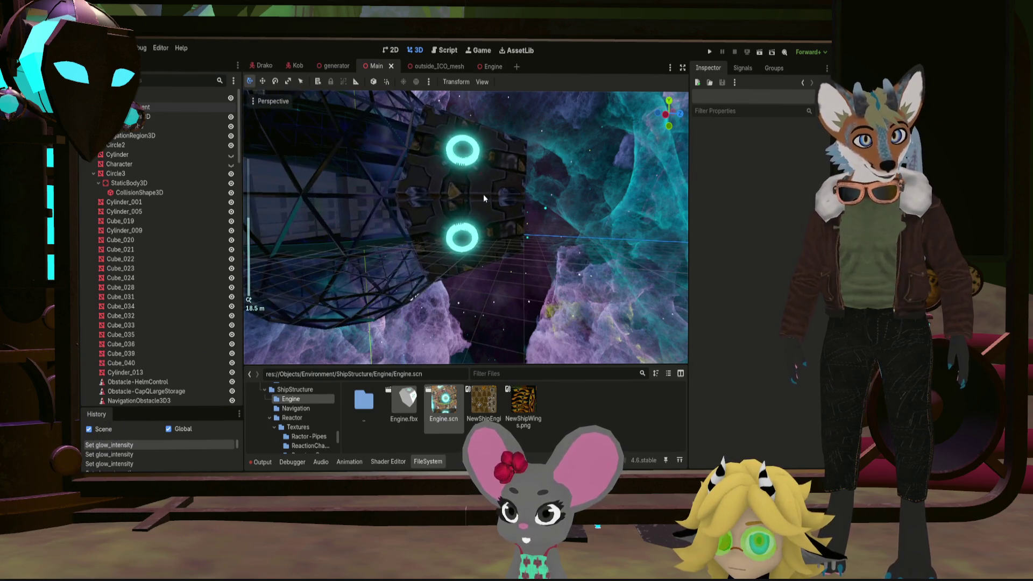
pyautogui.click(484, 197)
pyautogui.moveTo(503, 108); pyautogui.dragTo(453, 94)
pyautogui.scroll(-3)
# Open the Engine scene, select Cylinder_011 and undo its last rotation
pyautogui.click(485, 66)
pyautogui.scroll(3)
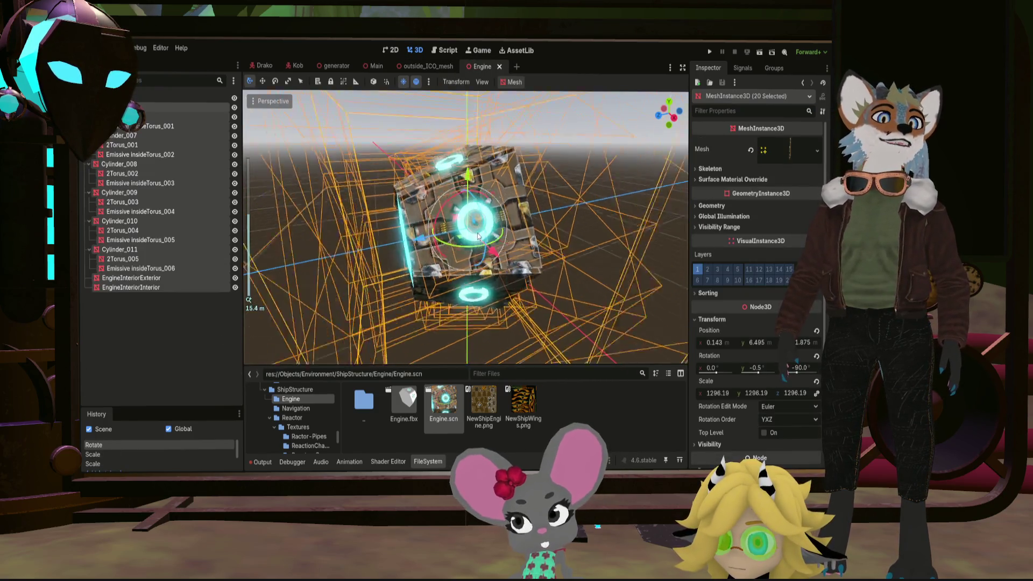
pyautogui.moveTo(550, 221); pyautogui.dragTo(531, 243)
pyautogui.click(529, 172)
pyautogui.hotkey('ctrl', 'z')
# Tilt Cylinder_001 on the cube's top about -36 degrees on X
pyautogui.moveTo(462, 180); pyautogui.dragTo(466, 210)
pyautogui.scroll(-3)
pyautogui.scroll(3)
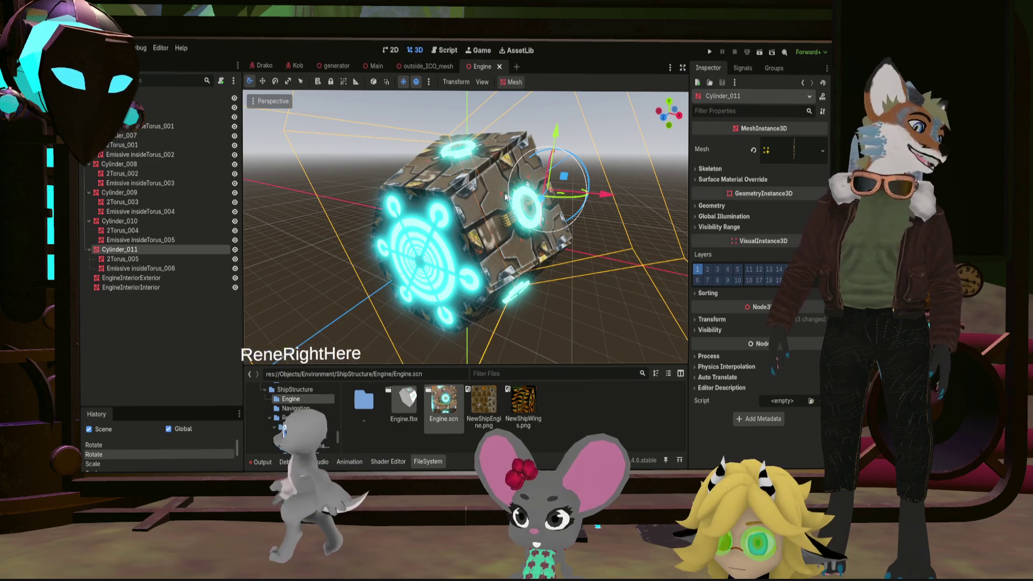
pyautogui.moveTo(520, 210); pyautogui.dragTo(487, 162)
pyautogui.click(487, 156)
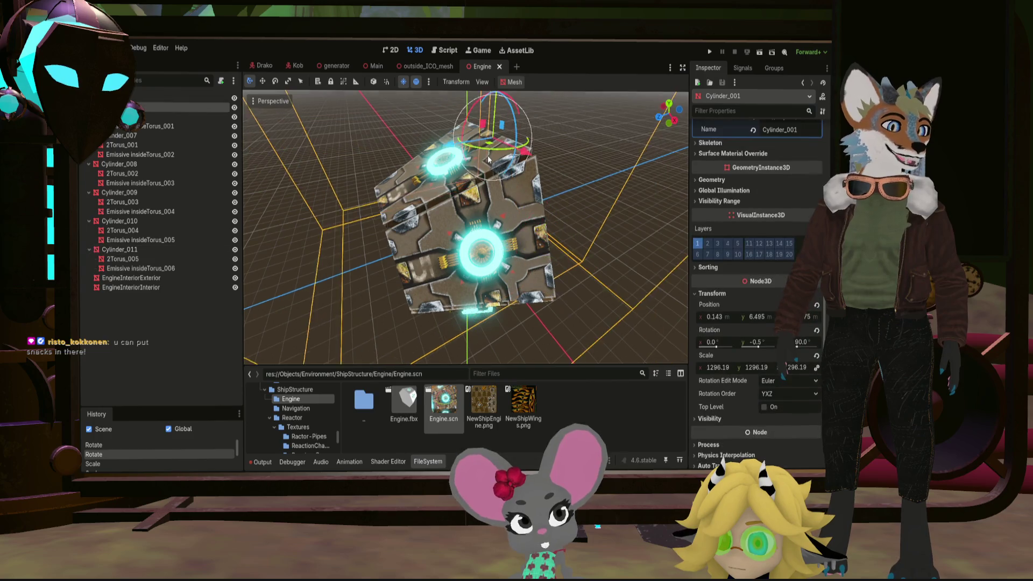
pyautogui.moveTo(473, 110); pyautogui.dragTo(512, 154)
# Select Cylinder_007 on the cube's side and rotate it further
pyautogui.scroll(-3)
pyautogui.scroll(3)
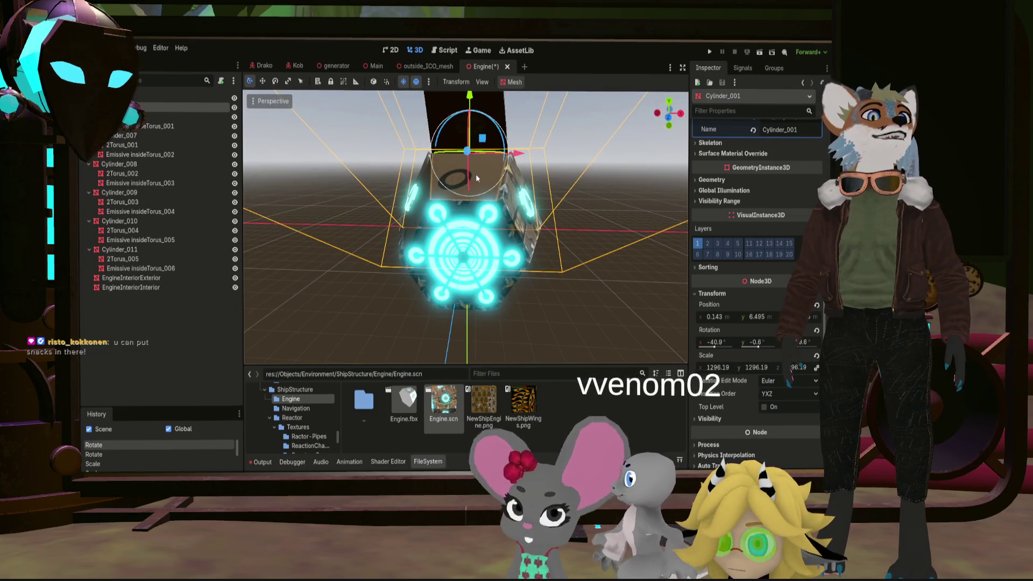
pyautogui.moveTo(476, 108); pyautogui.dragTo(383, 214)
pyautogui.click(423, 214)
pyautogui.moveTo(396, 173); pyautogui.dragTo(366, 218)
# View the glowing engine cube head-on and up close, and save the Engine scene
pyautogui.press('KP_1')
pyautogui.scroll(3)
pyautogui.moveTo(450, 195); pyautogui.dragTo(385, 246)
pyautogui.scroll(-3)
pyautogui.scroll(3)
pyautogui.scroll(-3)
pyautogui.hotkey('ctrl', 's')
pyautogui.scroll(3)
pyautogui.scroll(3)
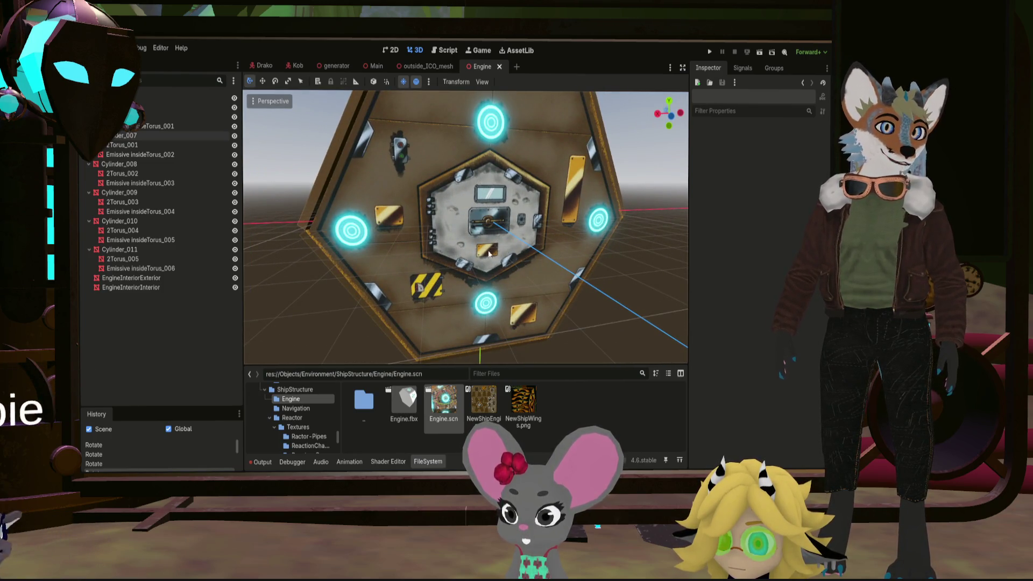
pyautogui.scroll(-3)
pyautogui.moveTo(490, 254); pyautogui.dragTo(572, 229)
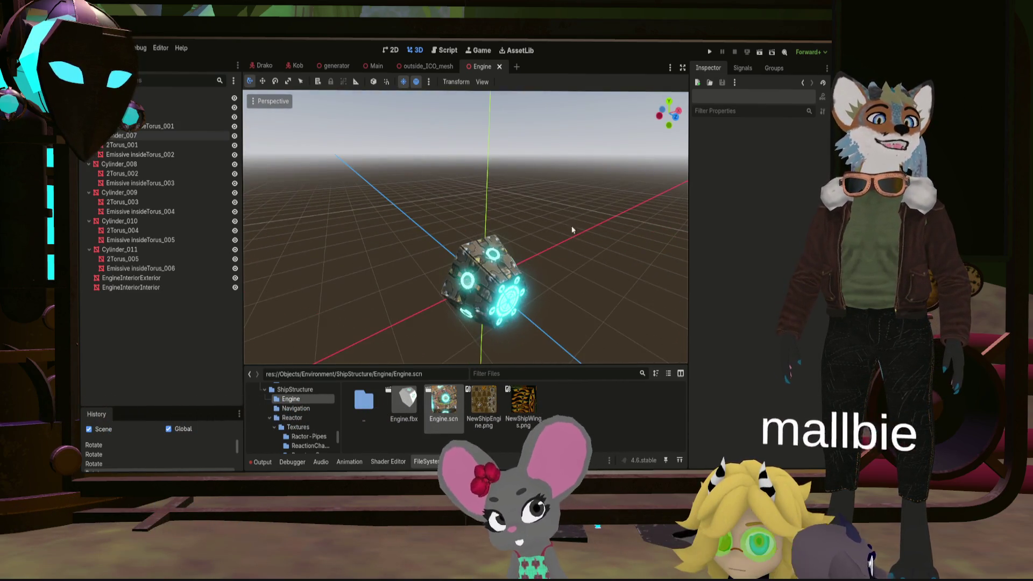
pyautogui.moveTo(309, 70)
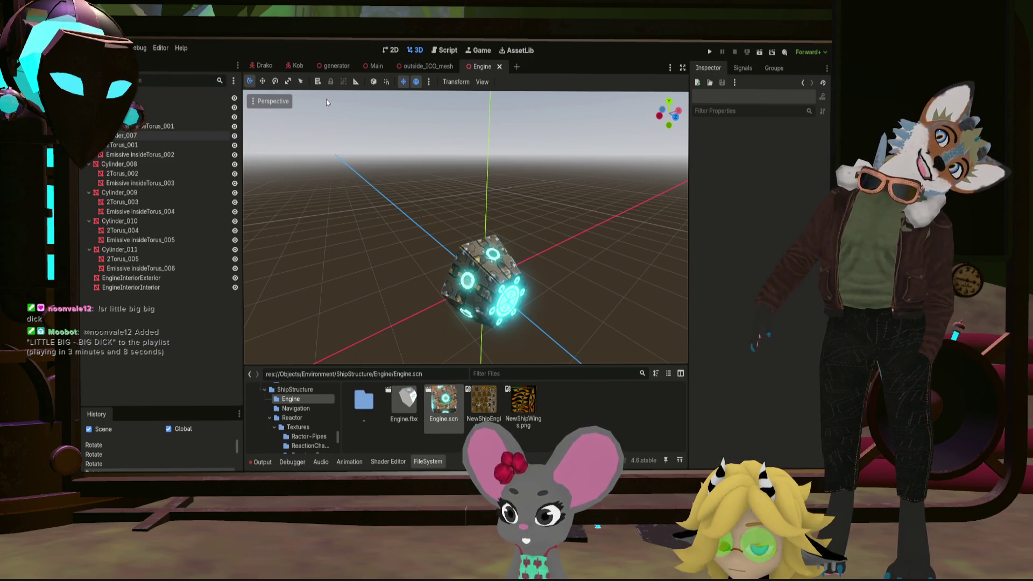
pyautogui.moveTo(461, 282); pyautogui.dragTo(122, 274)
pyautogui.scroll(3)
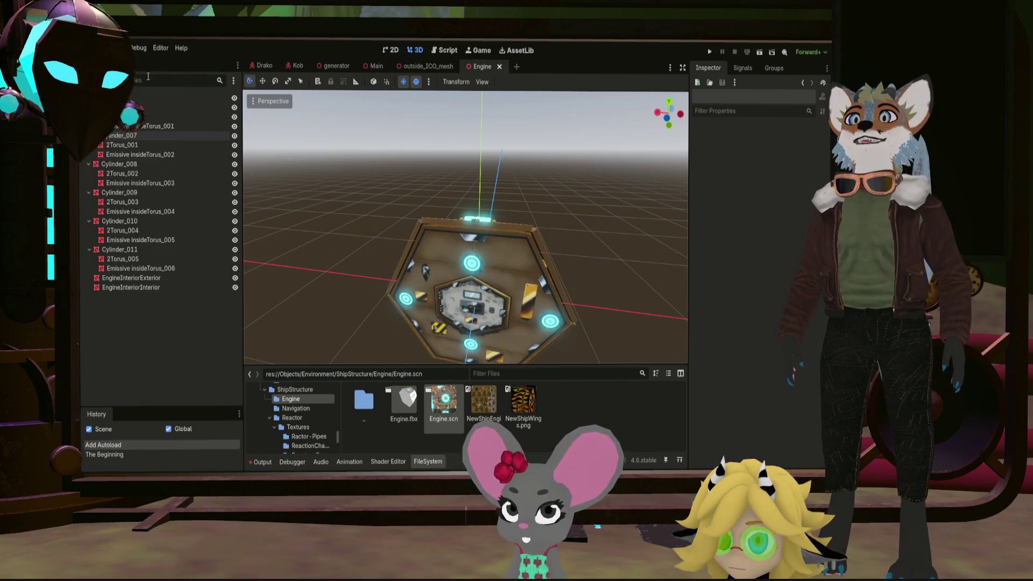
pyautogui.click(376, 66)
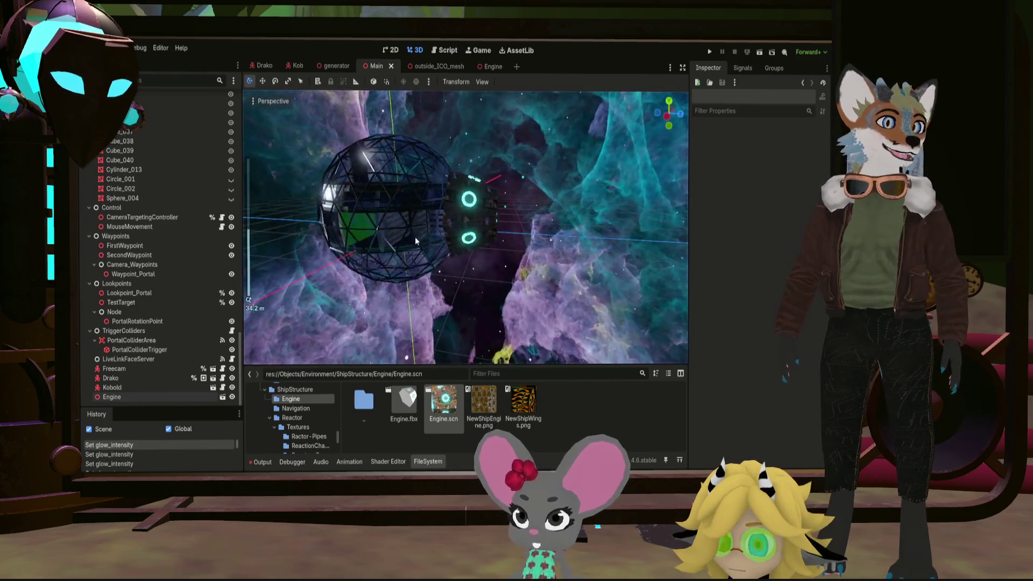
# Go up from the Main scene's folder to ShipStructure and open the new Wings folder
pyautogui.scroll(-3)
pyautogui.scroll(-3)
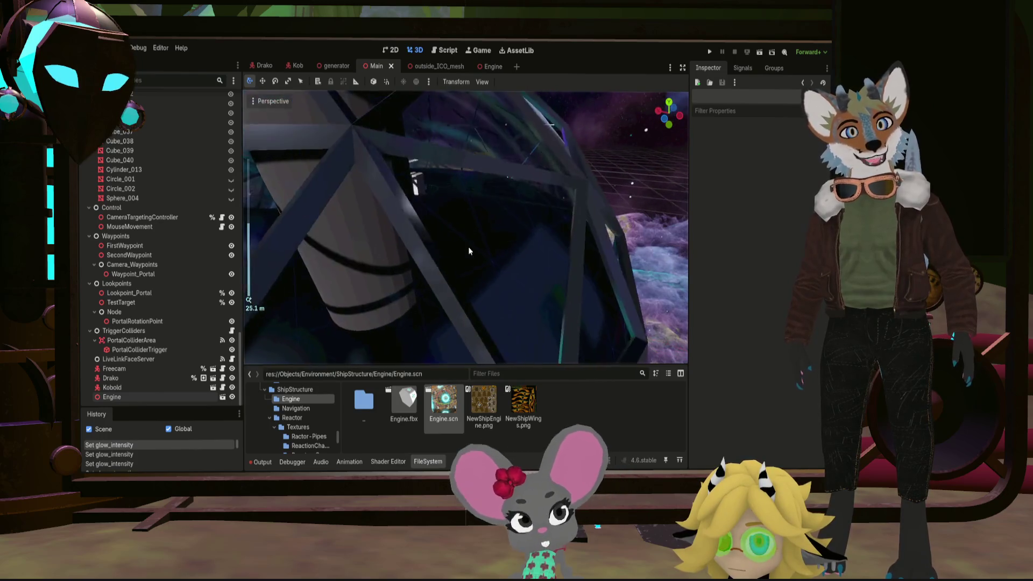
pyautogui.scroll(3)
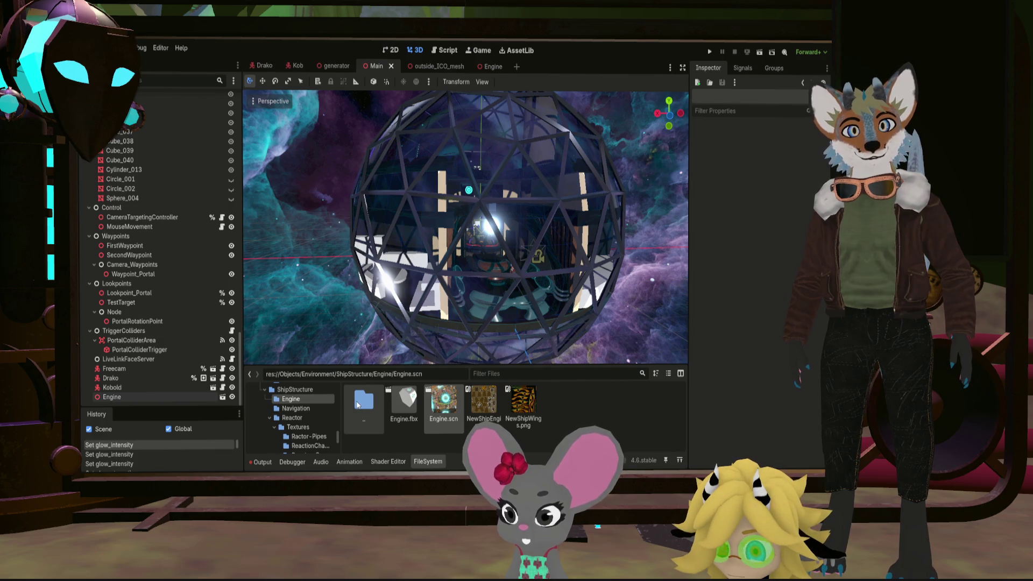
pyautogui.doubleClick(373, 409)
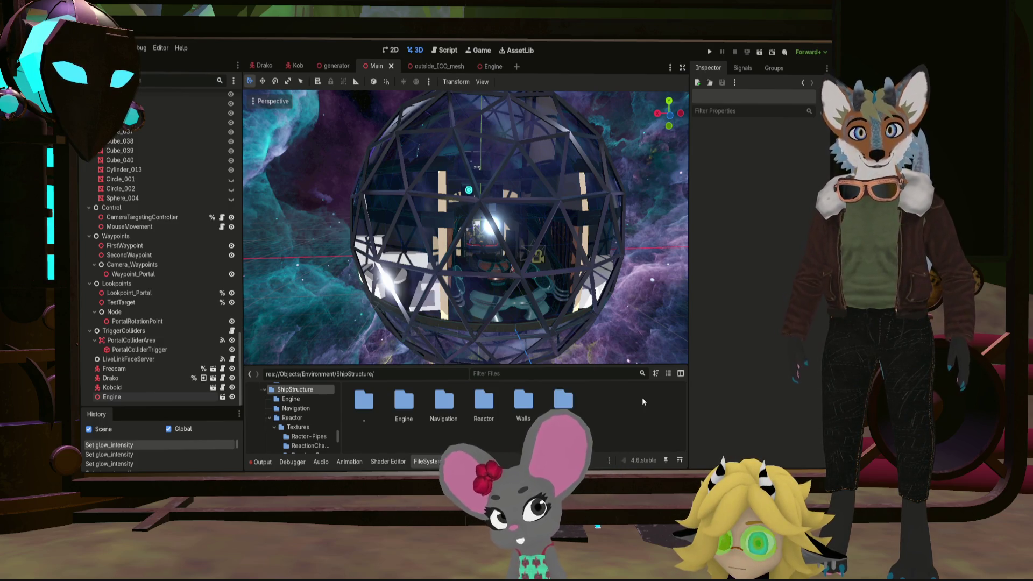
pyautogui.doubleClick(564, 401)
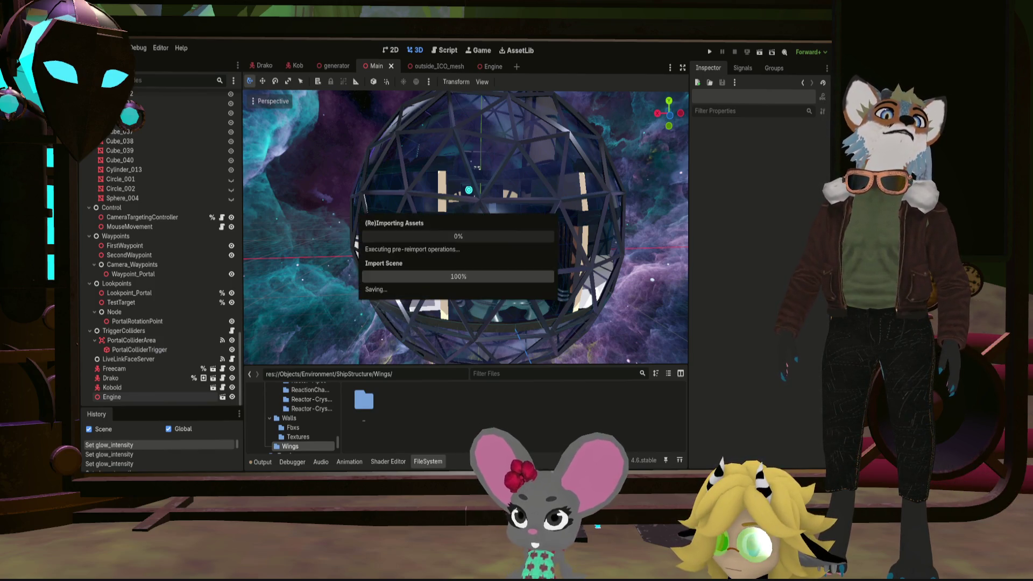
# Open Wings.fbx from the Wings folder and orbit the view around its wing meshes
pyautogui.click(410, 402)
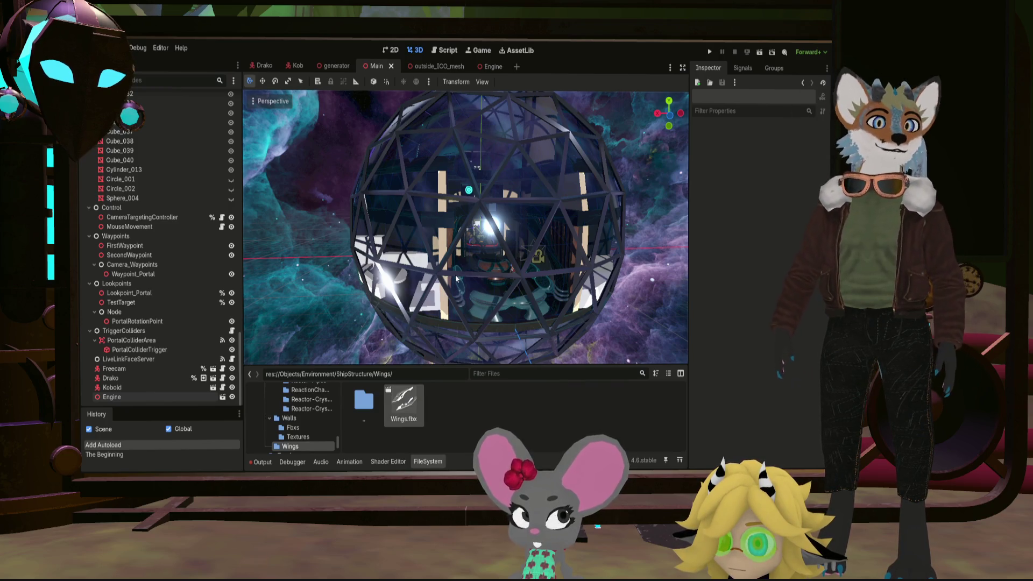
pyautogui.scroll(-3)
pyautogui.moveTo(491, 235); pyautogui.dragTo(509, 225)
pyautogui.scroll(3)
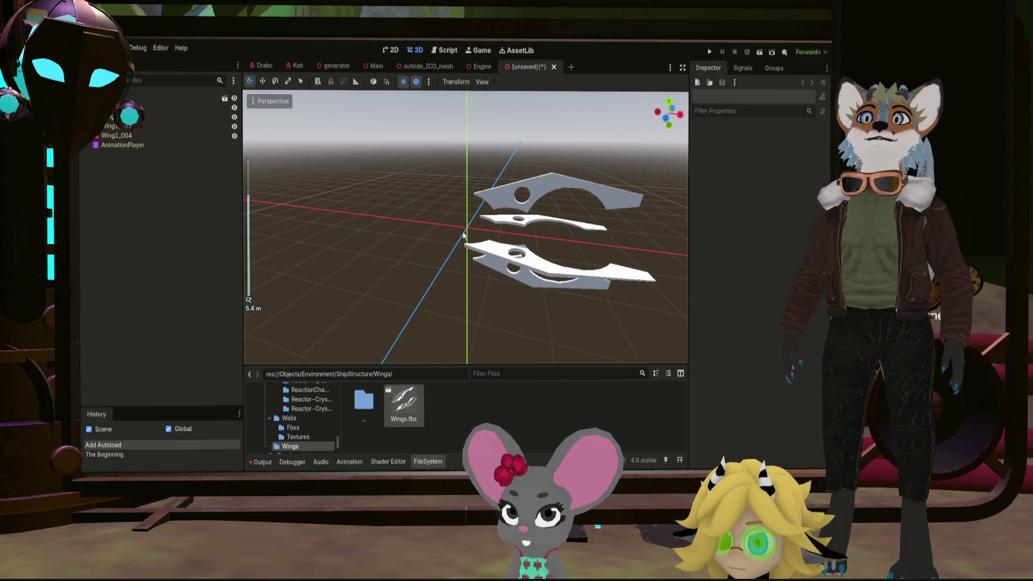
# Scrub the Wing1_001|CubeAction animation in AnimationPlayer, then select all four wing meshes
pyautogui.click(151, 144)
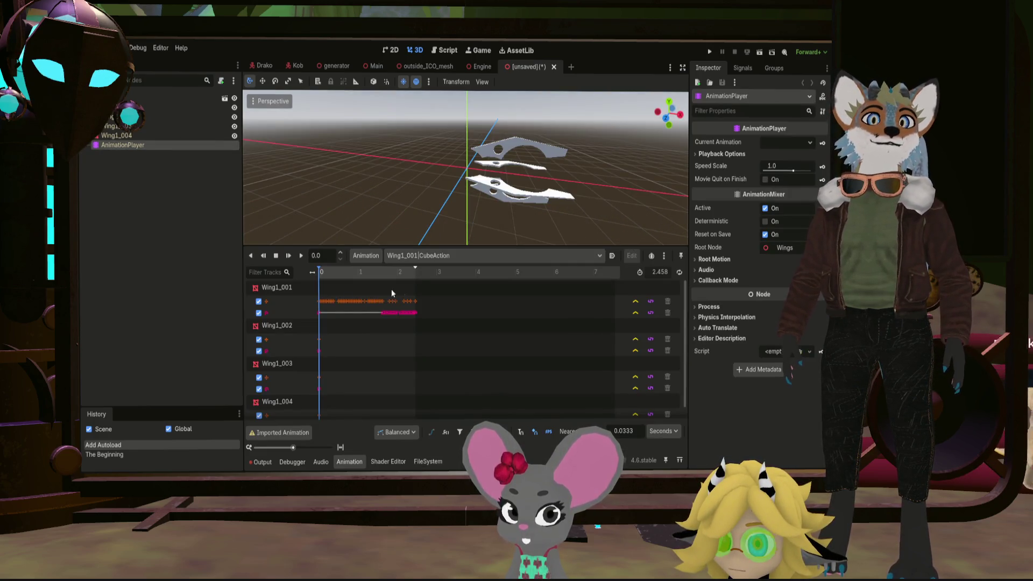
pyautogui.moveTo(336, 271); pyautogui.dragTo(309, 293)
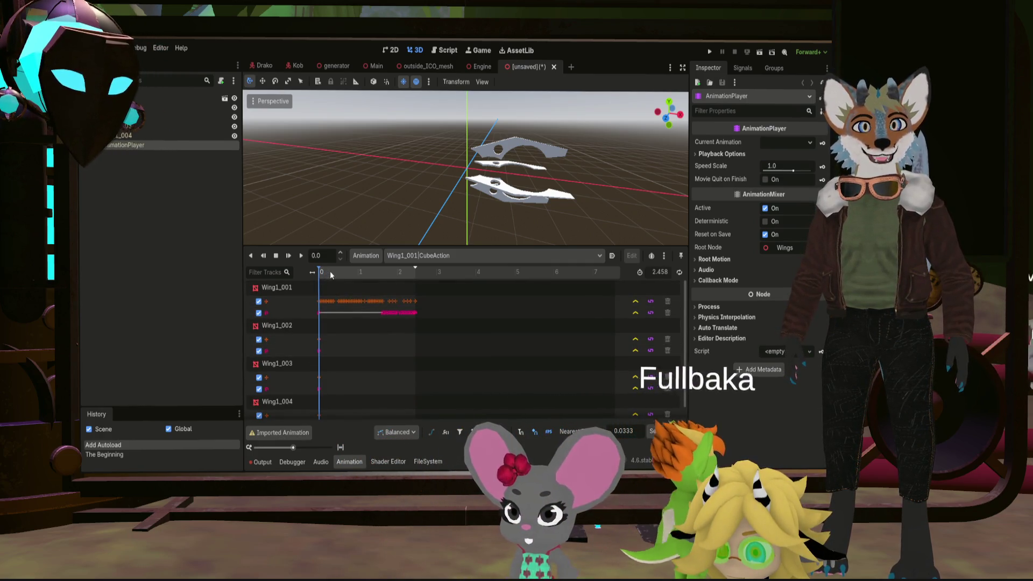
pyautogui.click(333, 274)
pyautogui.moveTo(333, 275); pyautogui.dragTo(336, 291)
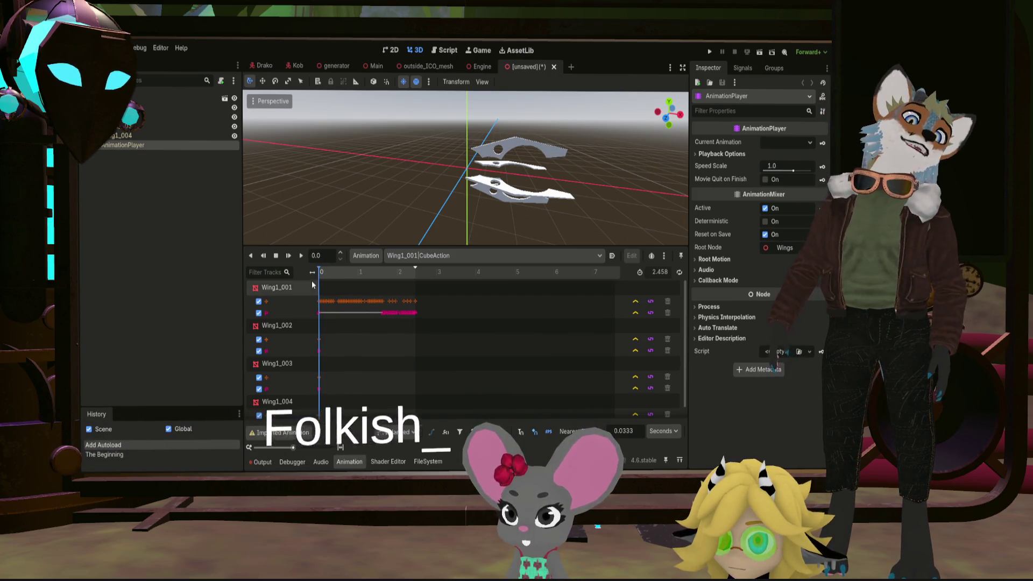
pyautogui.moveTo(324, 272); pyautogui.dragTo(321, 275)
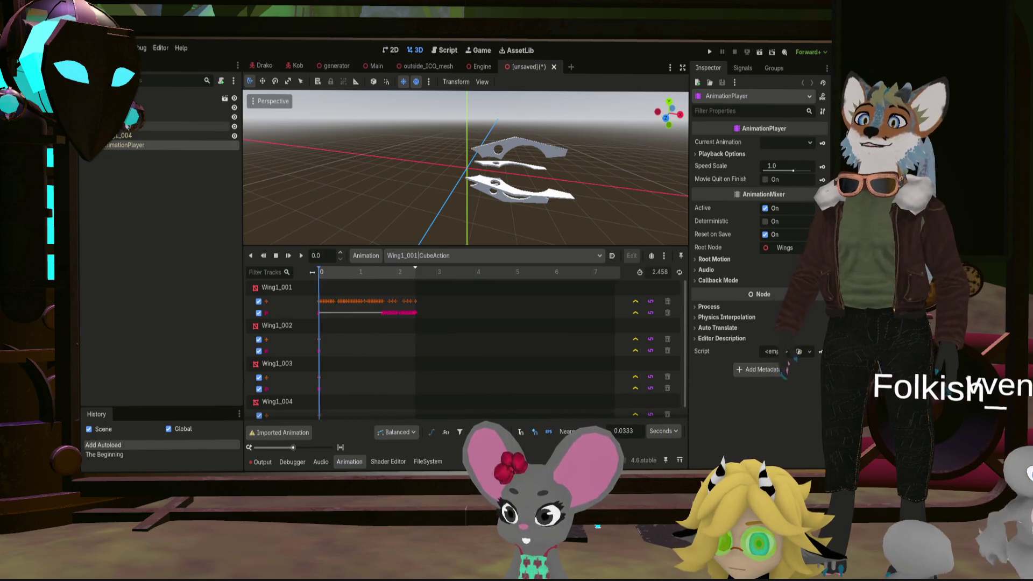
pyautogui.click(145, 109)
pyautogui.click(137, 137)
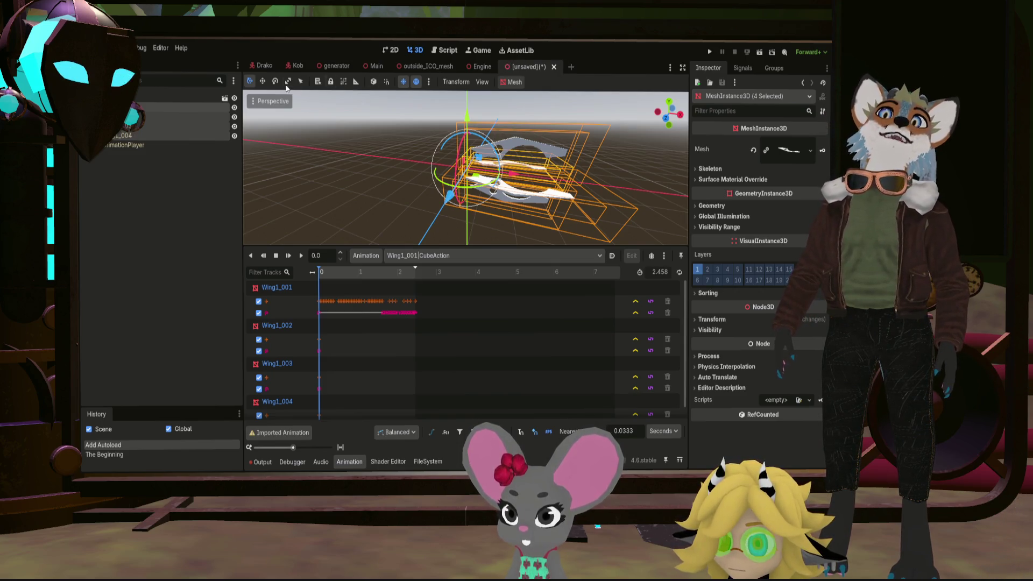
# Create a new scene with a 3D root and paste the four wing meshes under it
pyautogui.click(571, 67)
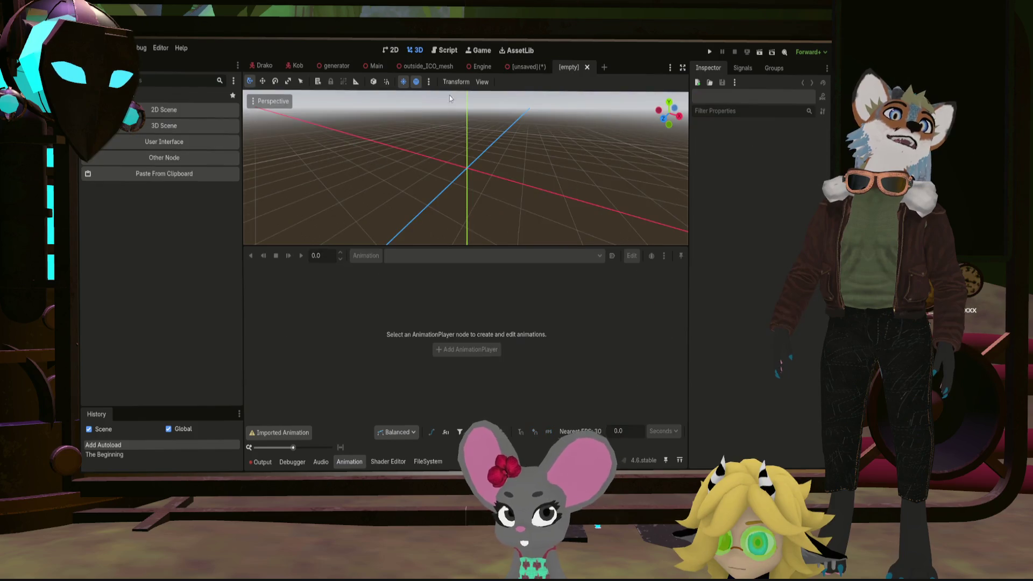
pyautogui.click(174, 127)
pyautogui.hotkey('ctrl', 'v')
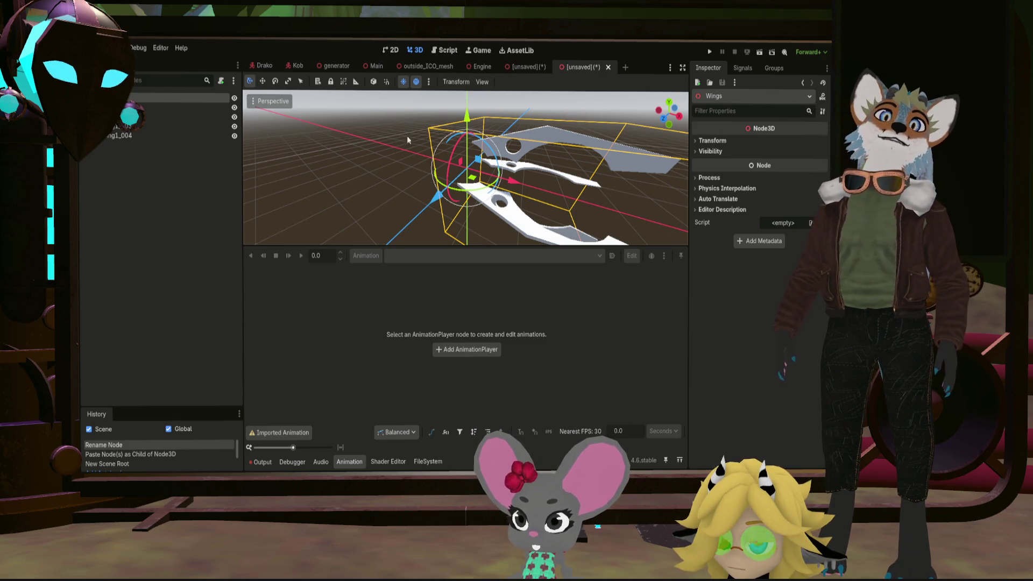
# Orbit and enlarge the 3D view of the four wings, then bring back the FileSystem dock
pyautogui.moveTo(433, 136); pyautogui.dragTo(468, 193)
pyautogui.scroll(3)
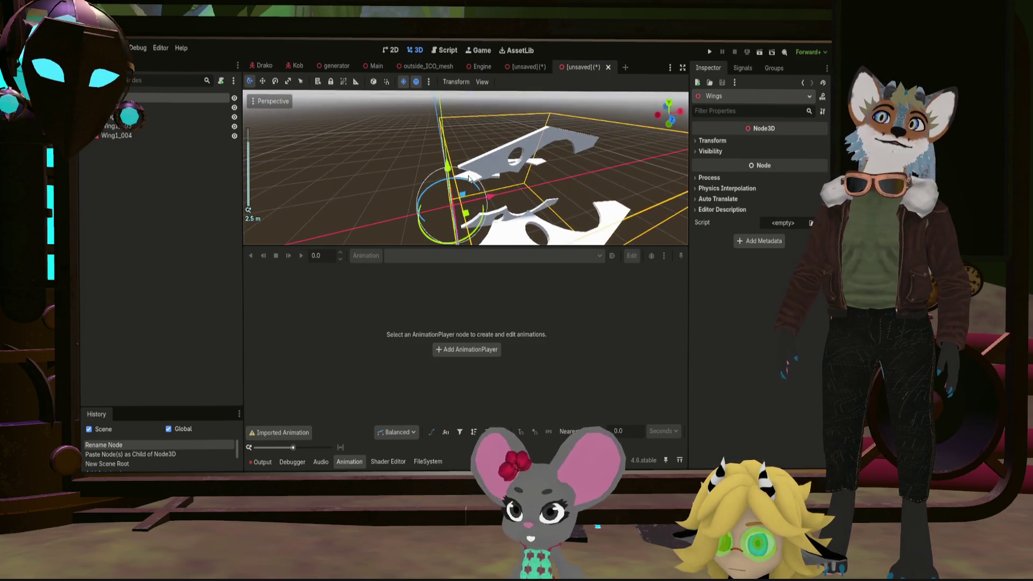
pyautogui.scroll(-3)
pyautogui.moveTo(464, 166); pyautogui.dragTo(468, 139)
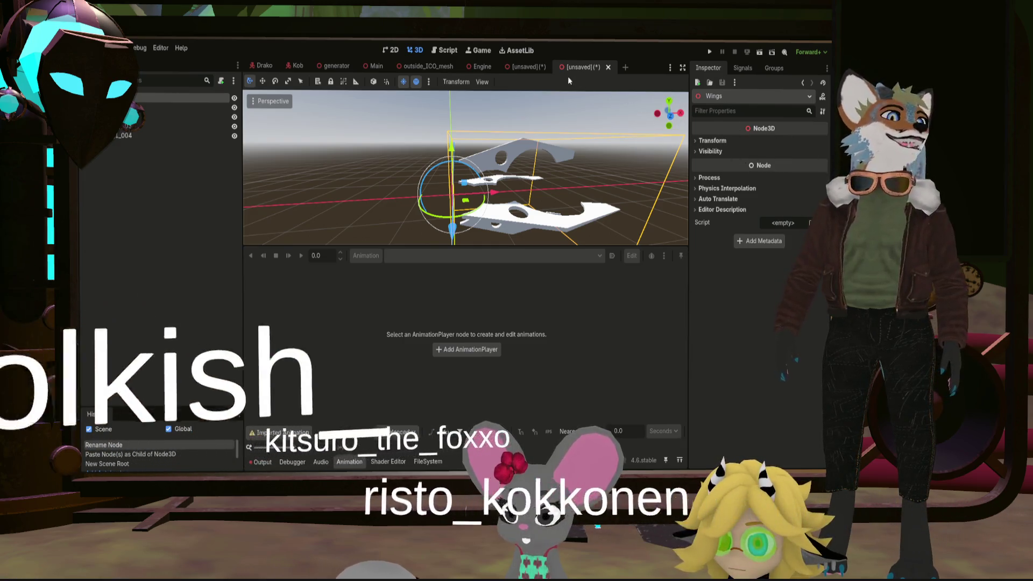
pyautogui.moveTo(513, 247); pyautogui.dragTo(509, 349)
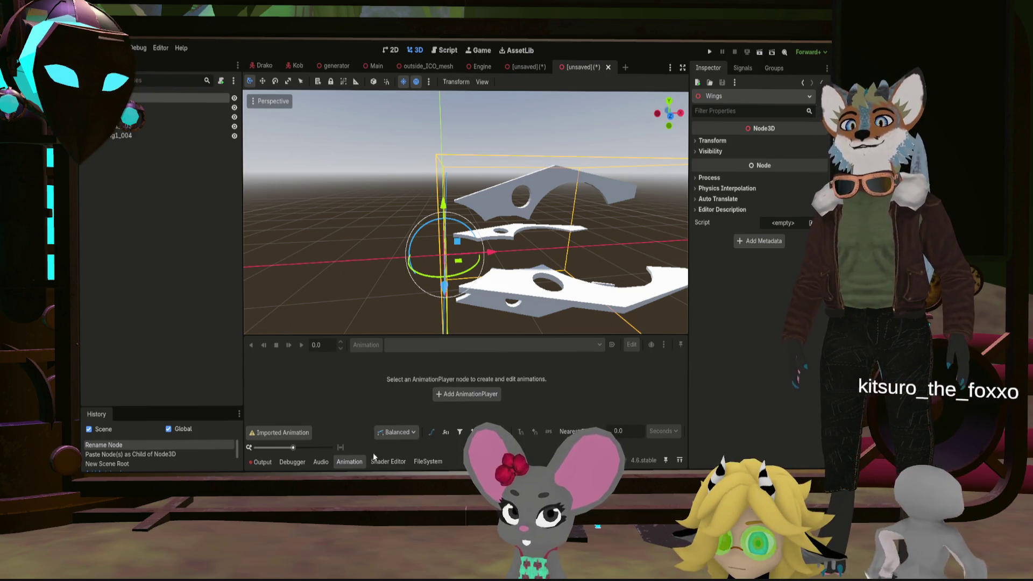
pyautogui.click(428, 461)
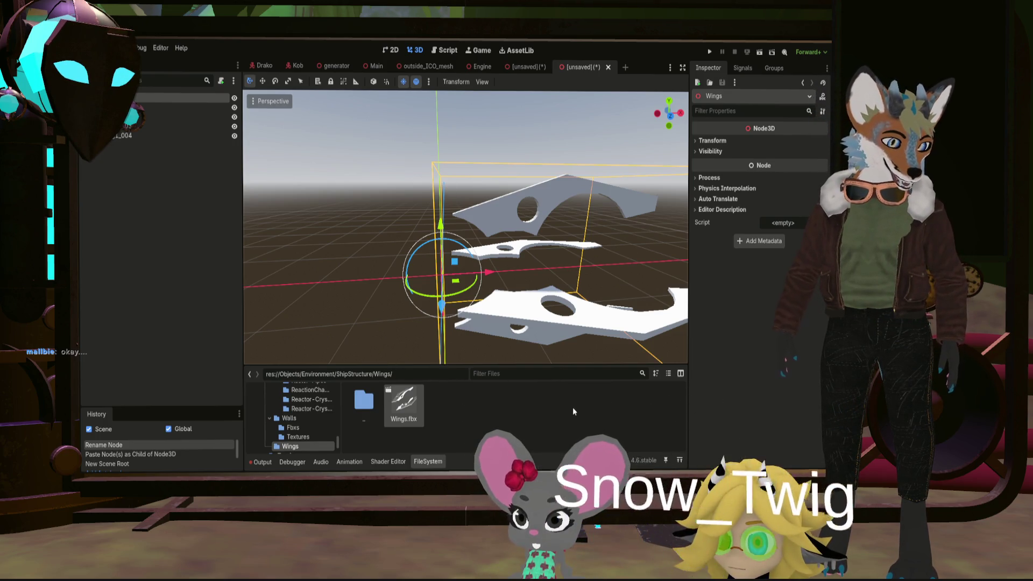
# Save the new scene as wings and close the imported wings scene without saving
pyautogui.hotkey('ctrl', 's')
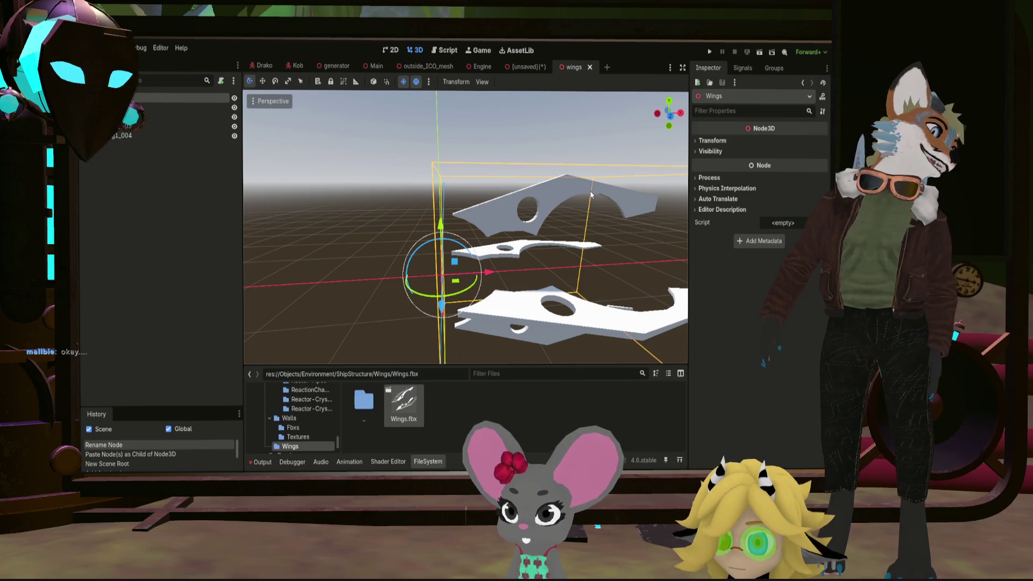
pyautogui.click(528, 68)
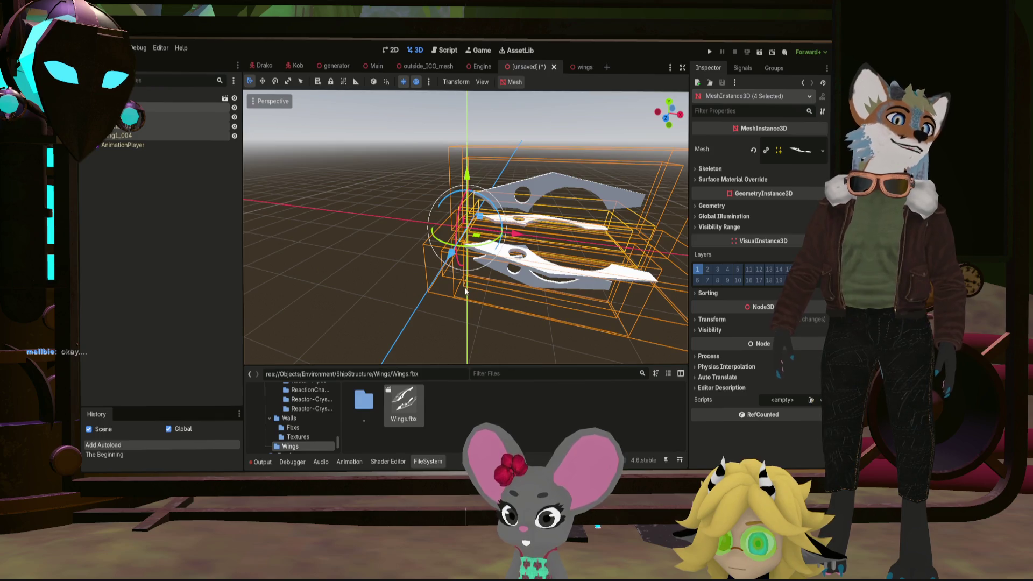
pyautogui.click(553, 67)
pyautogui.click(528, 67)
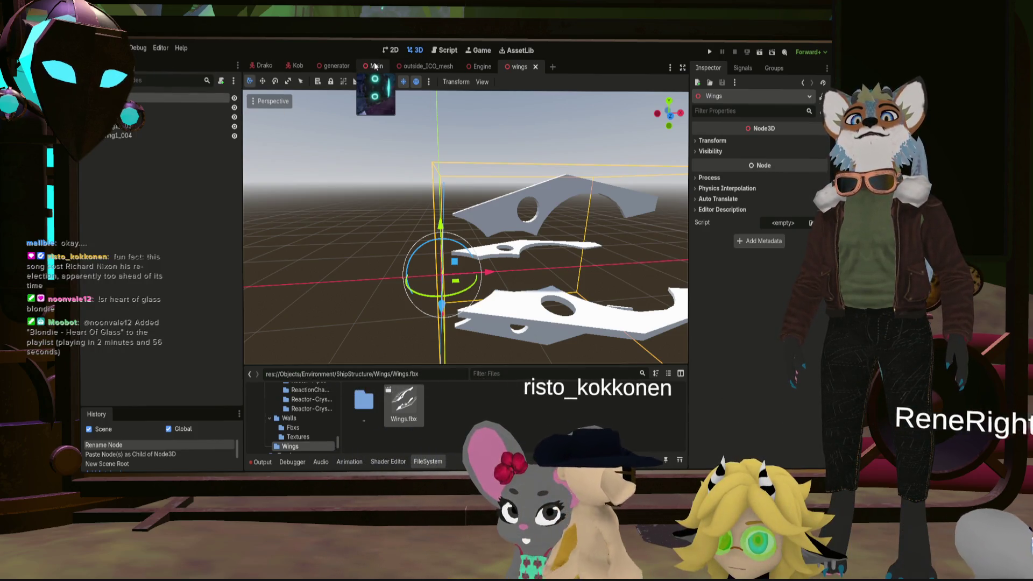
pyautogui.click(375, 66)
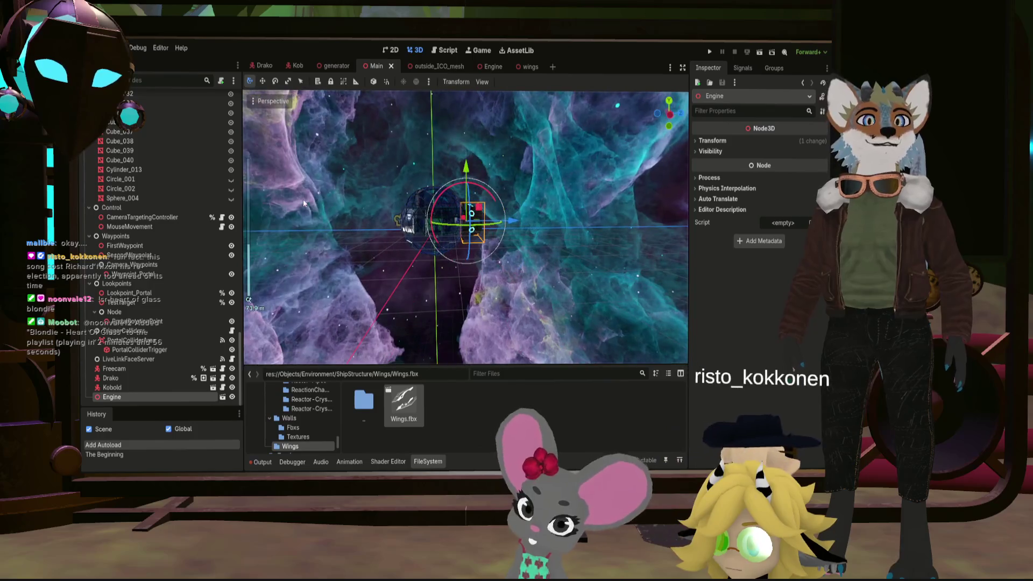
pyautogui.click(528, 66)
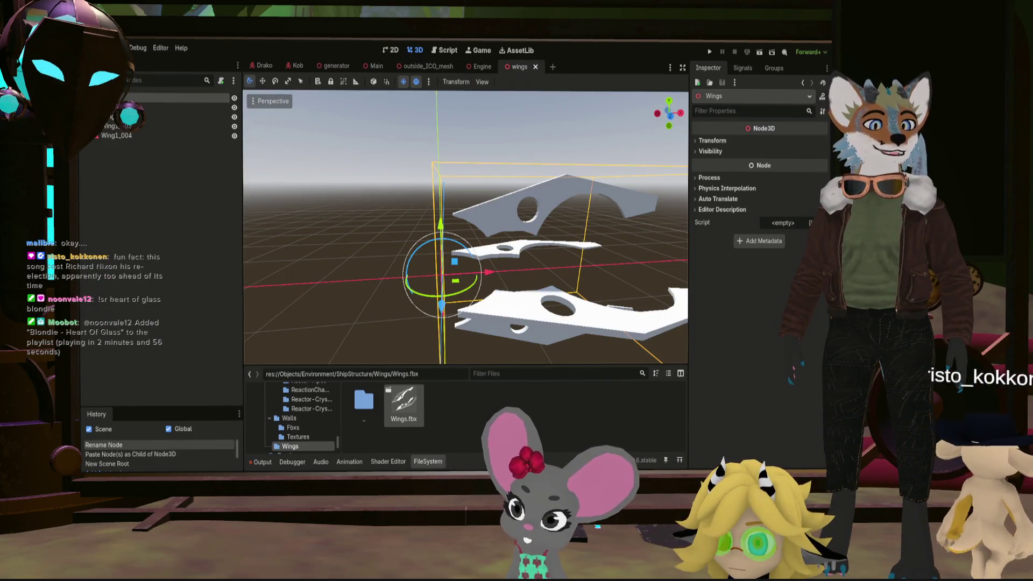
# Browse the FileSystem from Objects through Environment and ShipStructure to locate wings.scn
pyautogui.doubleClick(376, 411)
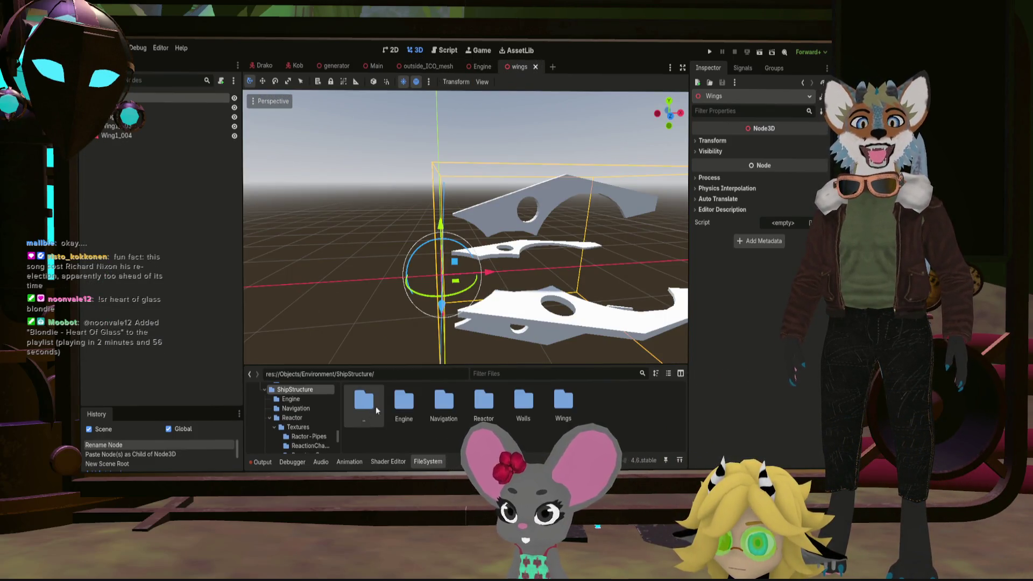
pyautogui.doubleClick(560, 400)
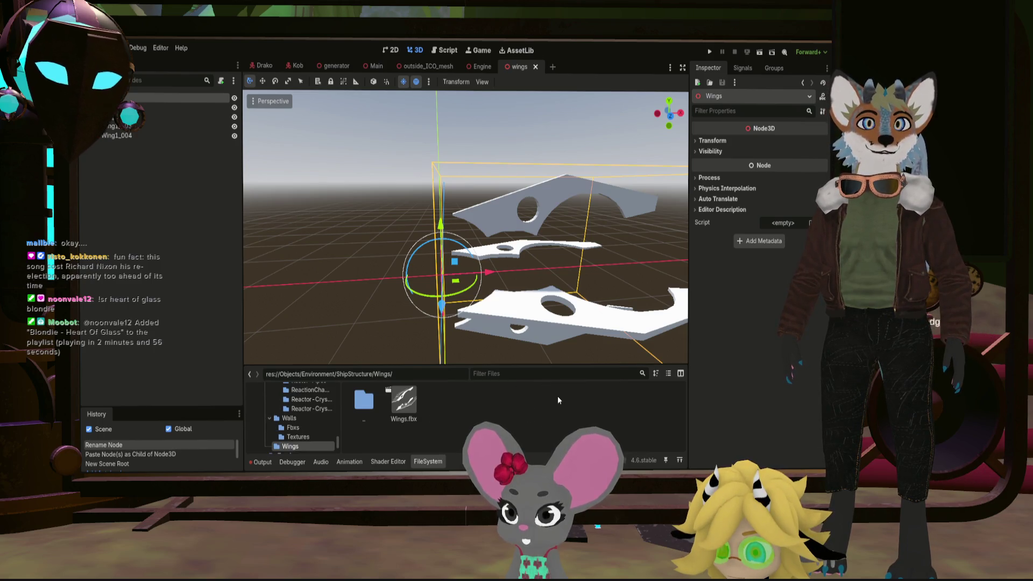
pyautogui.doubleClick(373, 407)
pyautogui.doubleClick(372, 408)
pyautogui.doubleClick(360, 408)
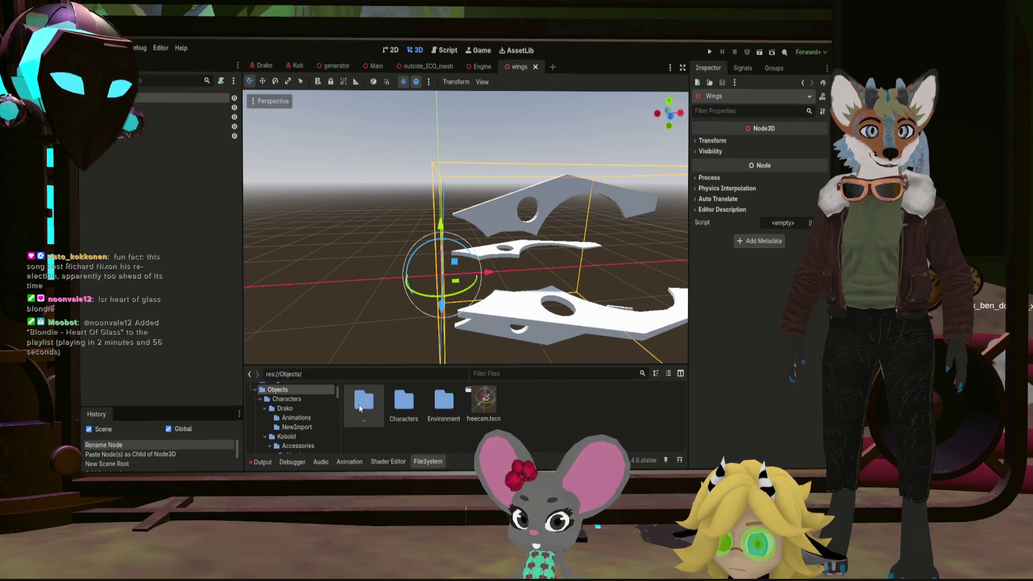
pyautogui.doubleClick(444, 401)
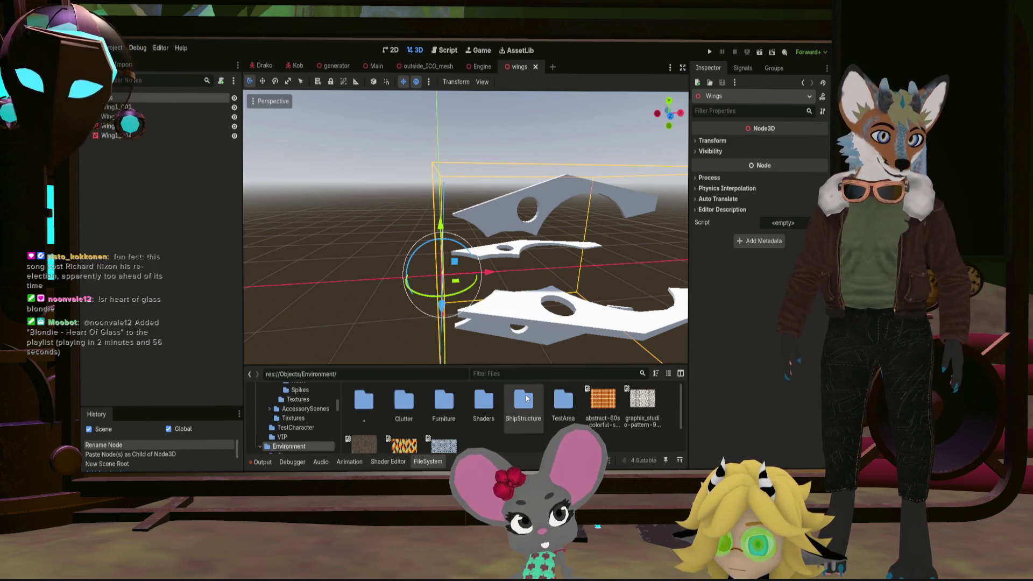
pyautogui.doubleClick(526, 398)
pyautogui.doubleClick(522, 398)
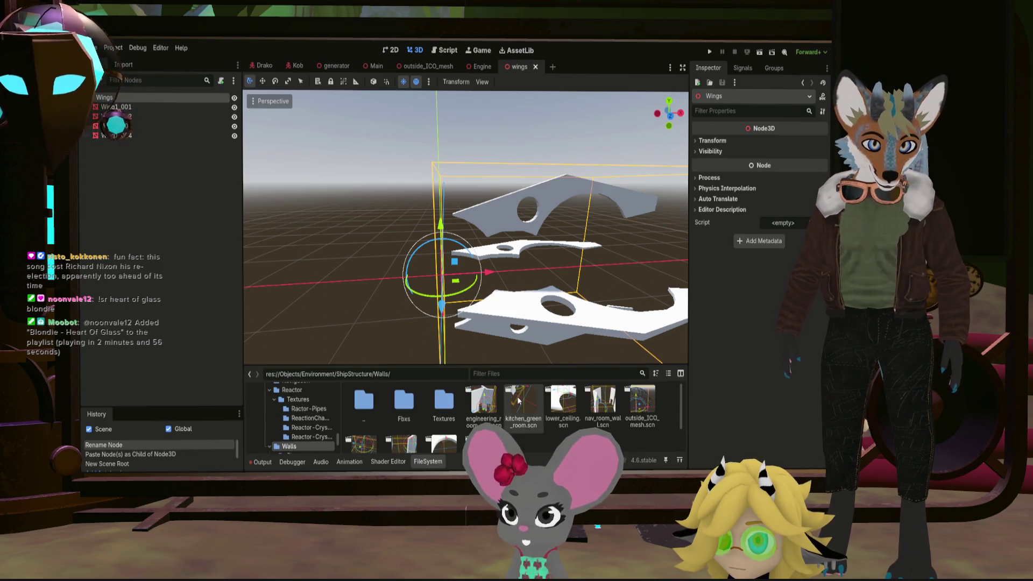
pyautogui.scroll(-3)
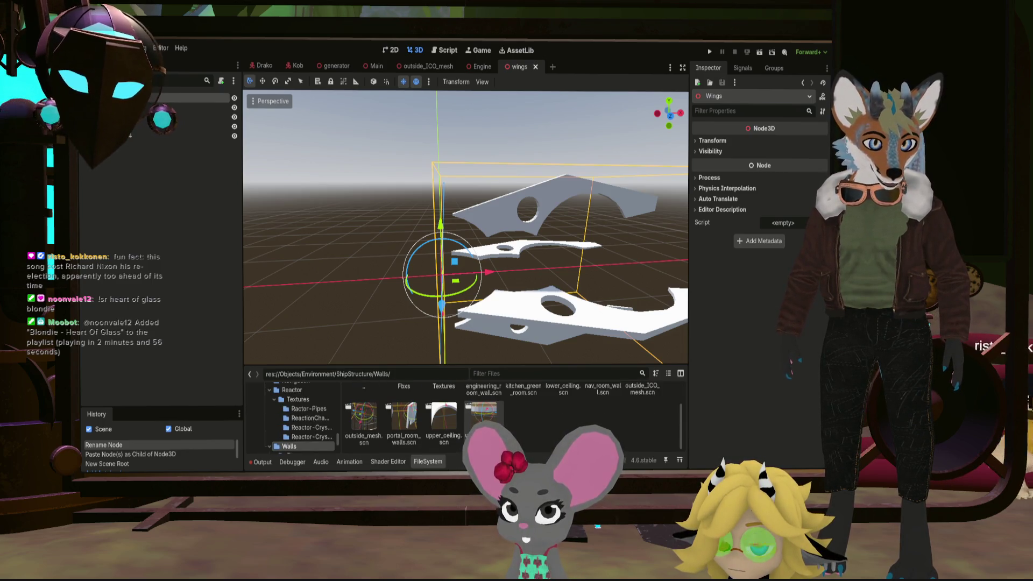
pyautogui.scroll(3)
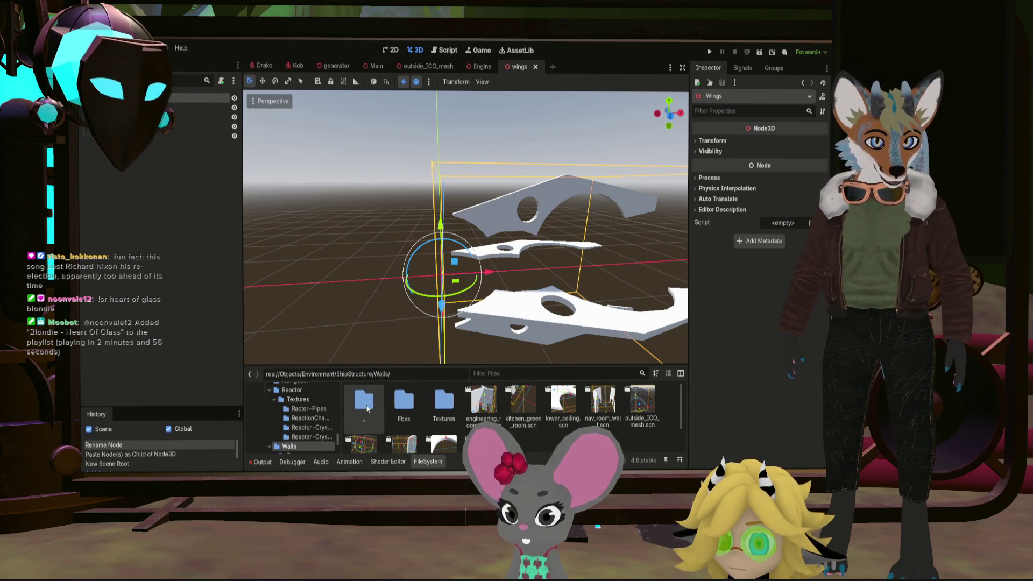
pyautogui.doubleClick(364, 400)
pyautogui.doubleClick(403, 400)
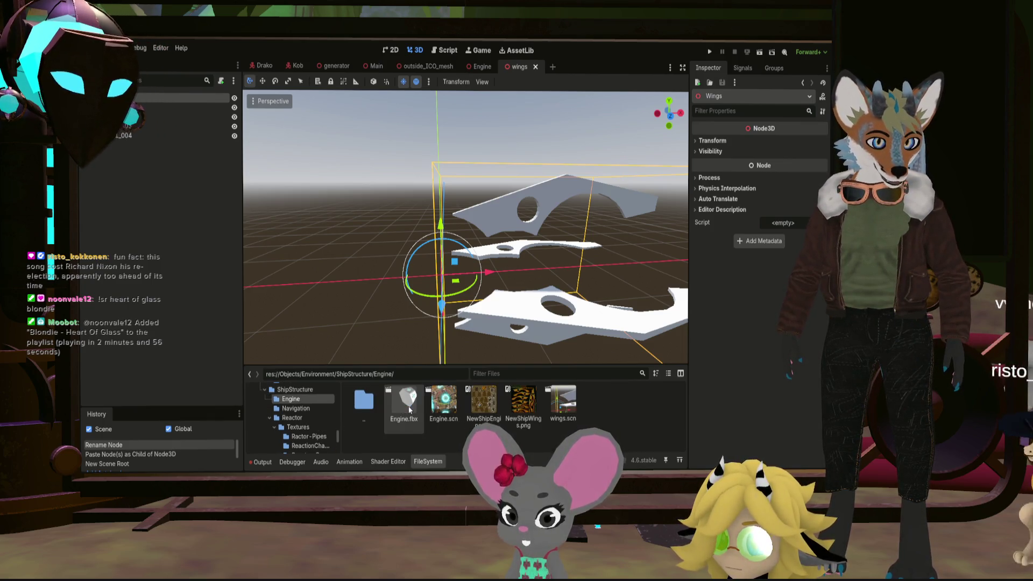
# Move wings.scn into the Wings folder beside Wings.fbx and close the wings scene
pyautogui.moveTo(431, 418); pyautogui.dragTo(290, 432)
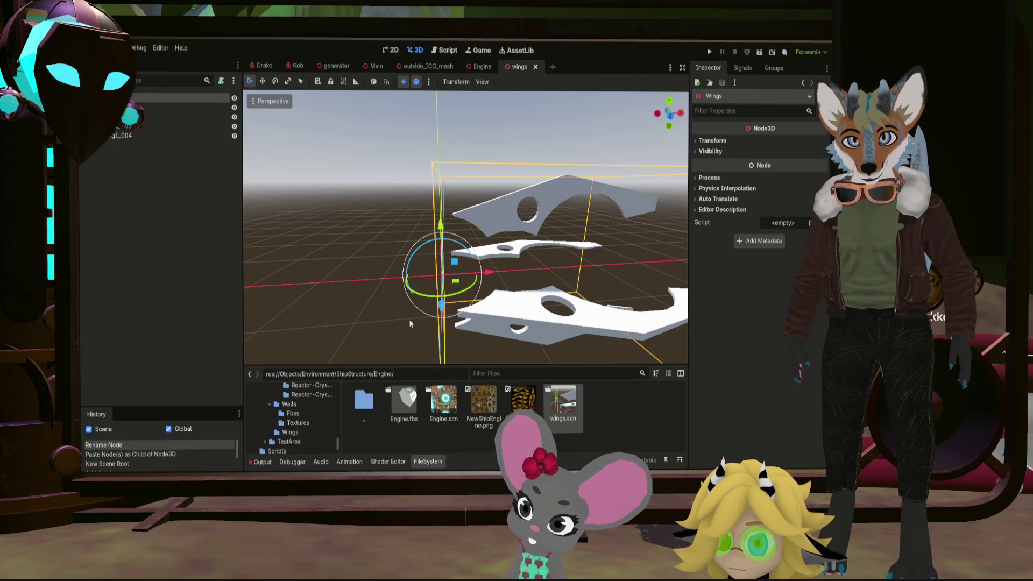
pyautogui.click(290, 432)
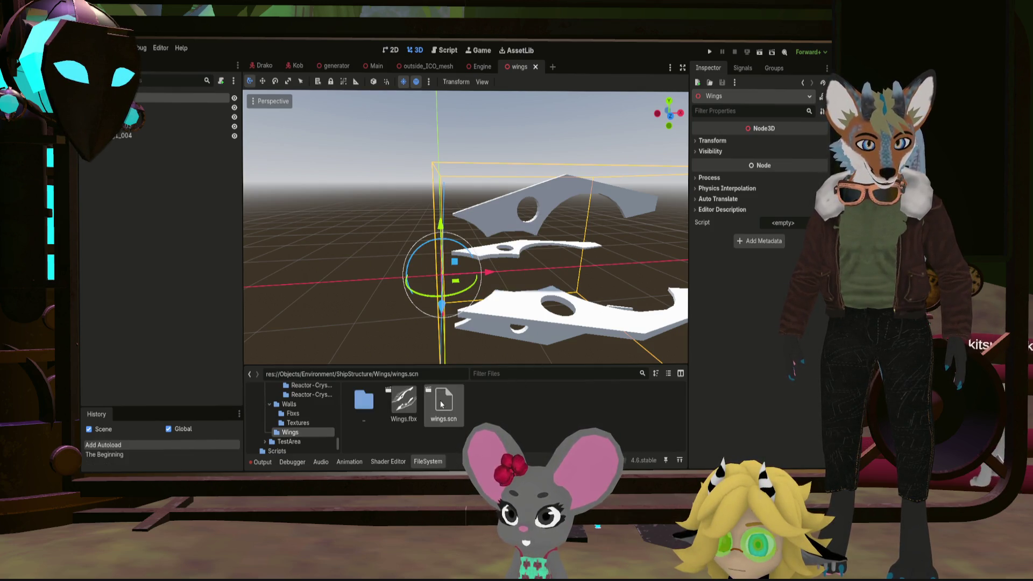
pyautogui.click(414, 393)
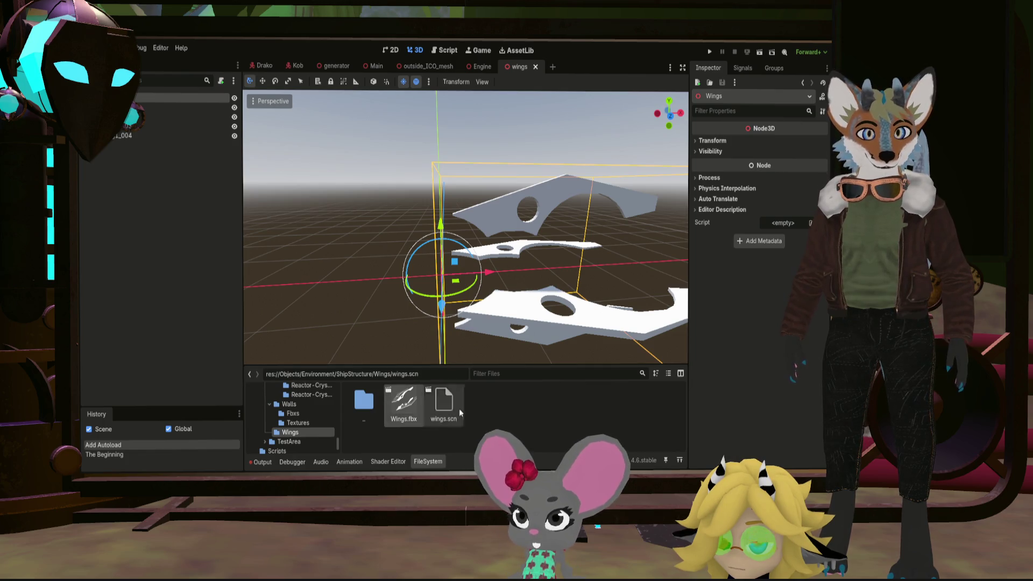
pyautogui.click(536, 66)
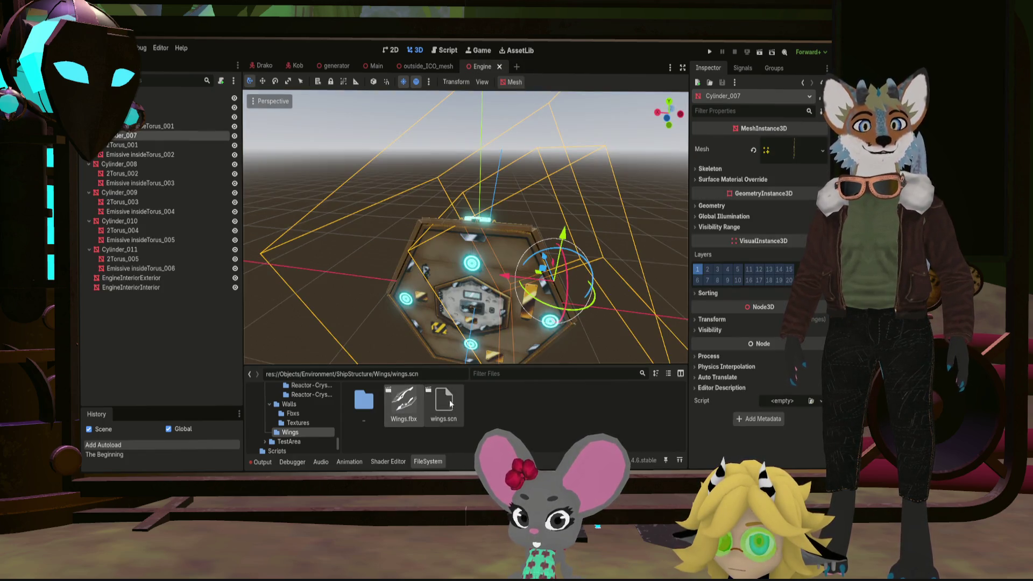
# Reopen wings.scn from the Wings folder and select its Wings root node
pyautogui.doubleClick(451, 403)
pyautogui.moveTo(524, 255); pyautogui.dragTo(519, 245)
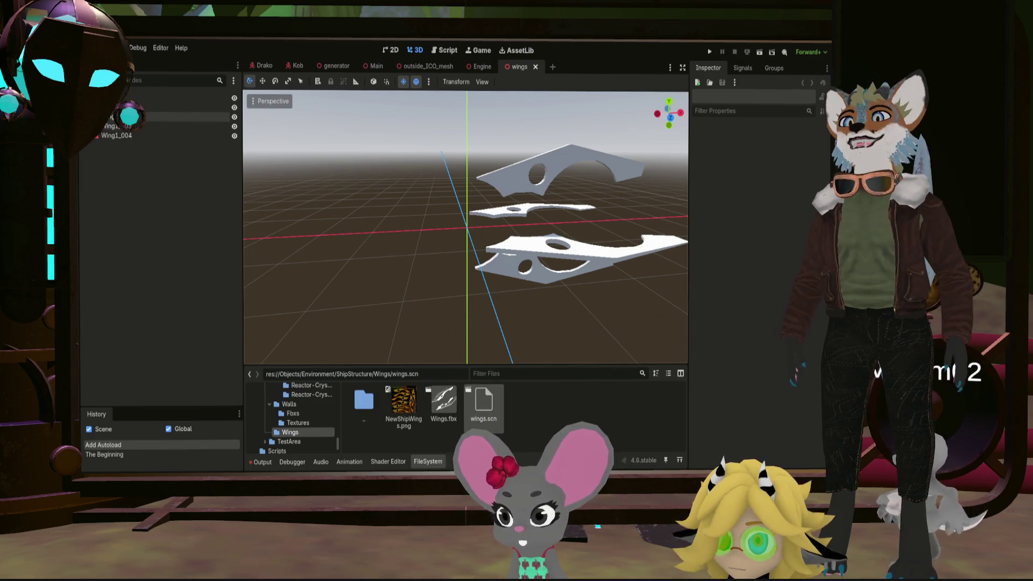
pyautogui.doubleClick(479, 403)
# Apply NewShipWings.png as the albedo texture of Wing1_001's surface material
pyautogui.click(598, 161)
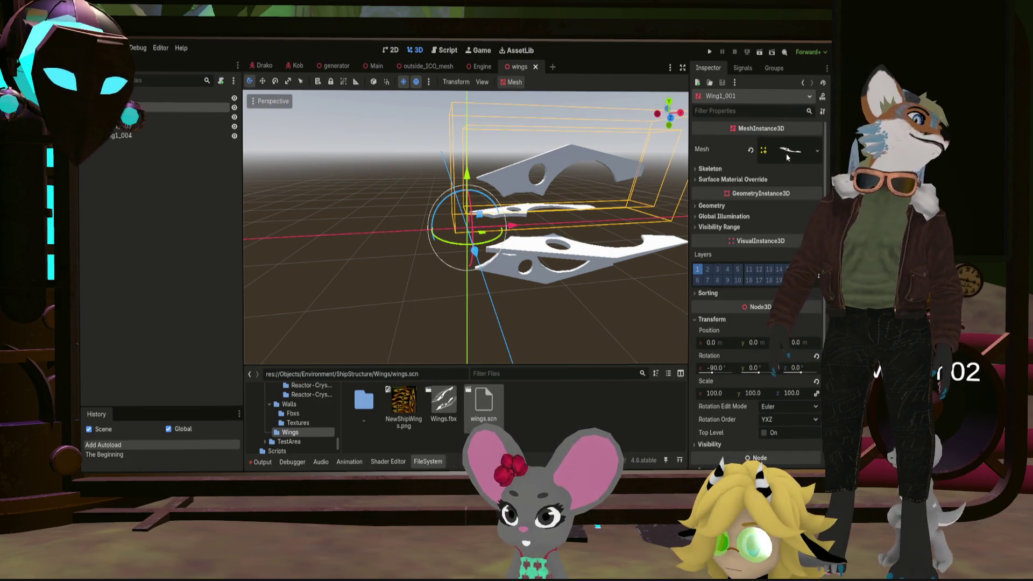
pyautogui.click(786, 153)
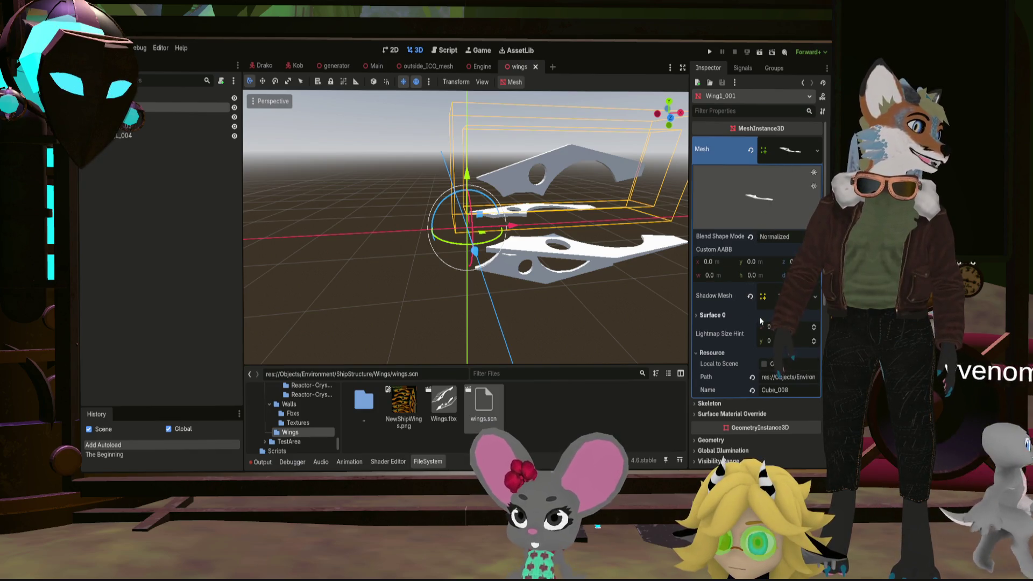
pyautogui.click(708, 316)
pyautogui.click(795, 349)
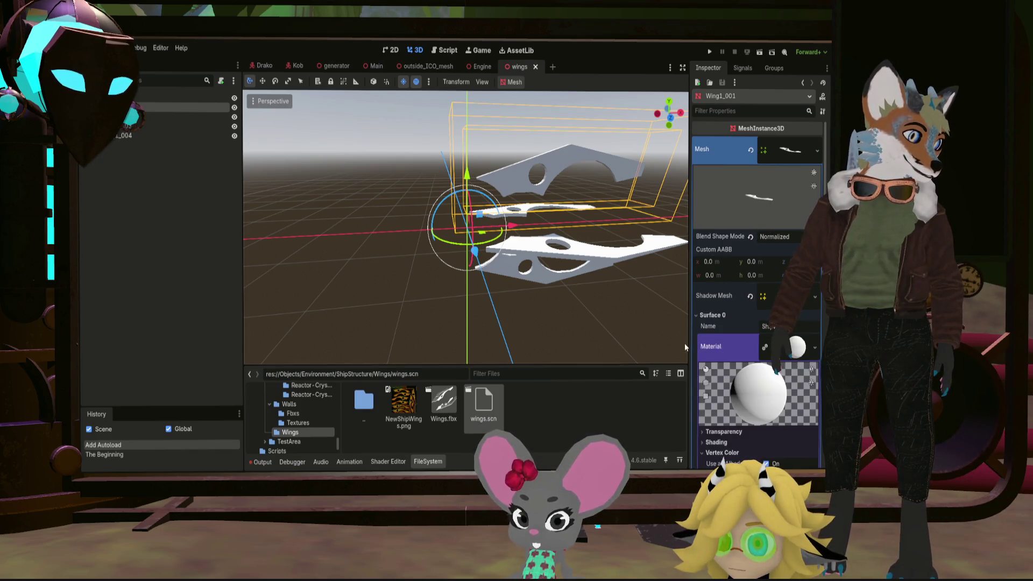
pyautogui.scroll(-3)
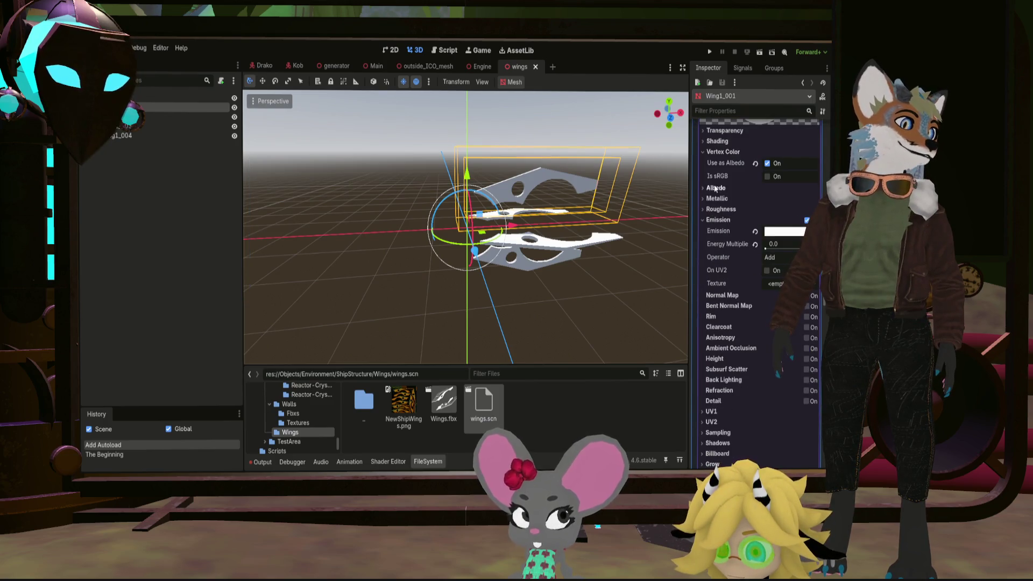
pyautogui.click(703, 188)
pyautogui.click(404, 402)
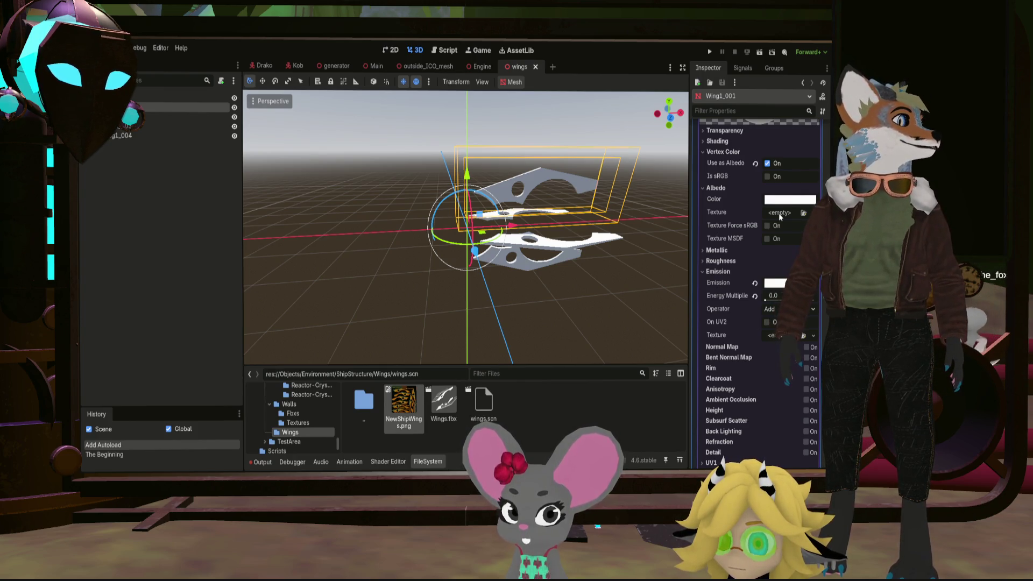
pyautogui.moveTo(404, 403); pyautogui.dragTo(428, 404)
pyautogui.moveTo(779, 215); pyautogui.dragTo(779, 214)
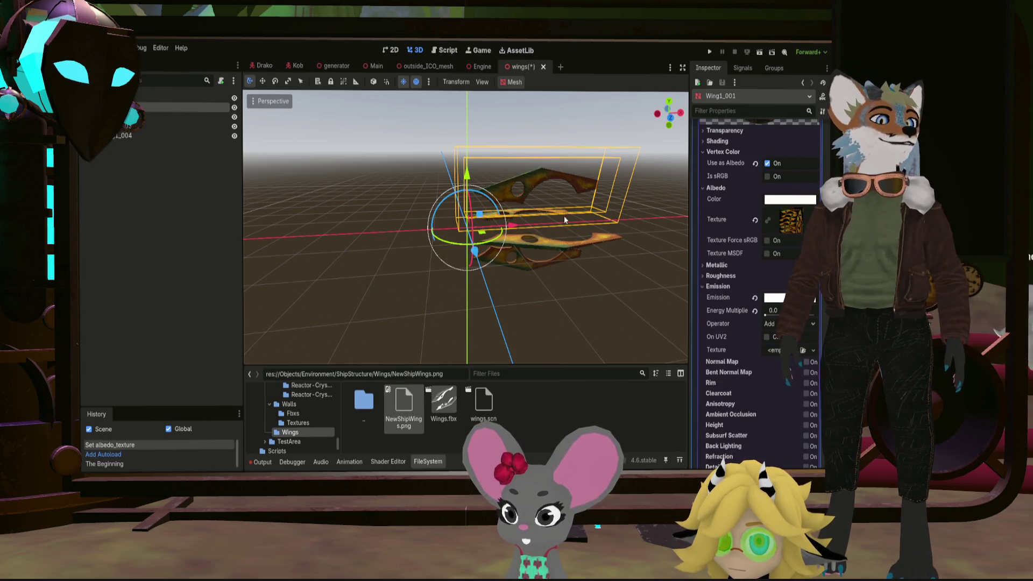
pyautogui.moveTo(560, 221); pyautogui.dragTo(554, 249)
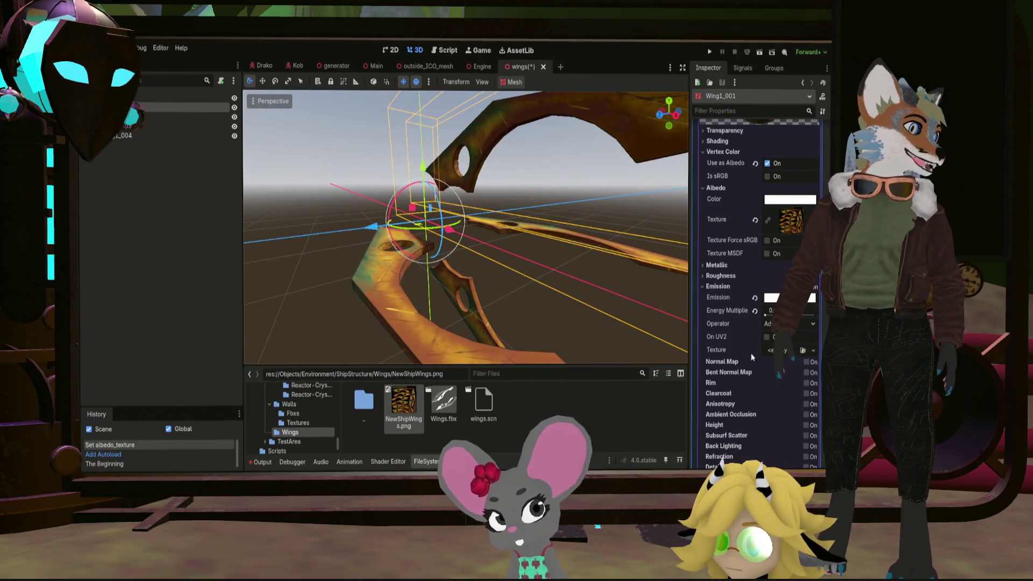
# Set the wing material to Metallic 1.0 and Roughness 0.35, then save the wings scene
pyautogui.click(717, 264)
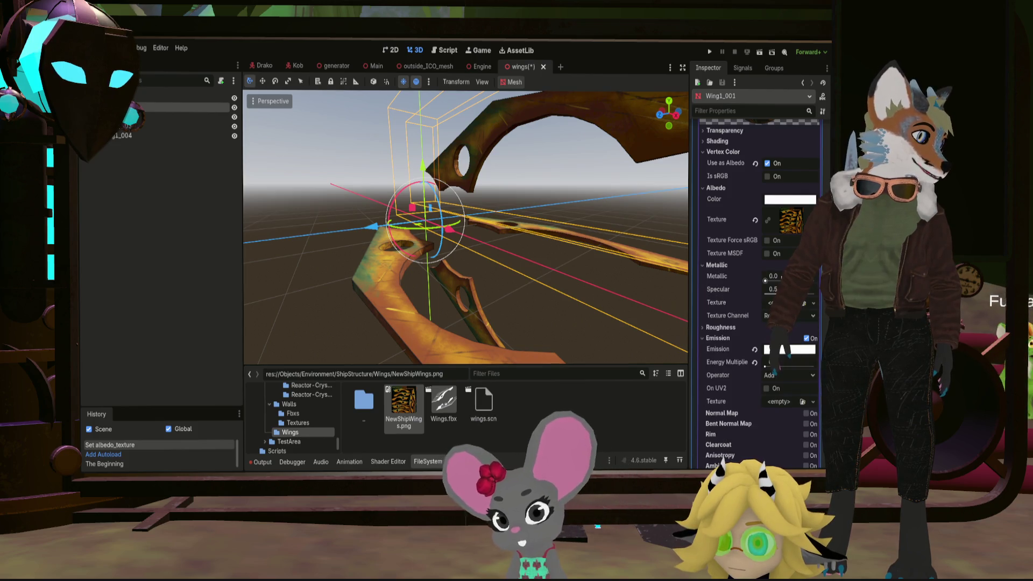
pyautogui.moveTo(766, 281); pyautogui.dragTo(812, 281)
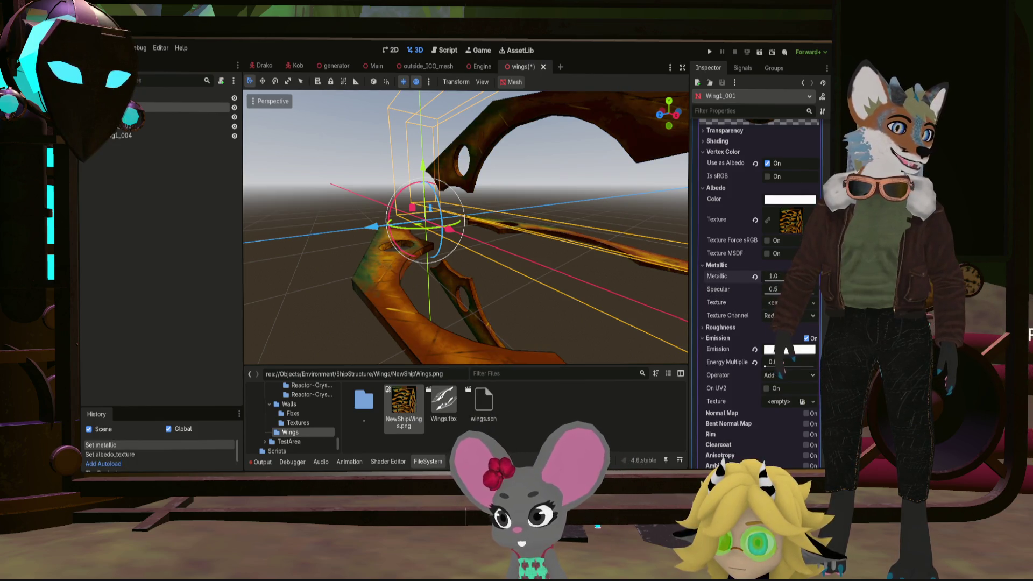
pyautogui.click(721, 327)
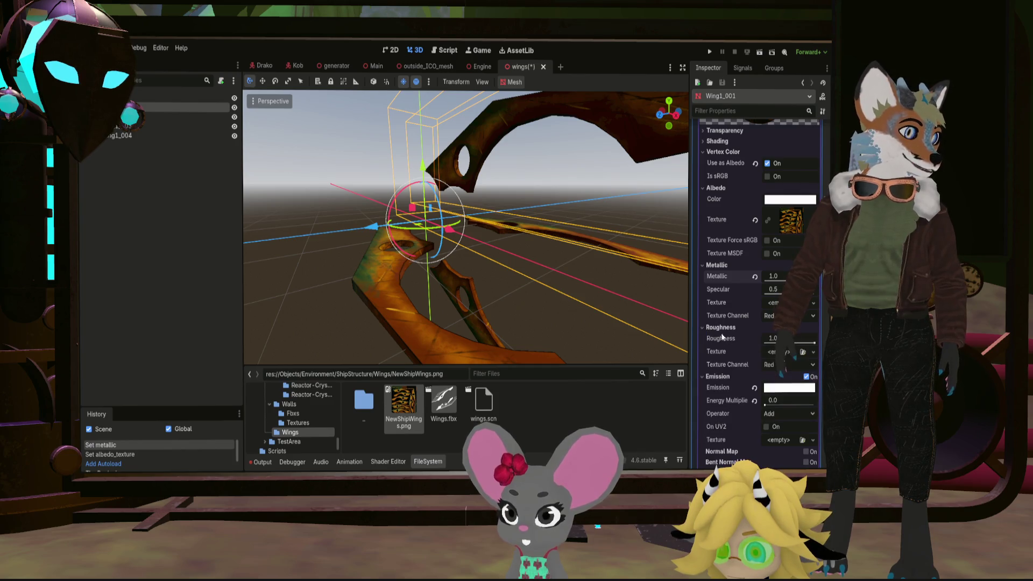
pyautogui.moveTo(810, 343); pyautogui.dragTo(780, 342)
pyautogui.moveTo(516, 258); pyautogui.dragTo(365, 179)
pyautogui.scroll(-3)
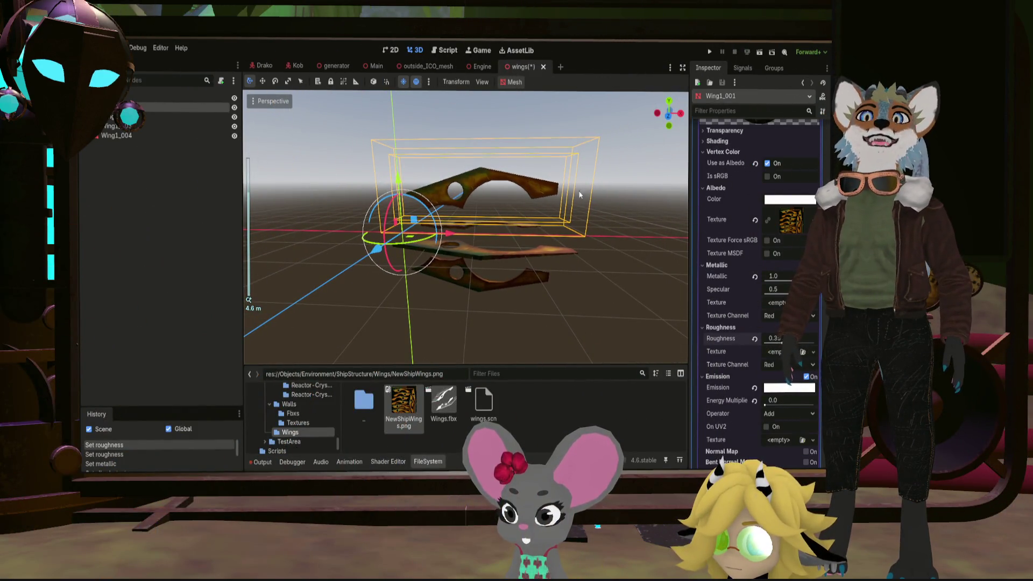
pyautogui.moveTo(435, 134); pyautogui.dragTo(406, 117)
pyautogui.scroll(-3)
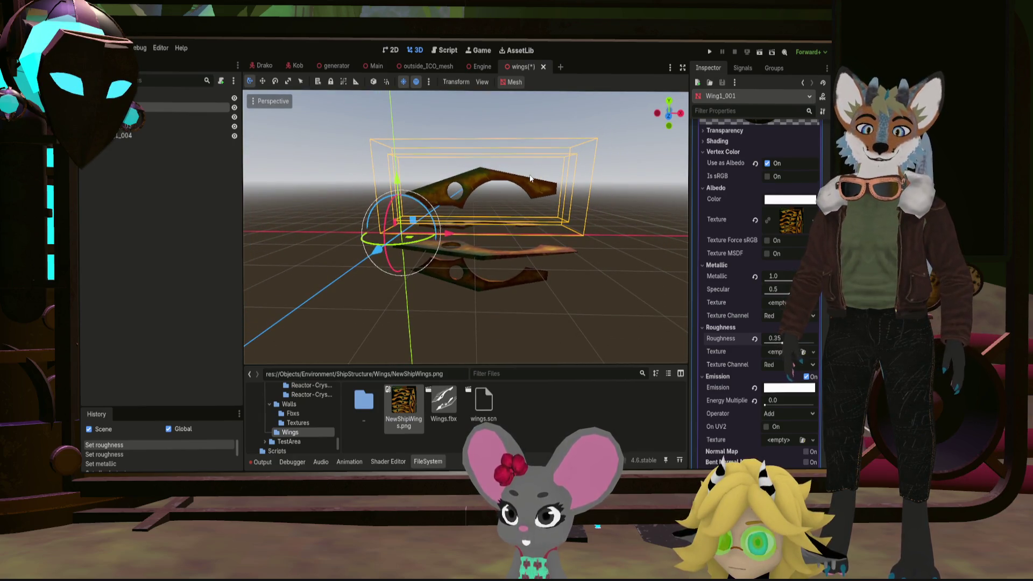
pyautogui.hotkey('ctrl', 's')
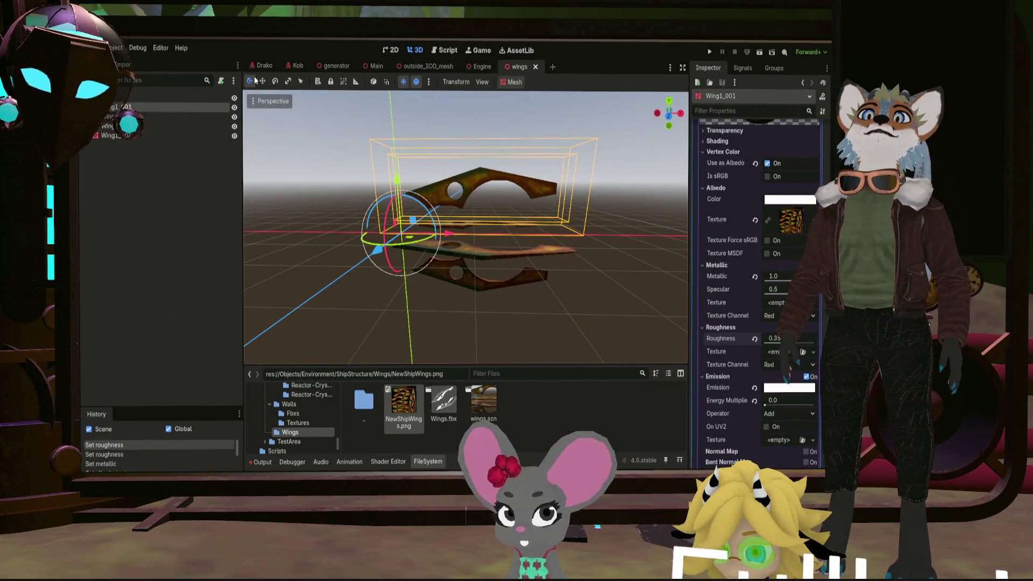
pyautogui.click(425, 66)
# Close the outside_ICO_mesh and Engine scene tabs, keeping the wings scene open
pyautogui.click(461, 67)
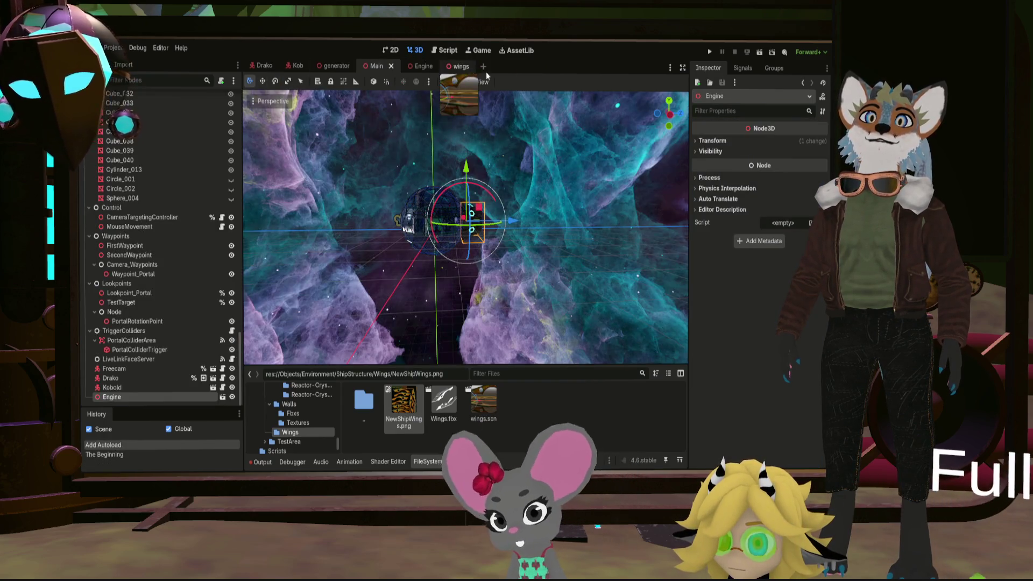
pyautogui.click(424, 67)
pyautogui.click(433, 66)
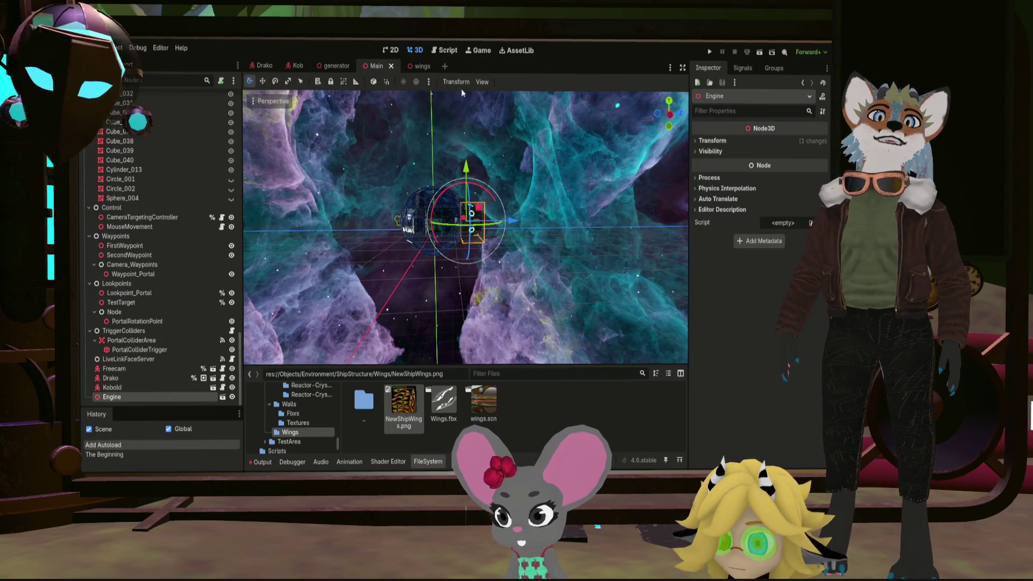
pyautogui.click(425, 66)
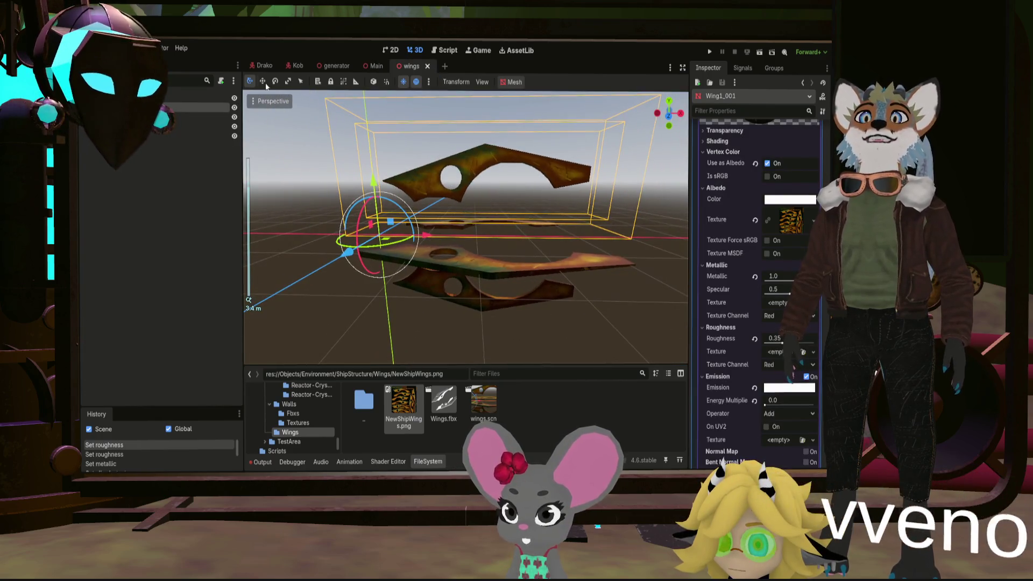
# Instance wings.scn into the Main scene tree and view the wings at the engine sphere
pyautogui.click(375, 66)
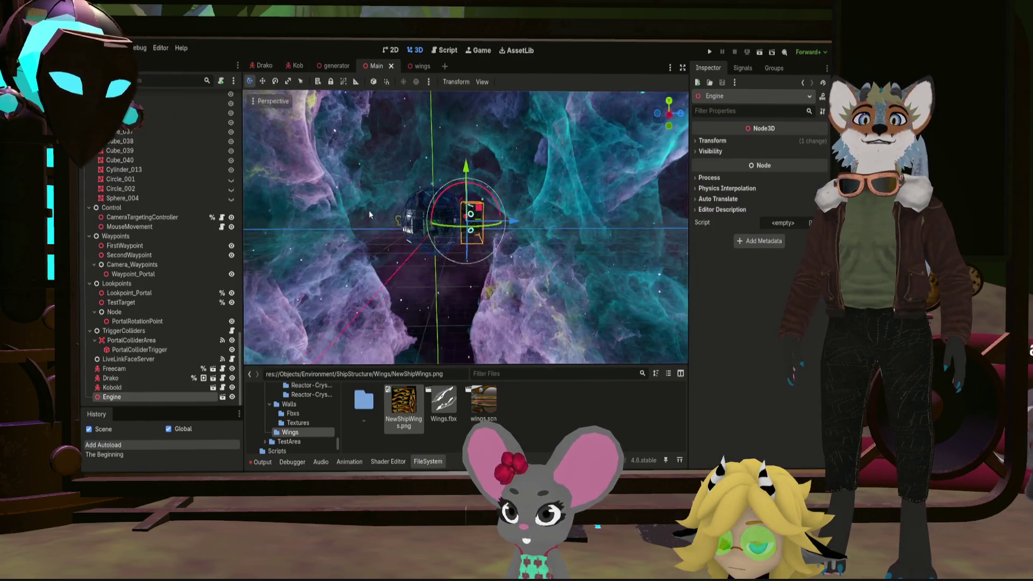
pyautogui.scroll(3)
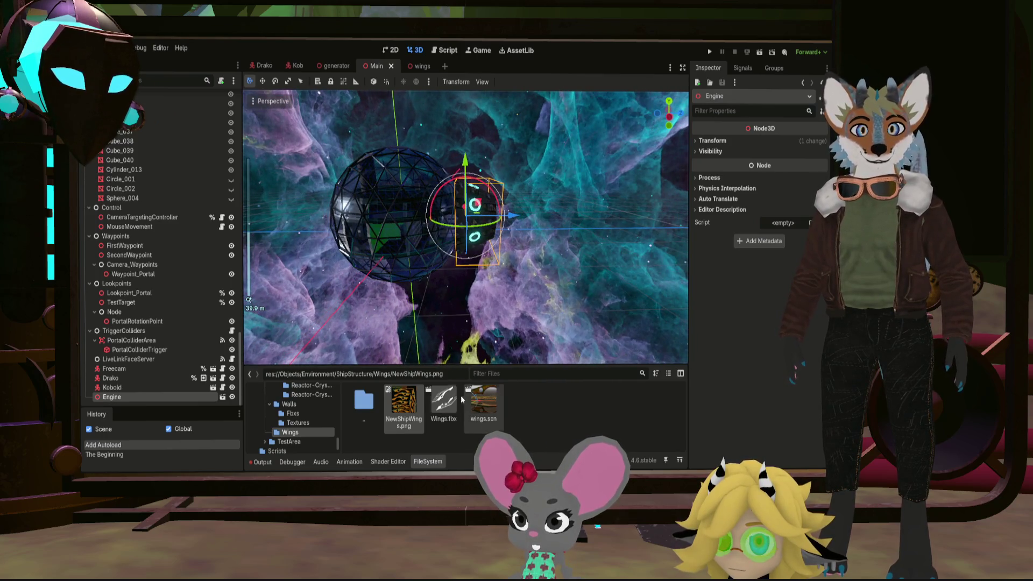
pyautogui.moveTo(480, 400); pyautogui.dragTo(161, 396)
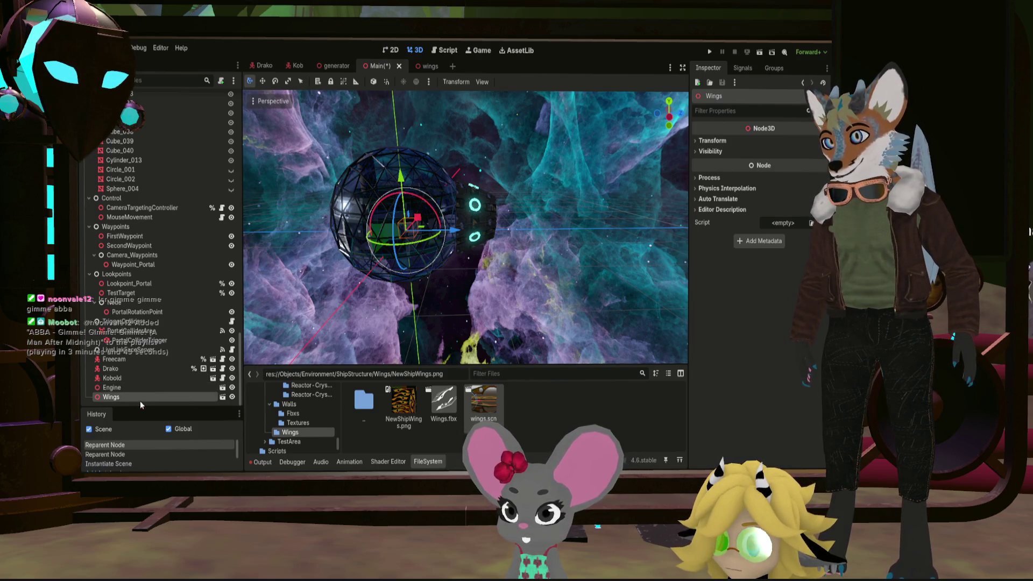
pyautogui.moveTo(412, 247); pyautogui.dragTo(381, 248)
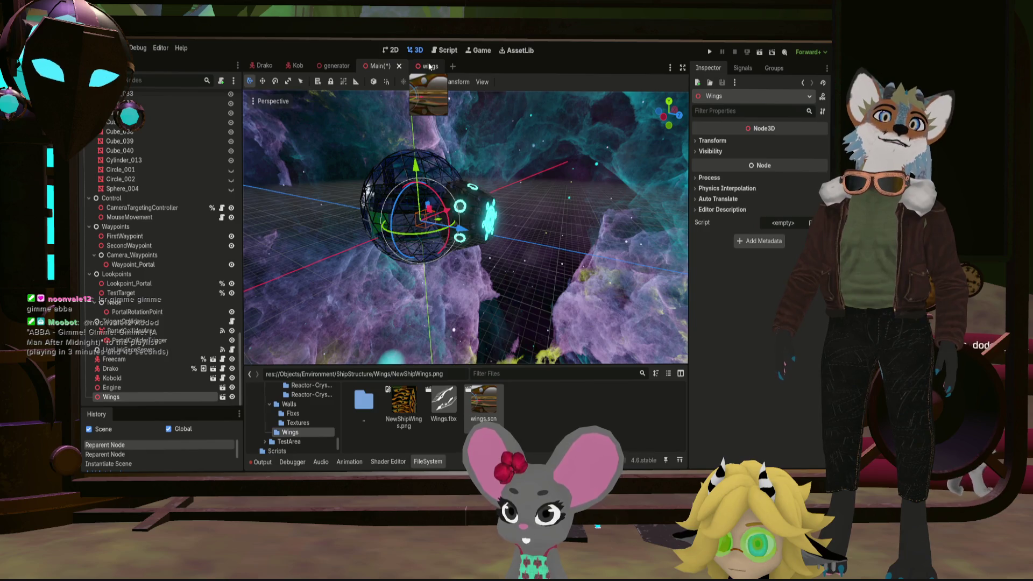
# Select the four wing meshes and try a -90 Y rotation, then undo it
pyautogui.click(430, 66)
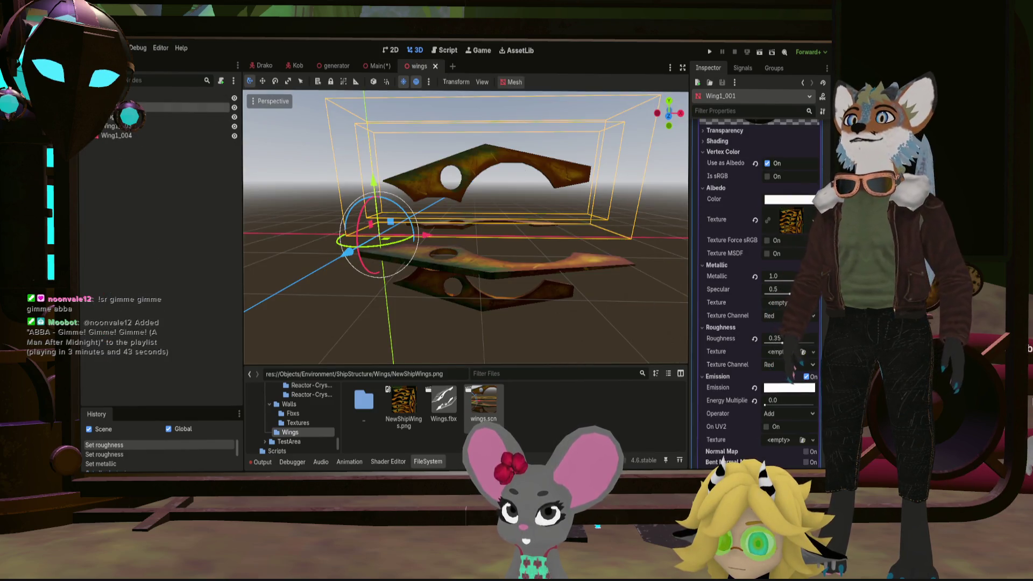
pyautogui.click(144, 135)
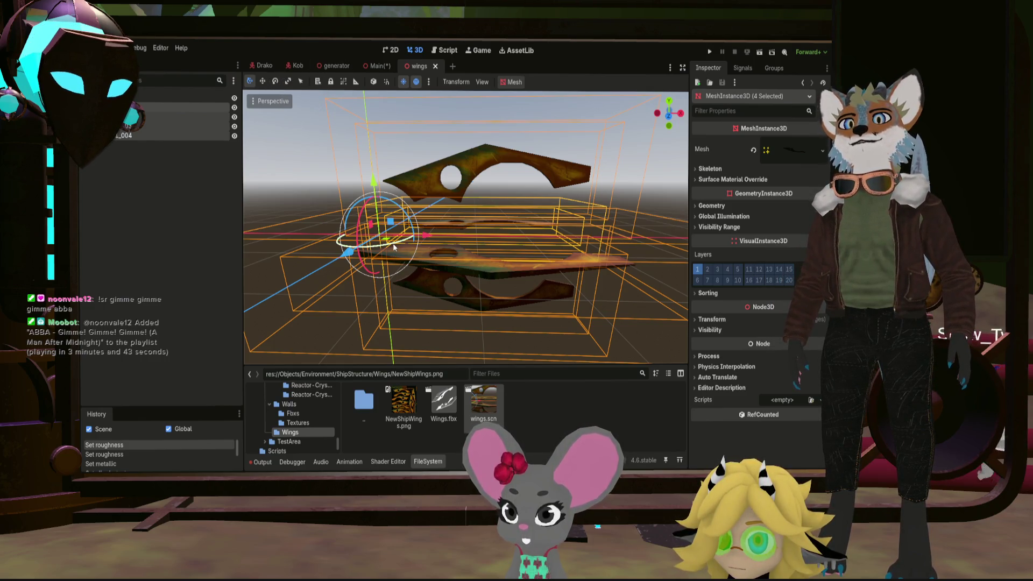
pyautogui.moveTo(394, 247); pyautogui.dragTo(374, 248)
pyautogui.click(737, 317)
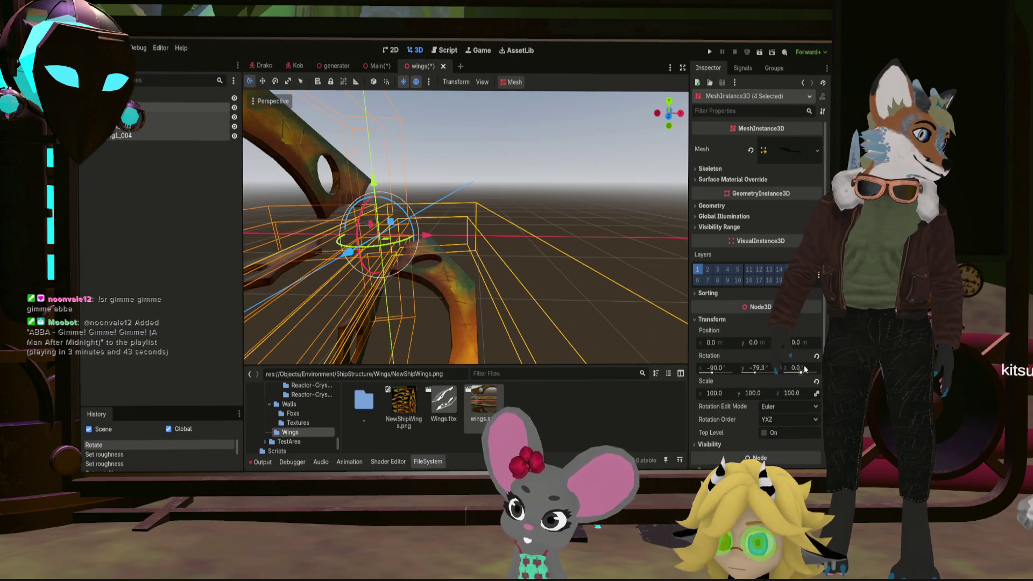
pyautogui.click(757, 367)
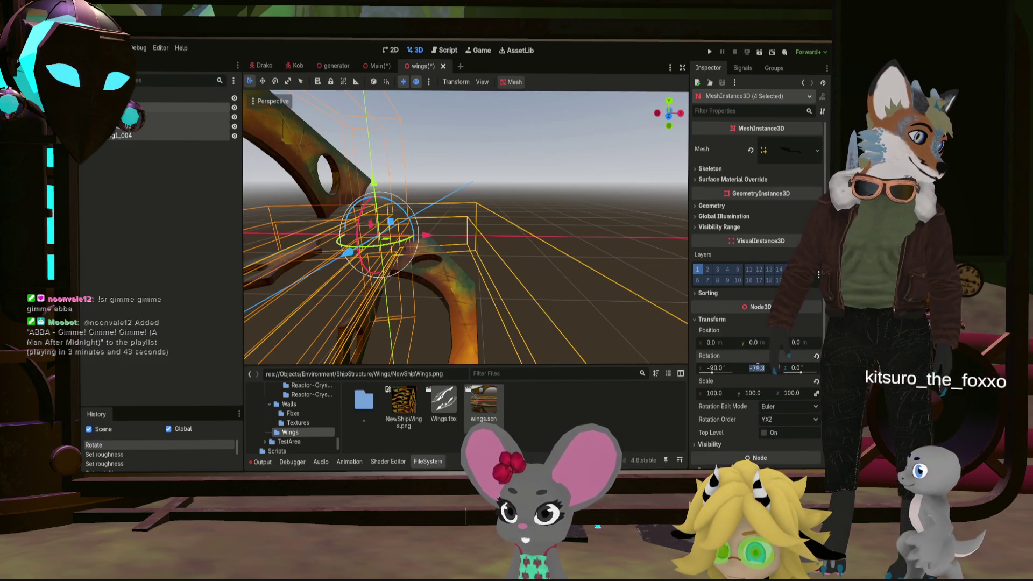
pyautogui.write('-90')
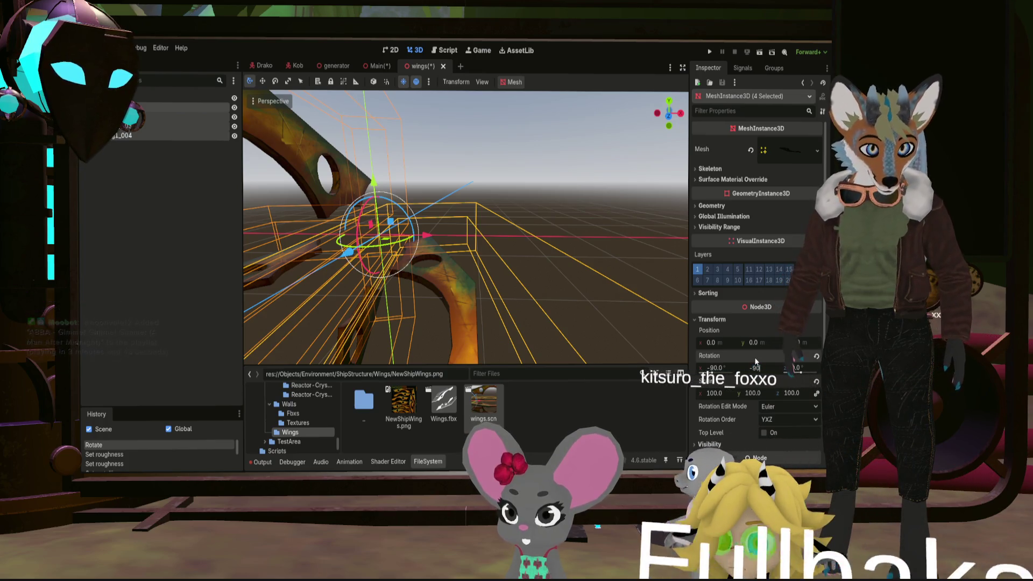
pyautogui.click(759, 316)
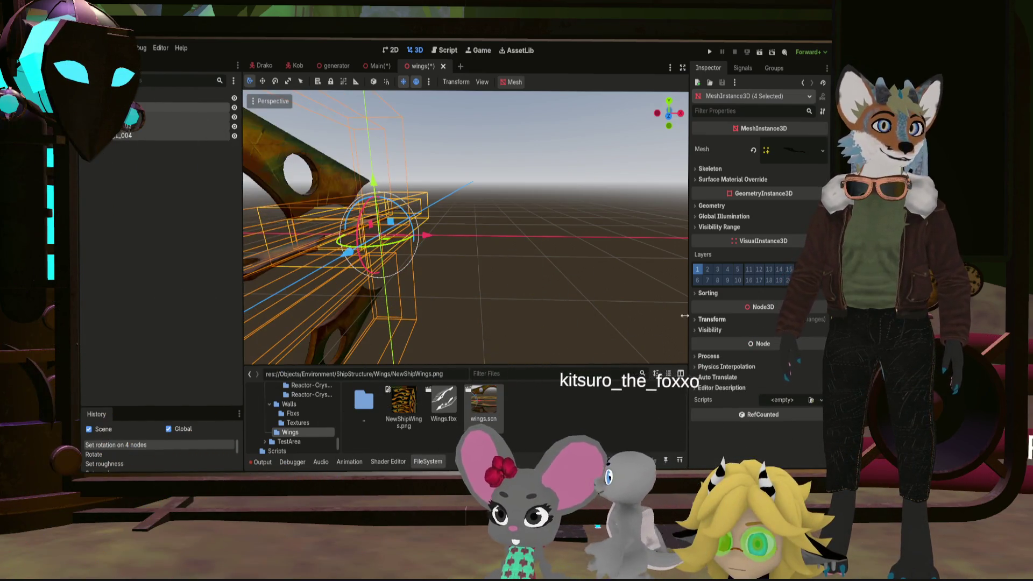
pyautogui.scroll(-3)
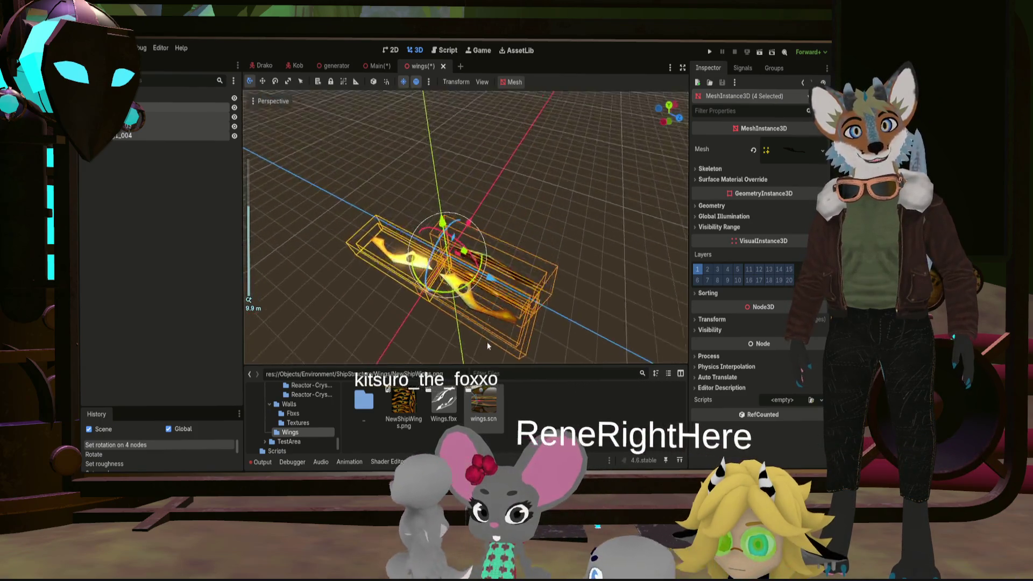
pyautogui.scroll(3)
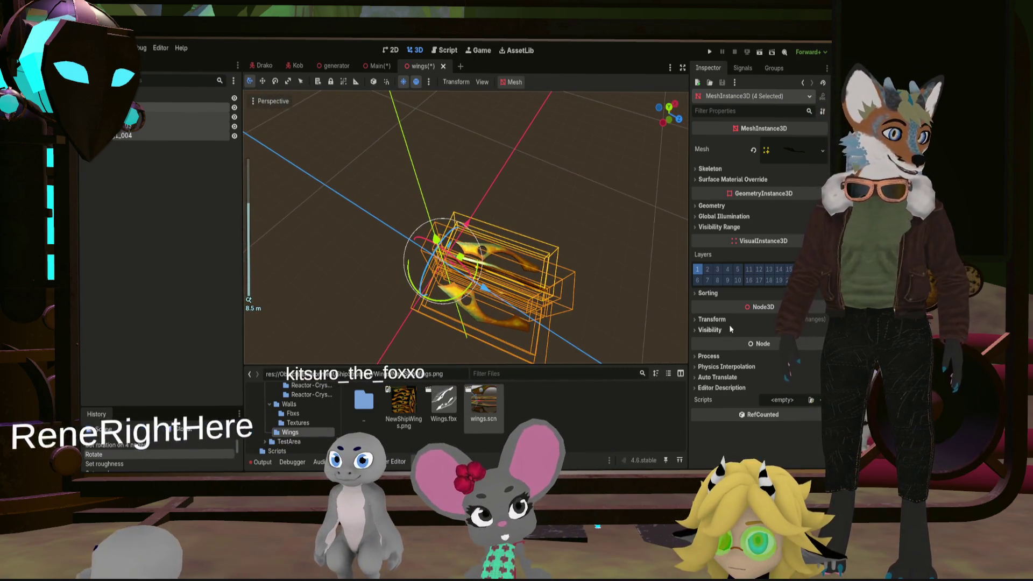
pyautogui.click(733, 319)
pyautogui.hotkey('ctrl', 'z')
pyautogui.hotkey('ctrl', 'z')
pyautogui.hotkey('ctrl', 'shift', 'z')
pyautogui.hotkey('ctrl', 'shift', 'z')
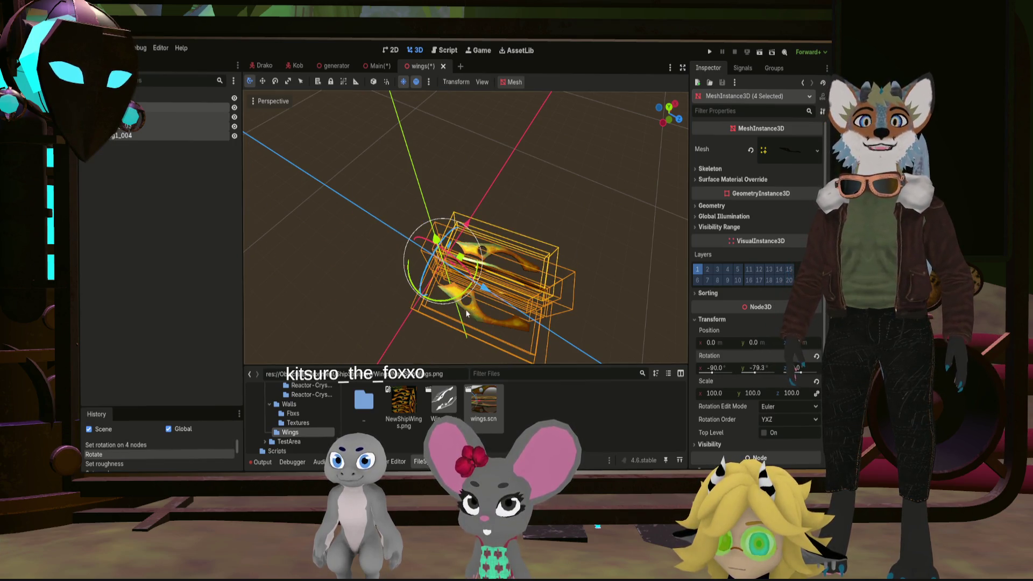
pyautogui.hotkey('ctrl', 'z')
# Rotate the four wing meshes a full -90° with the rotate gizmo
pyautogui.moveTo(454, 308); pyautogui.dragTo(403, 291)
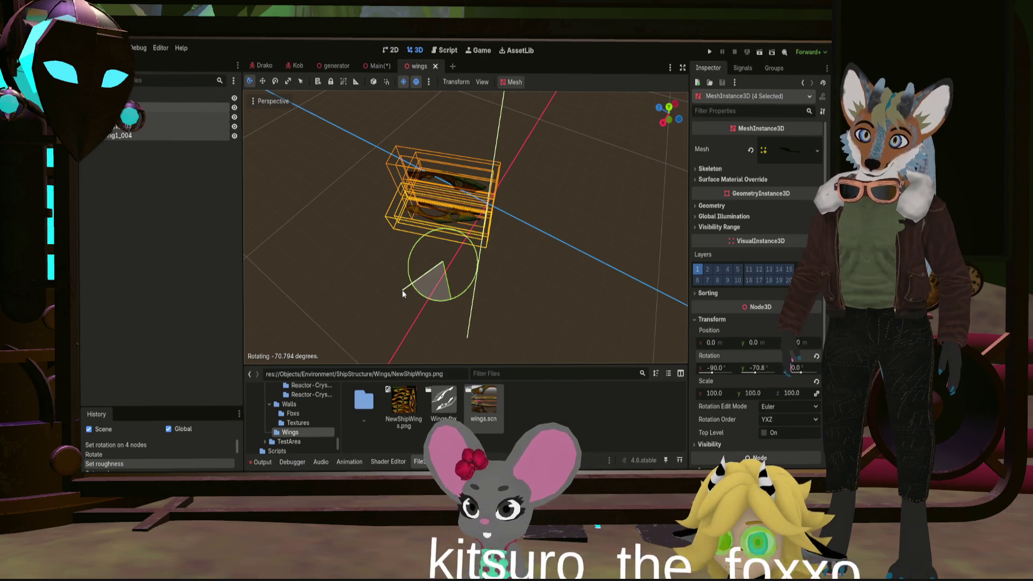
pyautogui.moveTo(402, 290); pyautogui.dragTo(402, 290)
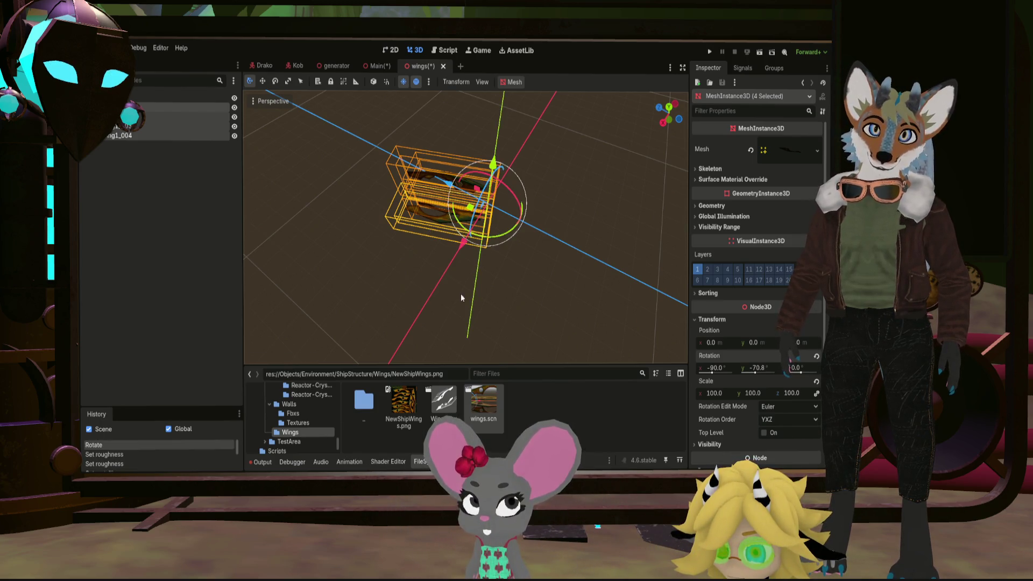
pyautogui.hotkey('ctrl', 'z')
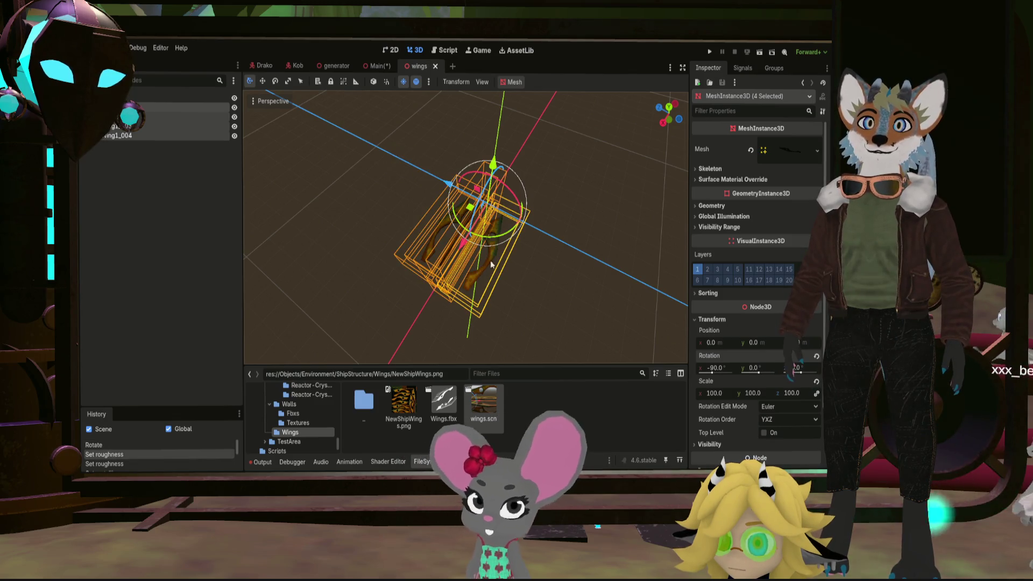
pyautogui.moveTo(519, 215); pyautogui.dragTo(448, 228)
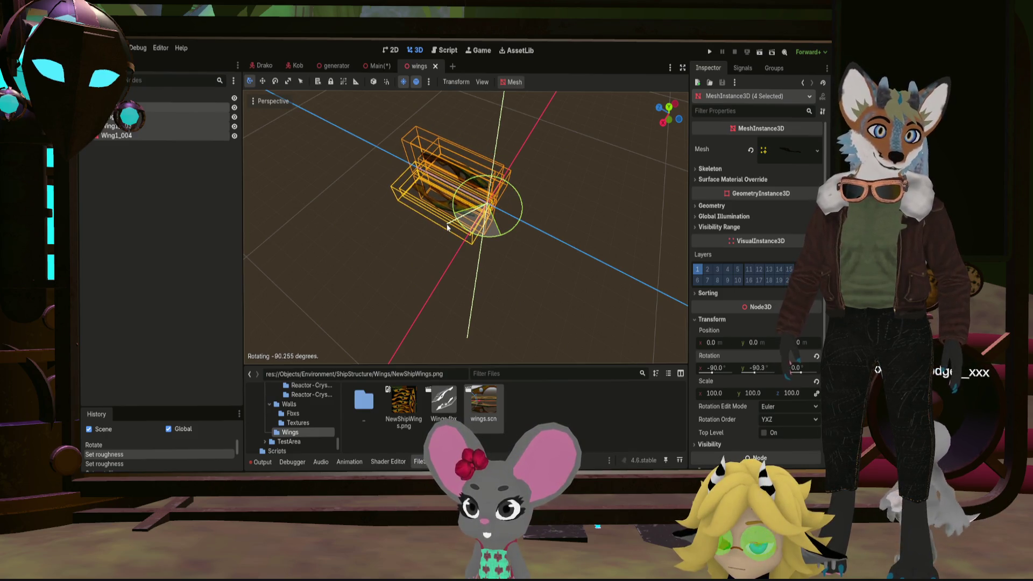
pyautogui.moveTo(447, 227); pyautogui.dragTo(447, 227)
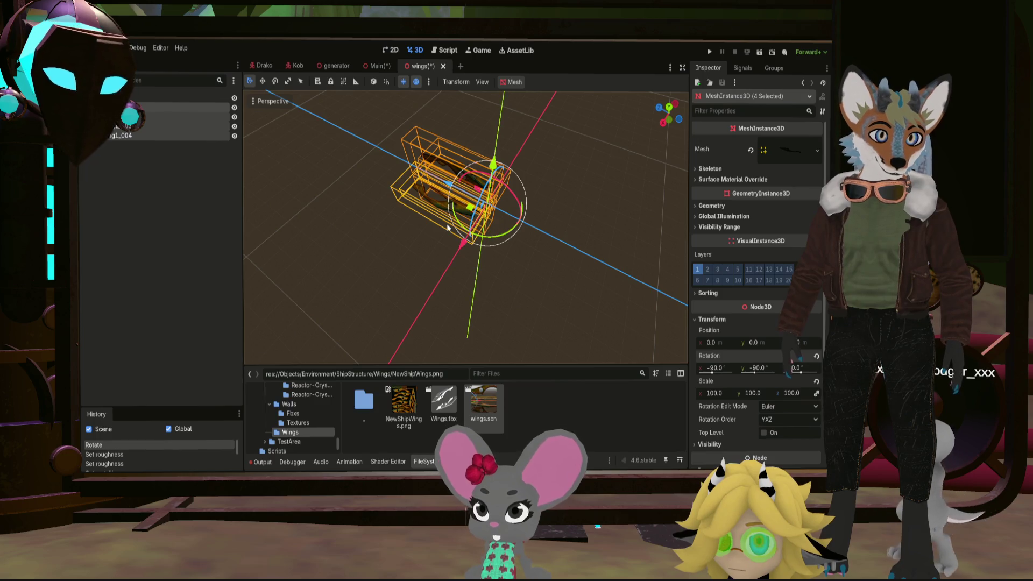
pyautogui.scroll(3)
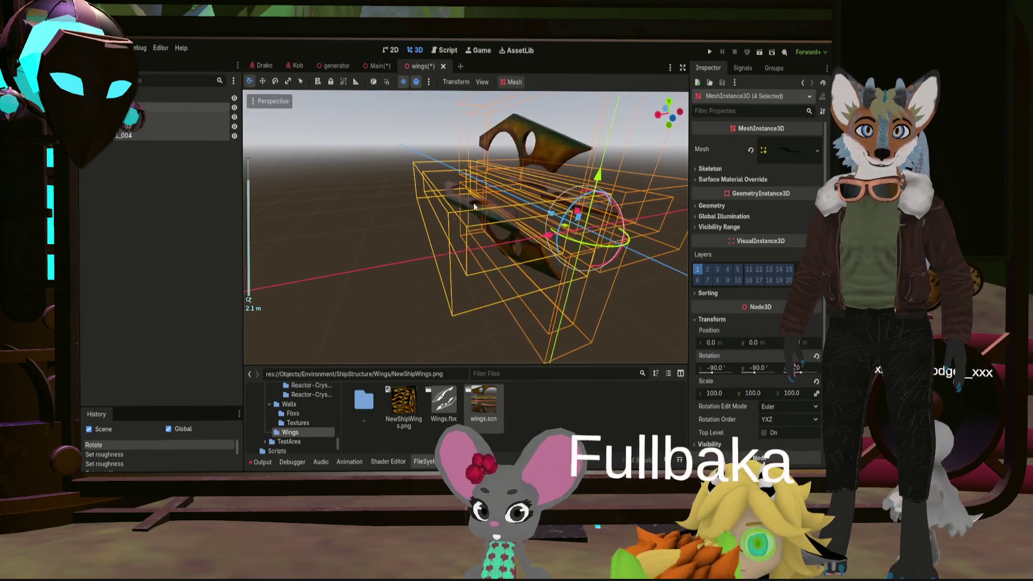
pyautogui.scroll(-3)
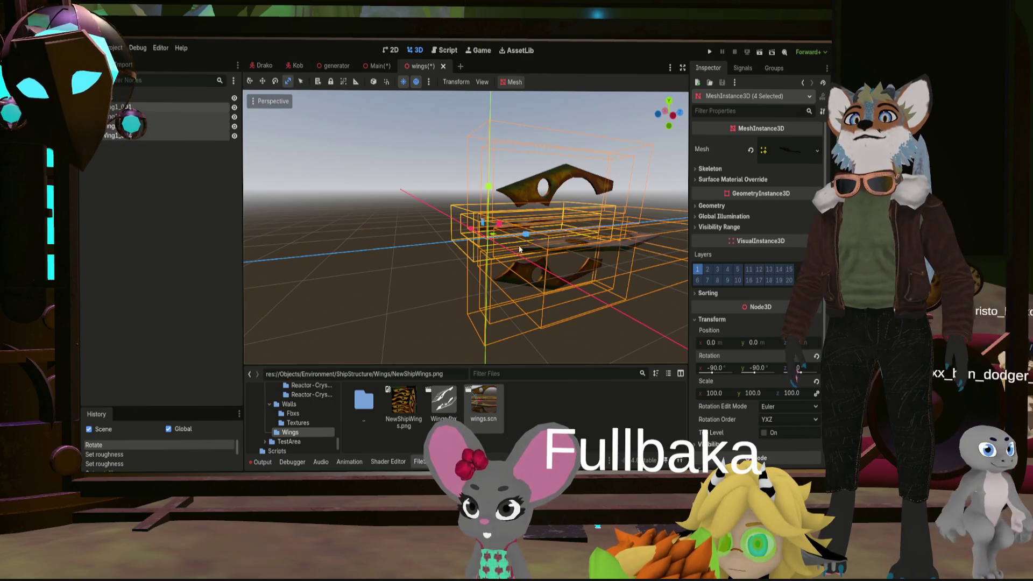
# Reselect the four rotated wing meshes and frame them in the viewport
pyautogui.moveTo(484, 239); pyautogui.dragTo(498, 235)
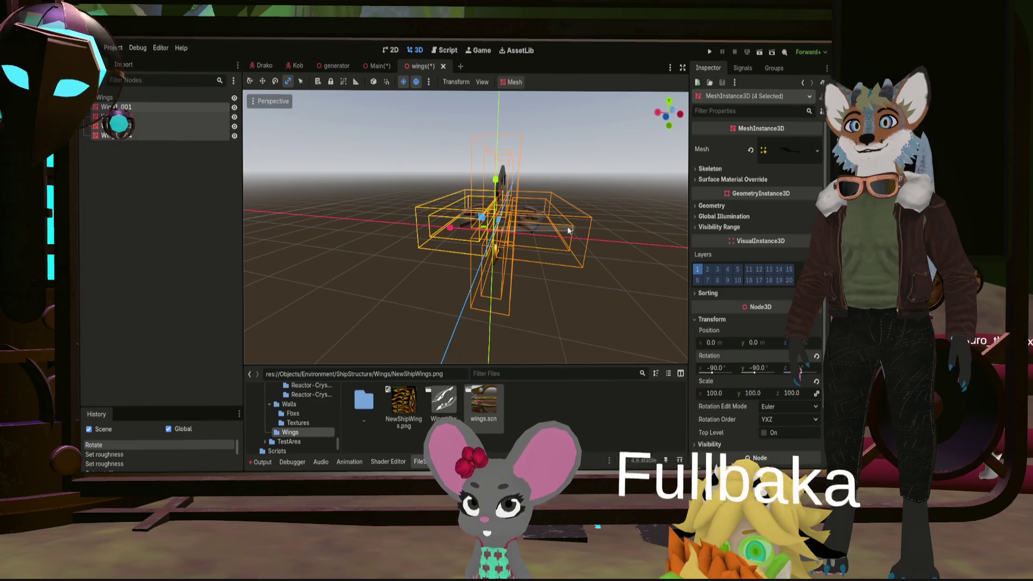
pyautogui.click(567, 226)
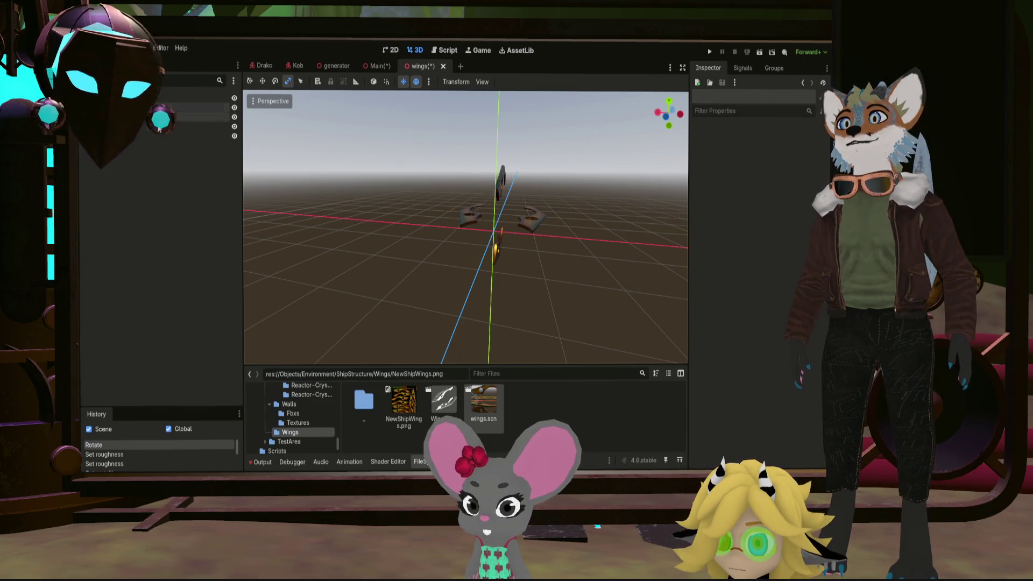
pyautogui.click(153, 137)
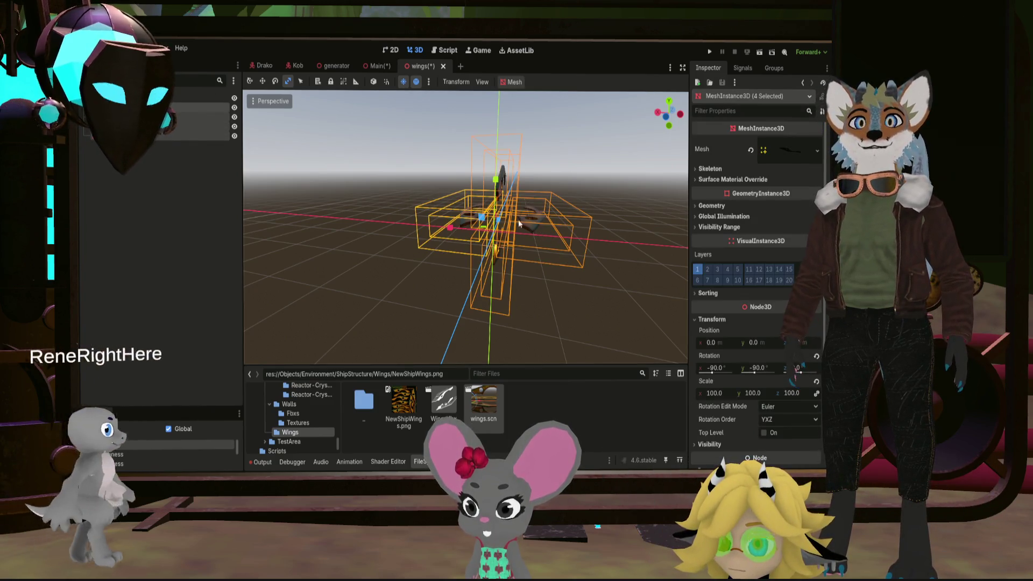
pyautogui.scroll(3)
pyautogui.scroll(3)
pyautogui.moveTo(494, 232); pyautogui.dragTo(537, 270)
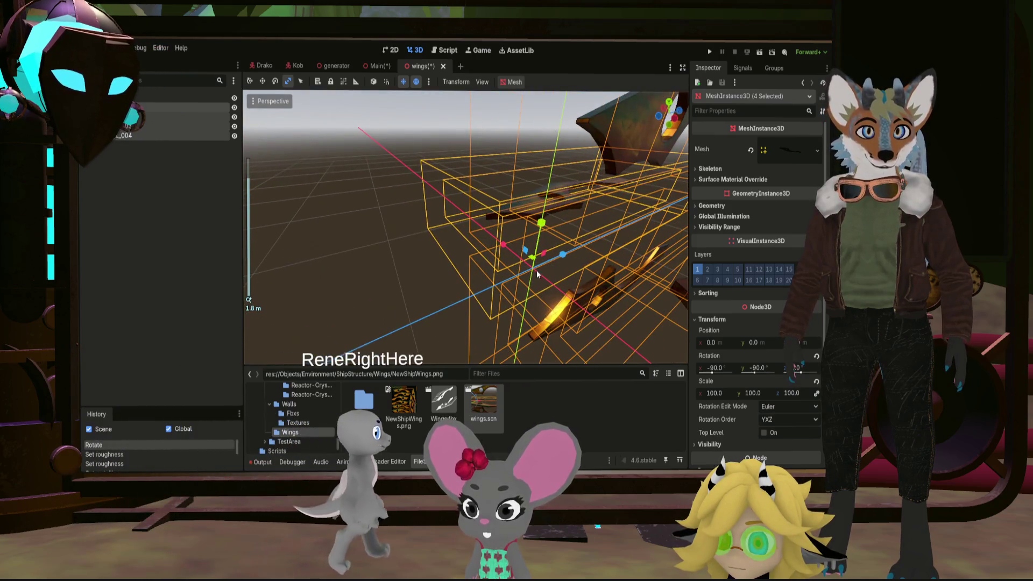
pyautogui.click(532, 264)
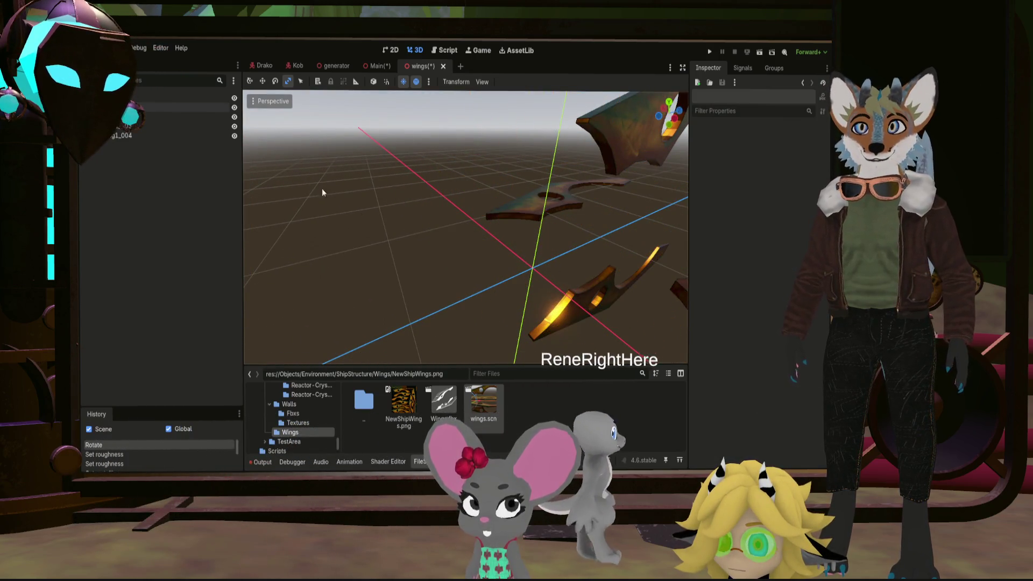
pyautogui.scroll(-3)
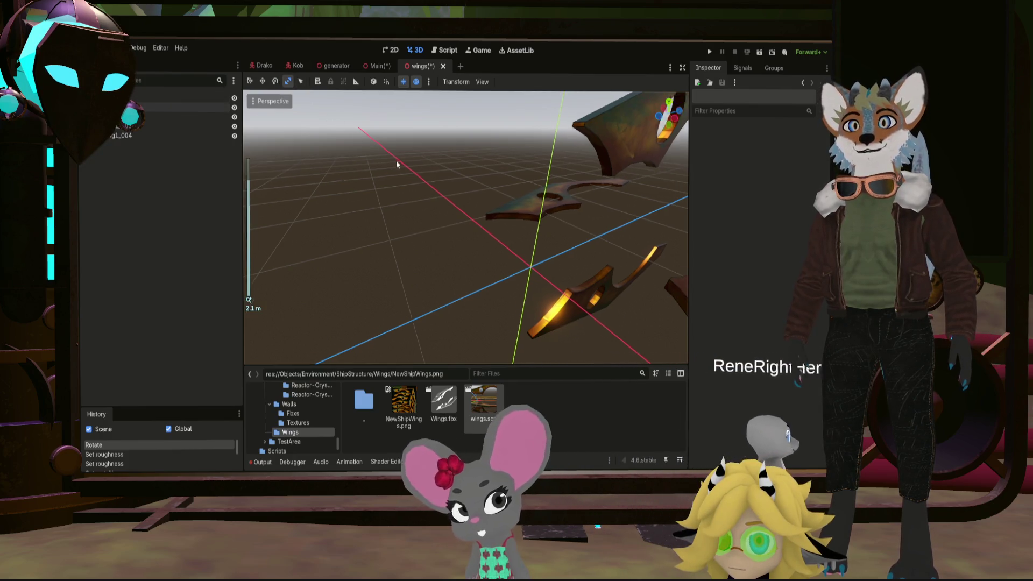
pyautogui.click(142, 136)
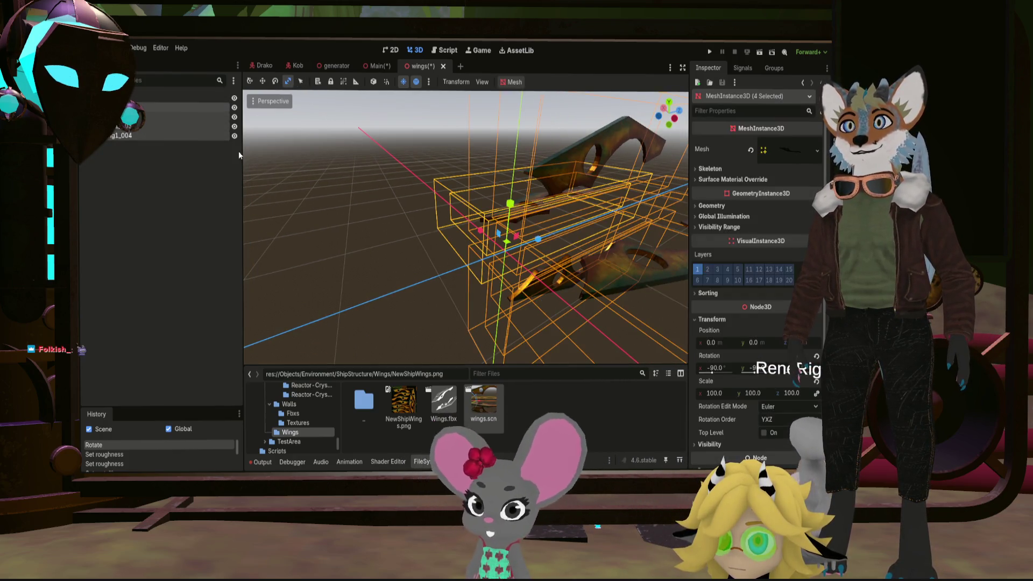
pyautogui.press('f')
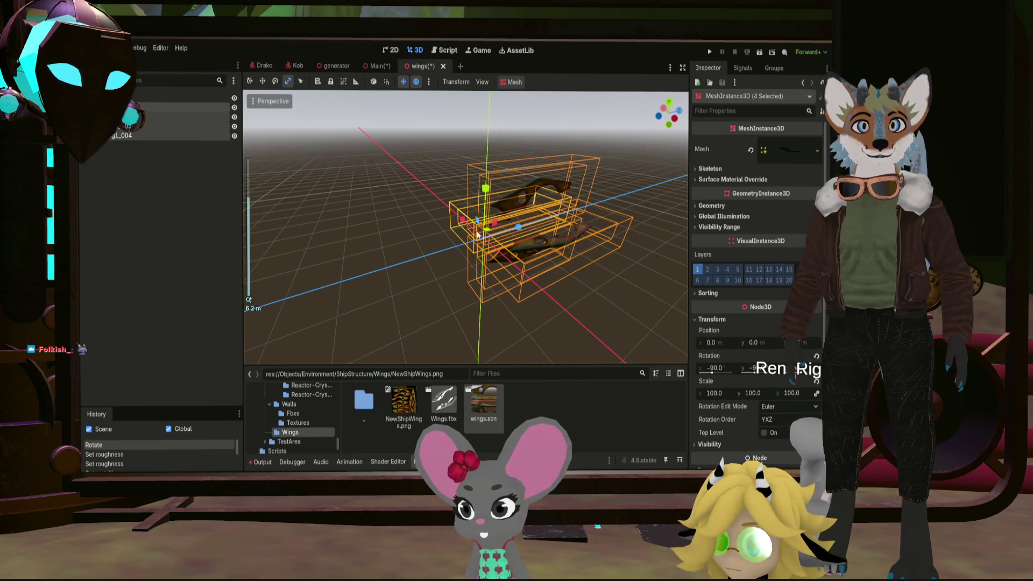
pyautogui.moveTo(487, 232); pyautogui.dragTo(498, 234)
# Undo the scaling, rescale the four wing meshes to about 300, and save wings.scn
pyautogui.hotkey('ctrl', 'z')
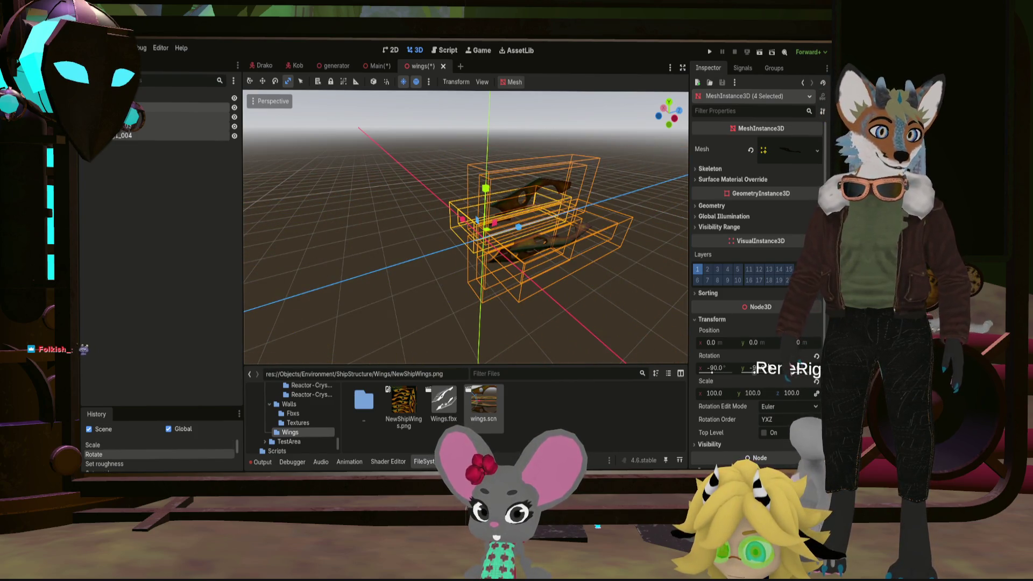
pyautogui.moveTo(716, 393); pyautogui.dragTo(774, 393)
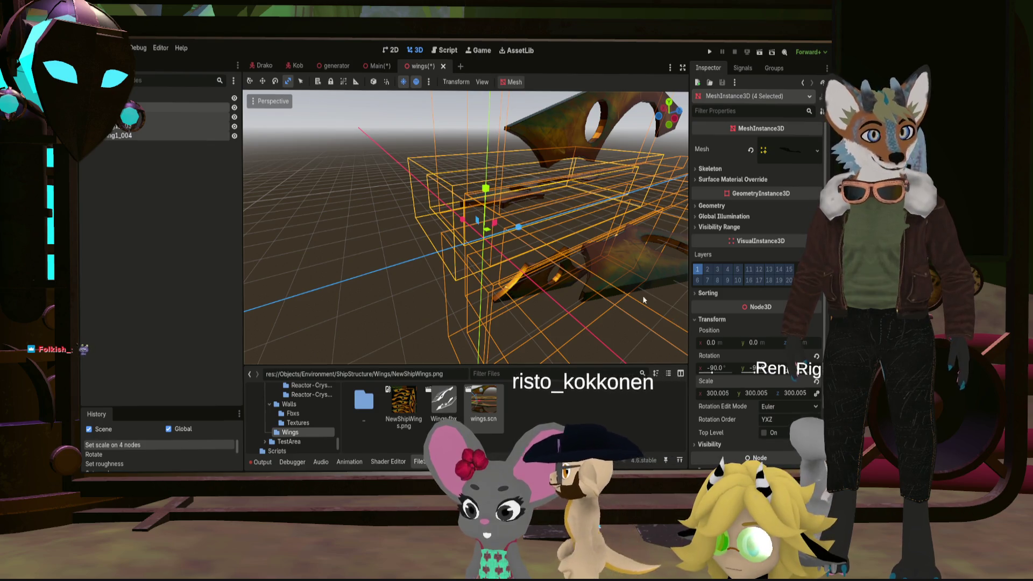
pyautogui.hotkey('ctrl', 's')
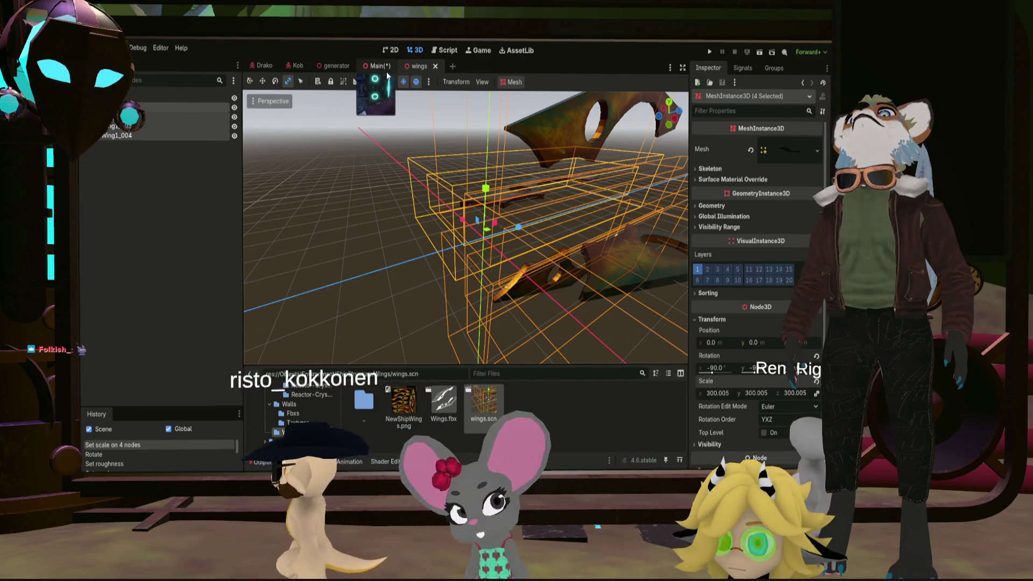
pyautogui.click(379, 67)
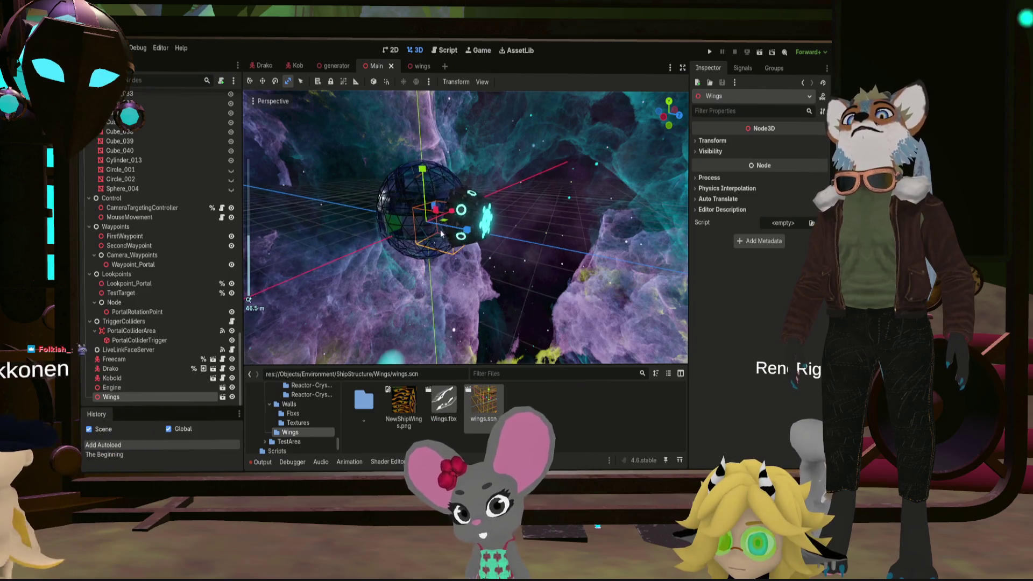
# Frame Wings in Main, move it out beside the engine sphere, then nudge it slightly upward
pyautogui.press('f')
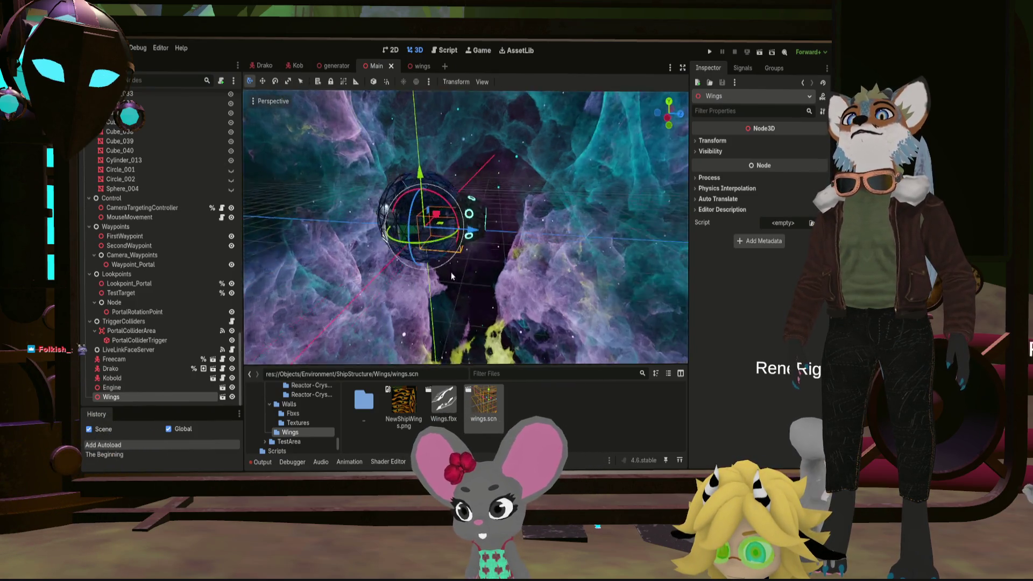
pyautogui.moveTo(471, 232); pyautogui.dragTo(506, 233)
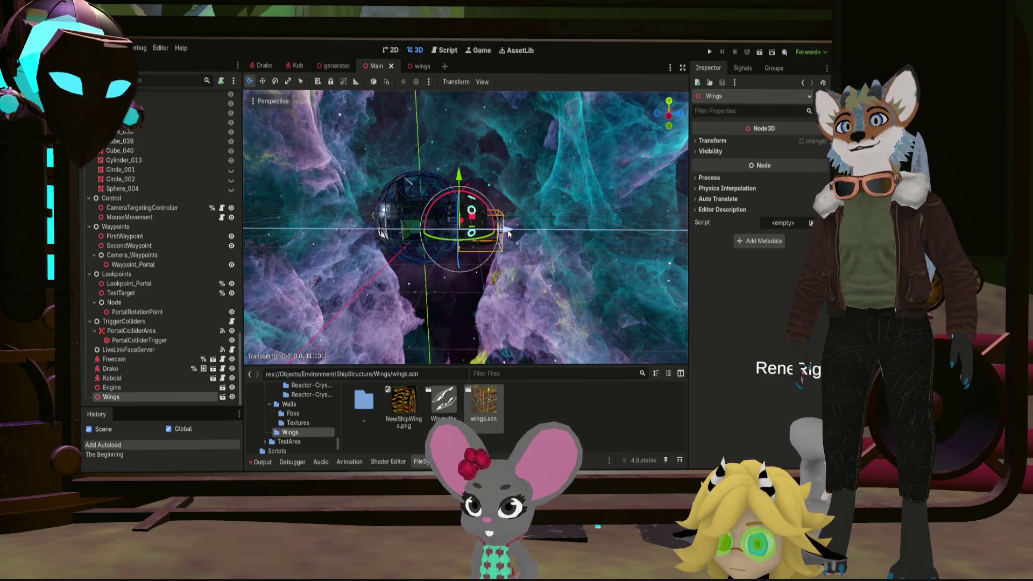
pyautogui.scroll(3)
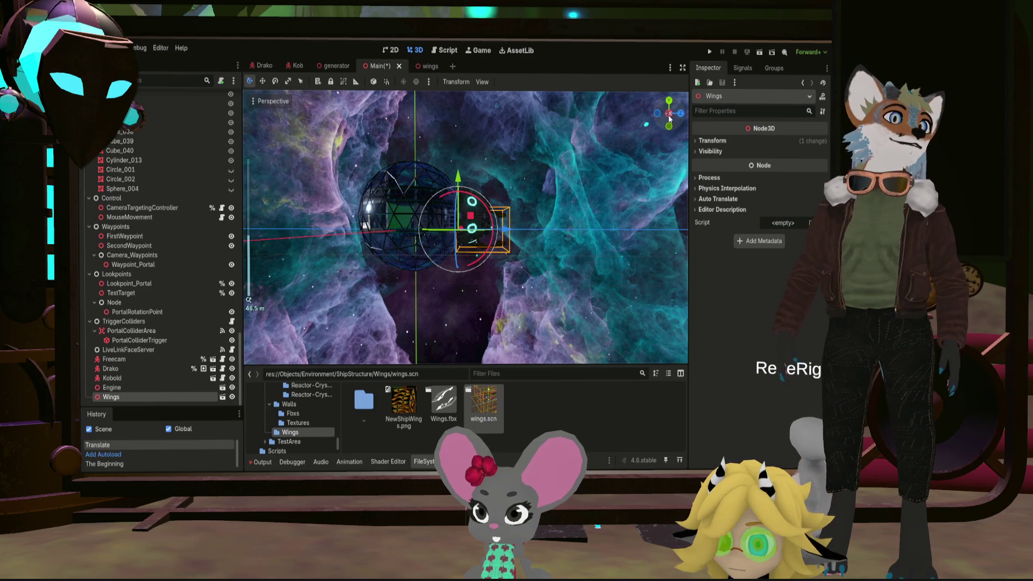
pyautogui.click(669, 114)
pyautogui.scroll(3)
pyautogui.moveTo(454, 173); pyautogui.dragTo(454, 153)
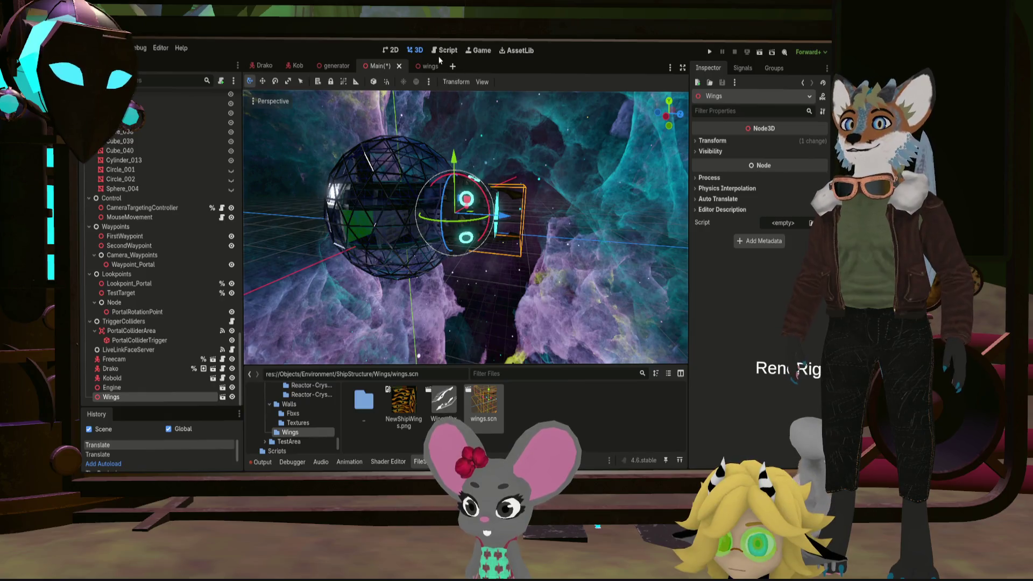
# Set the four wing meshes' scale to 3000 in the wings scene
pyautogui.click(423, 67)
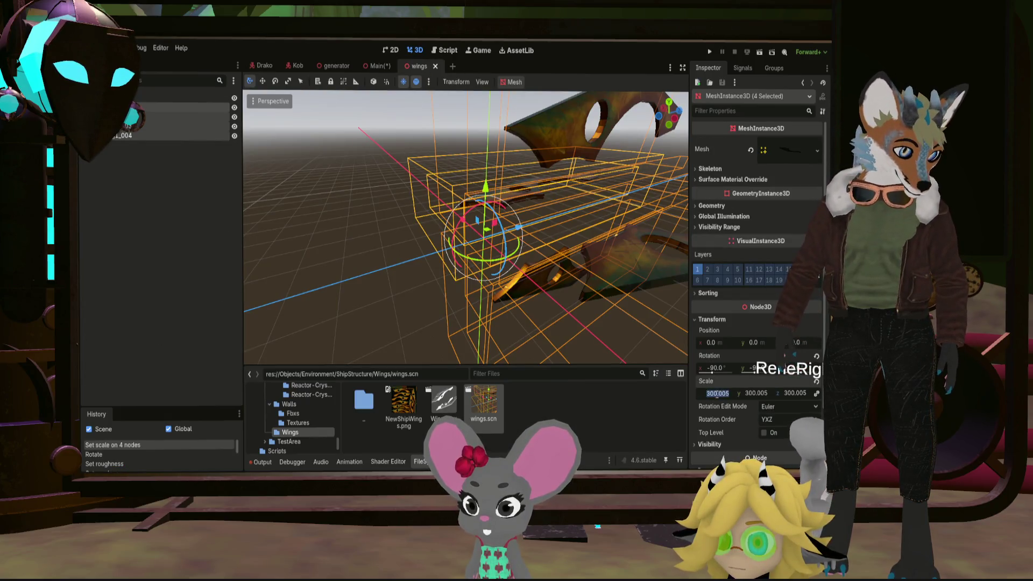
pyautogui.write('3000')
pyautogui.press('Return')
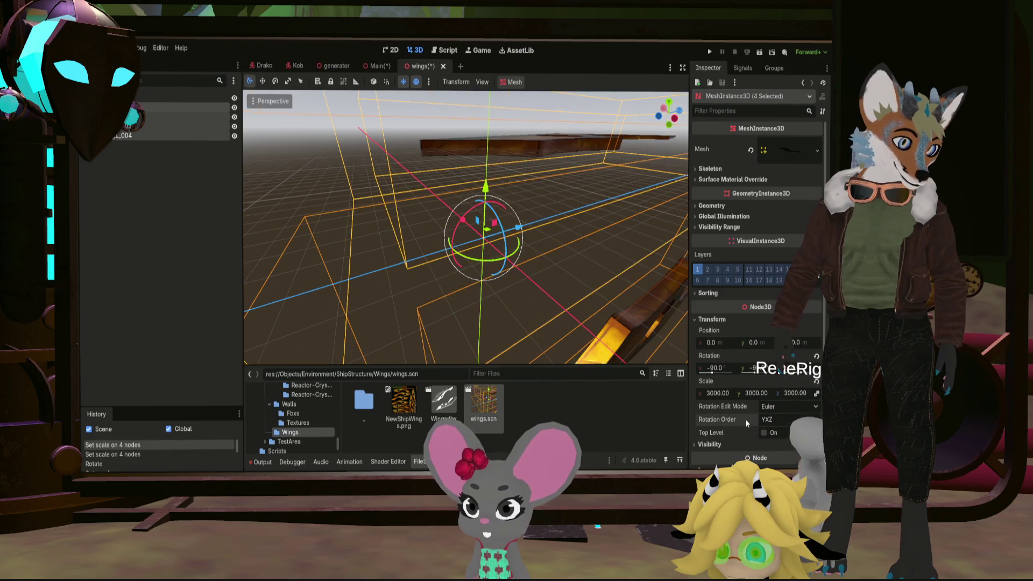
pyautogui.scroll(-3)
pyautogui.scroll(-3)
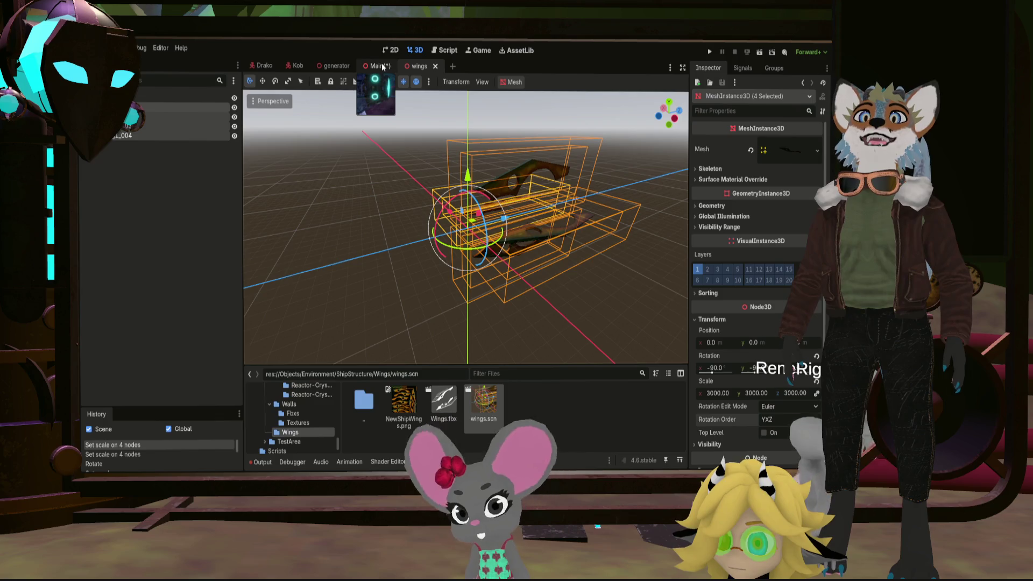
# Check the enlarged Wings instance in Main from a side view, then return to the wings scene
pyautogui.click(383, 66)
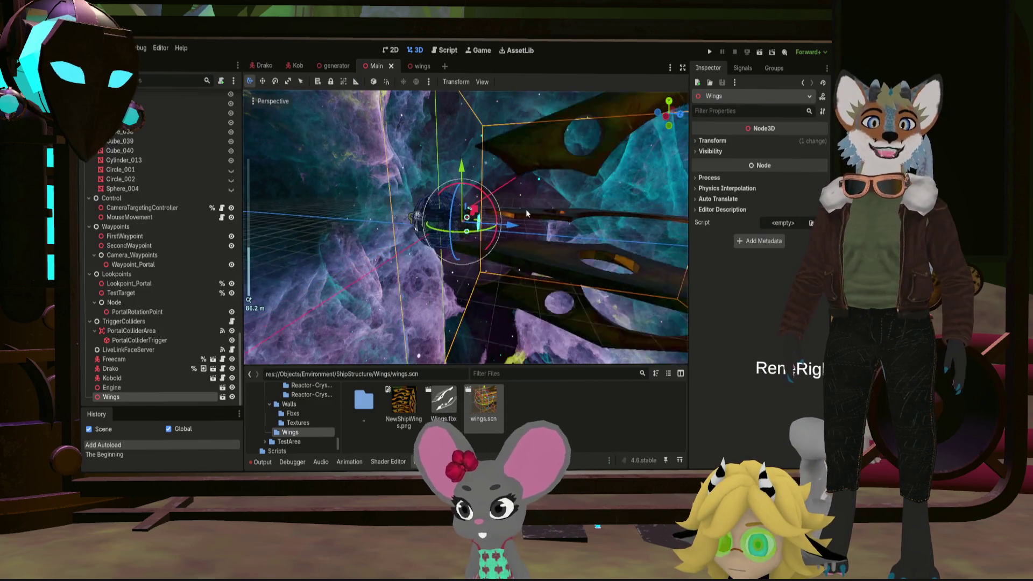
pyautogui.press('ctrl+KP_3')
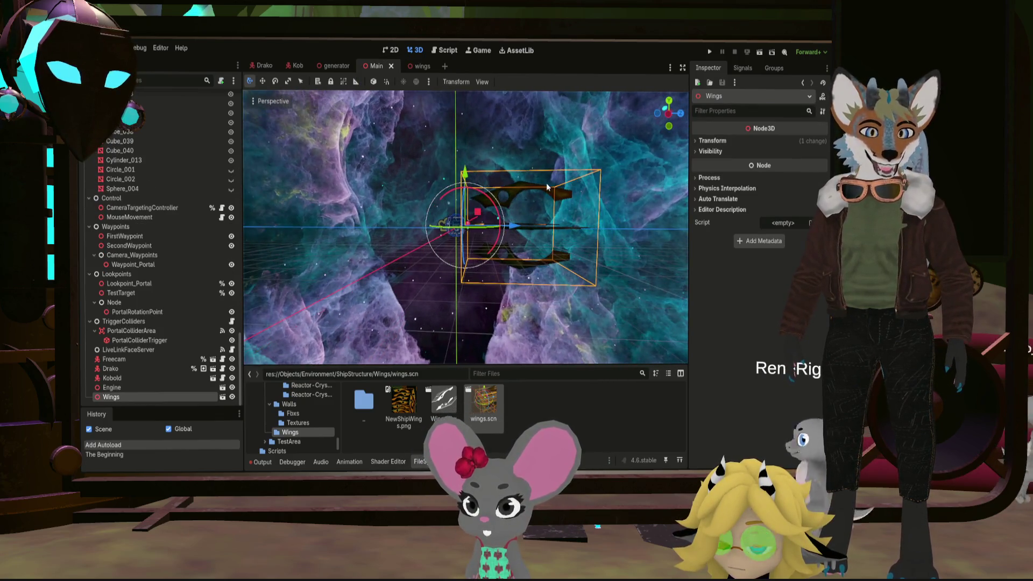
pyautogui.scroll(3)
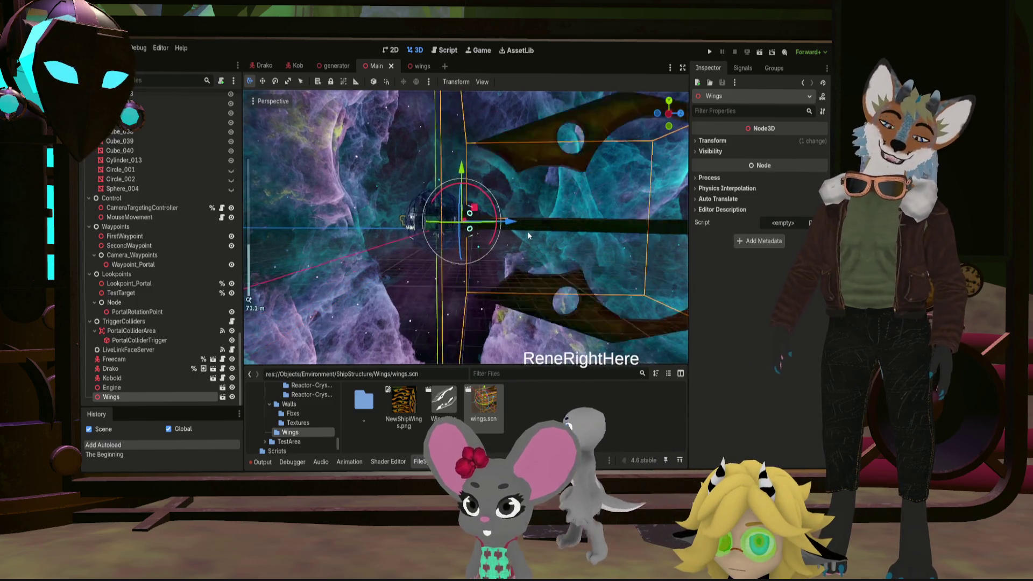
pyautogui.click(420, 66)
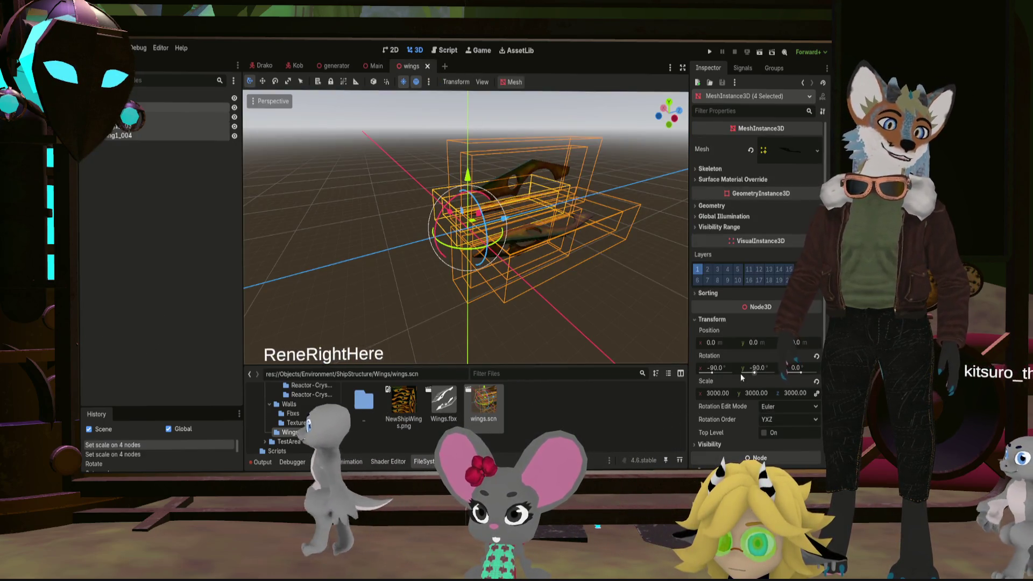
# Set the wing meshes' scale to 1000 and save the wings scene
pyautogui.click(707, 393)
pyautogui.write('0.005')
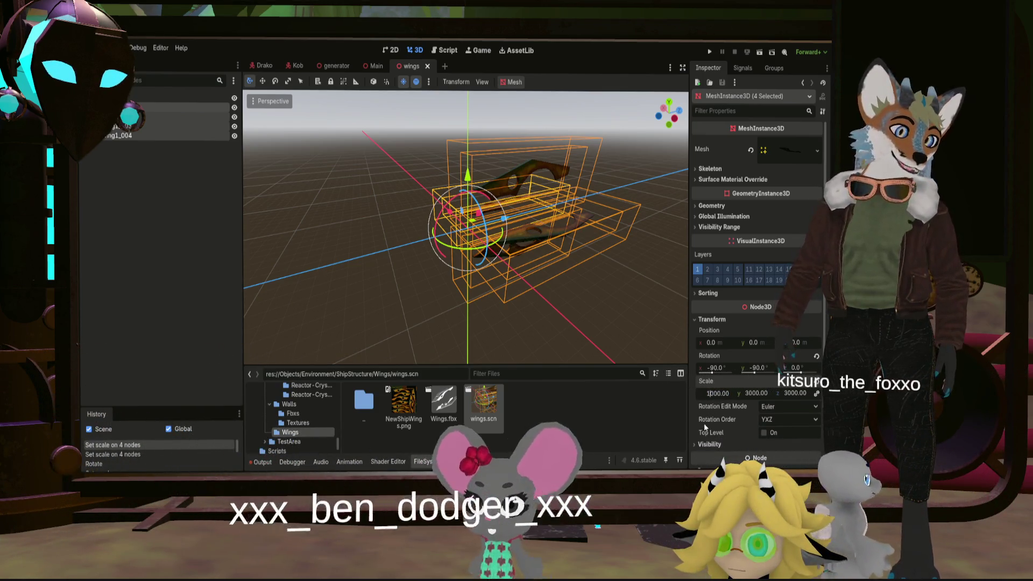
pyautogui.click(738, 420)
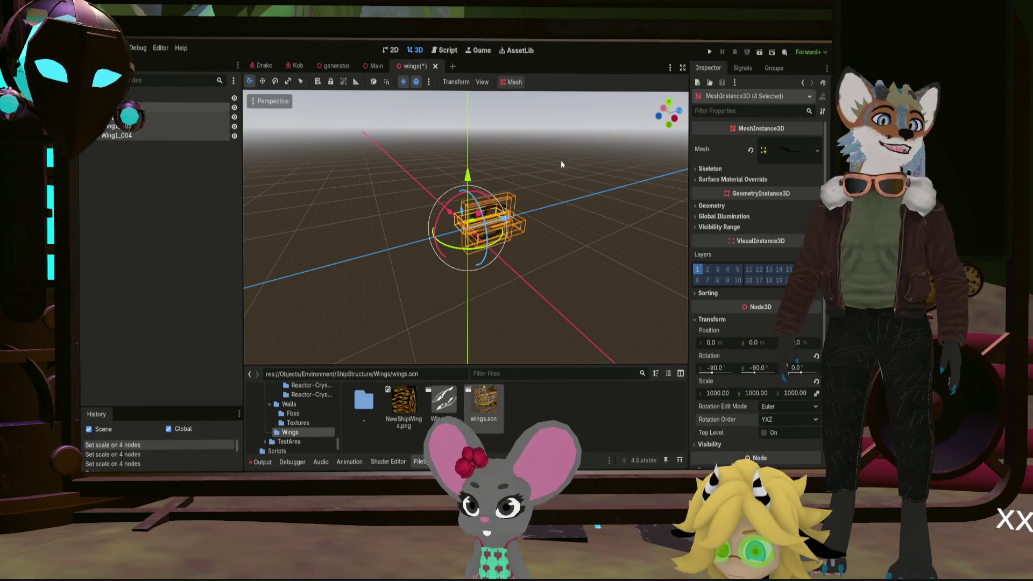
pyautogui.hotkey('ctrl', 's')
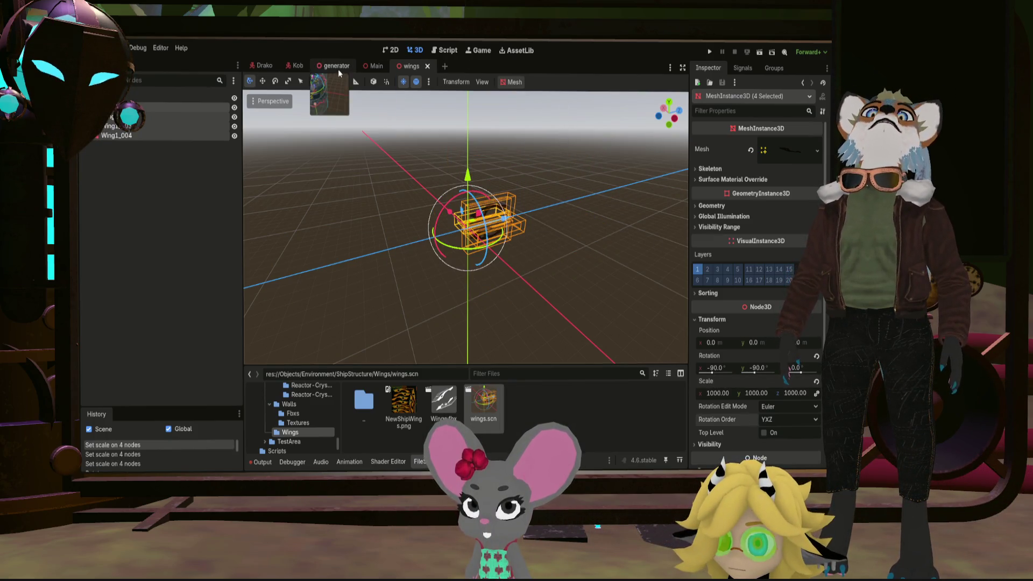
# Move the Wings instance in Main 12 units back along Z (-12)
pyautogui.click(362, 65)
pyautogui.scroll(3)
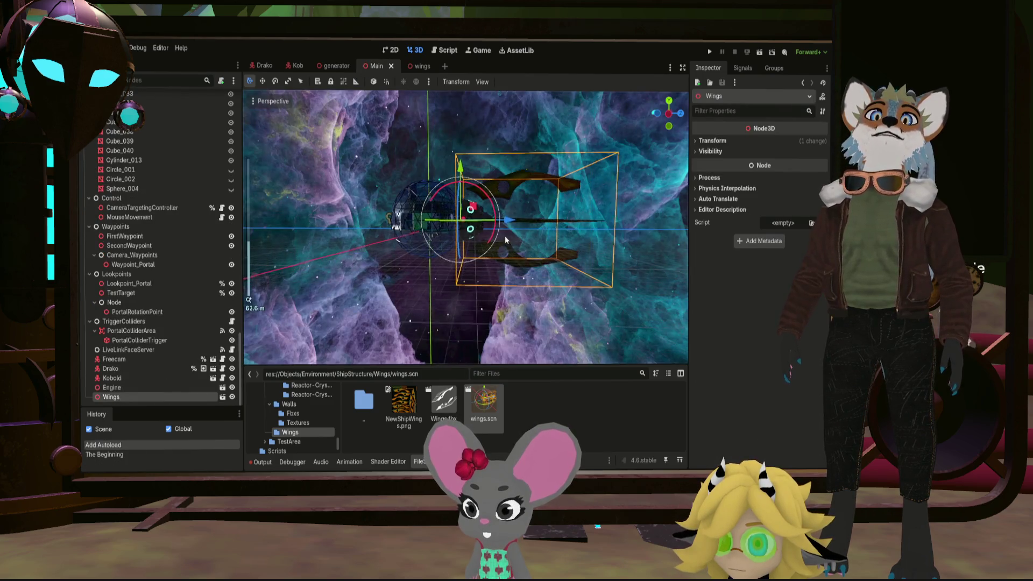
pyautogui.moveTo(471, 218); pyautogui.dragTo(463, 225)
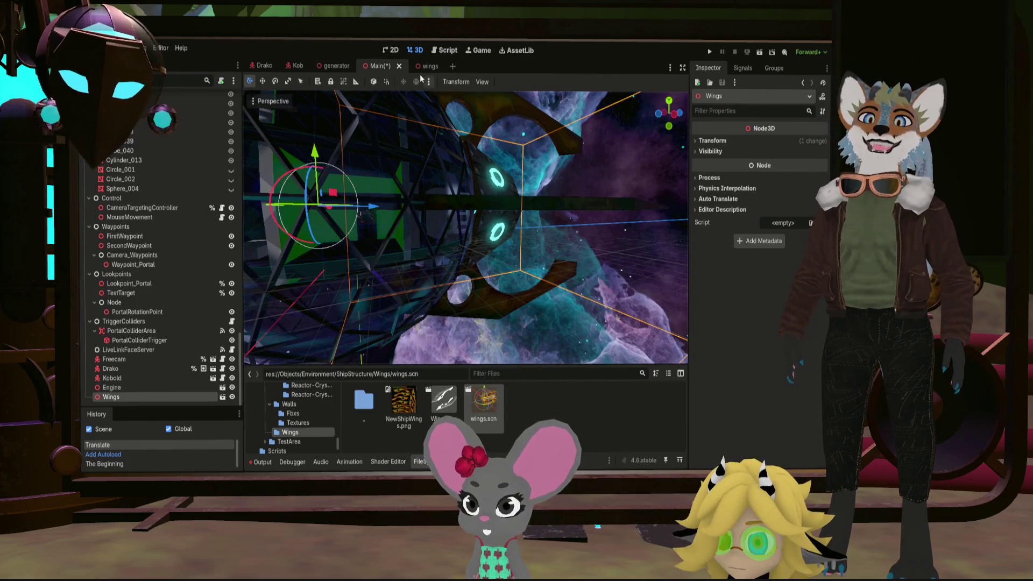
# Apply a 1500 scale to all wing meshes and save the wings scene
pyautogui.click(426, 66)
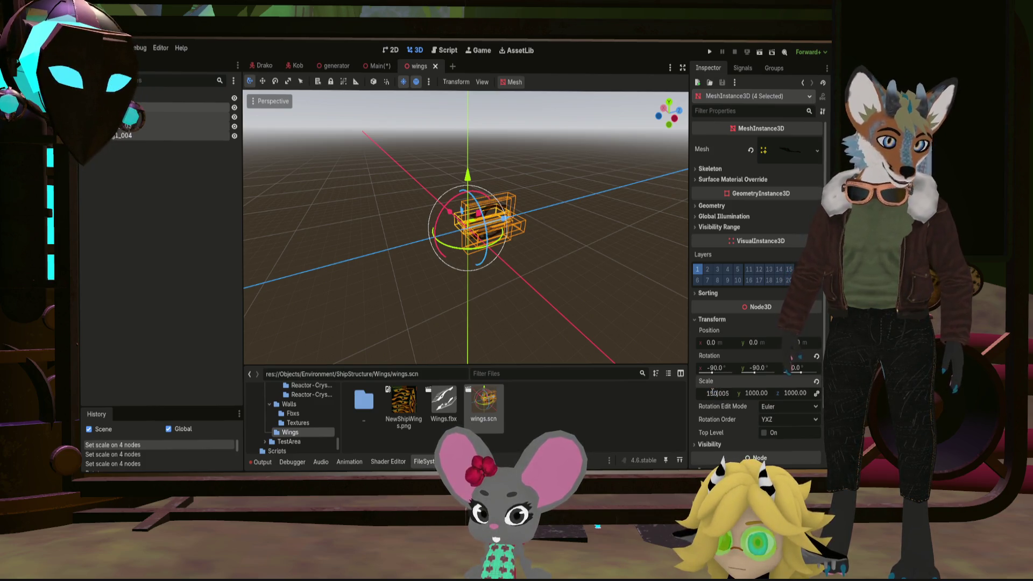
pyautogui.press('Return')
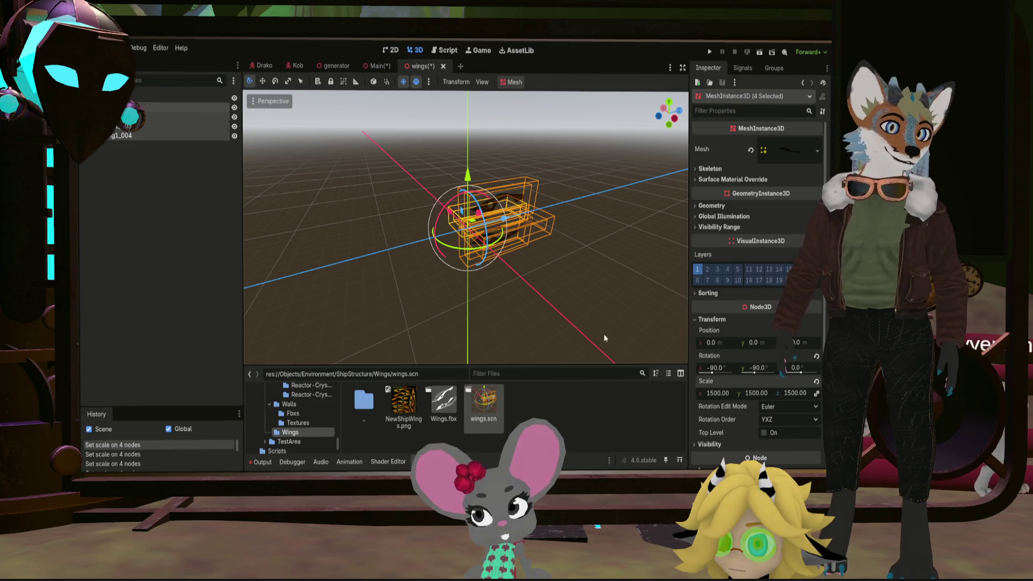
pyautogui.hotkey('ctrl', 's')
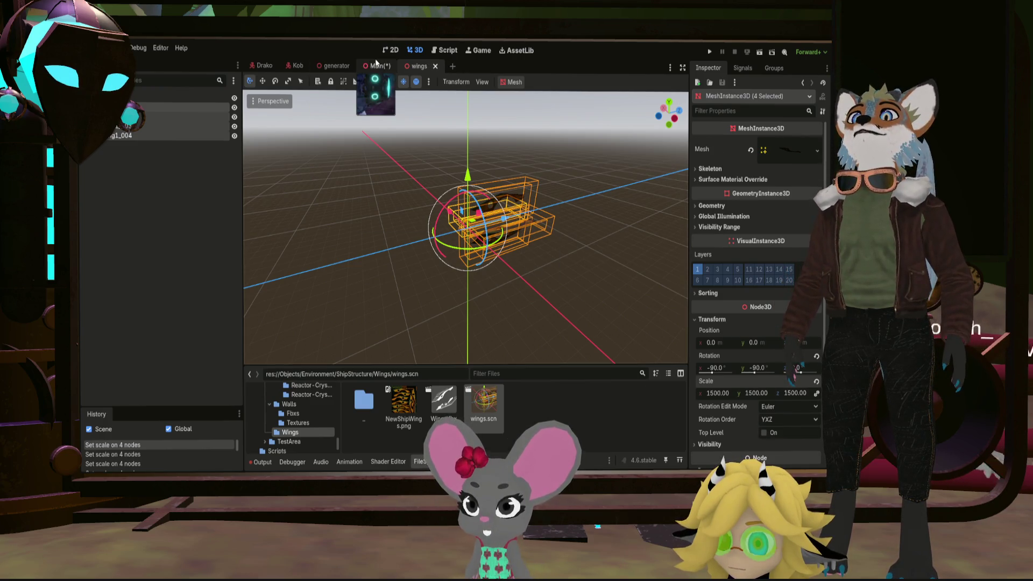
# Slide the Wings instance in Main about 2.1 units along Z
pyautogui.click(377, 65)
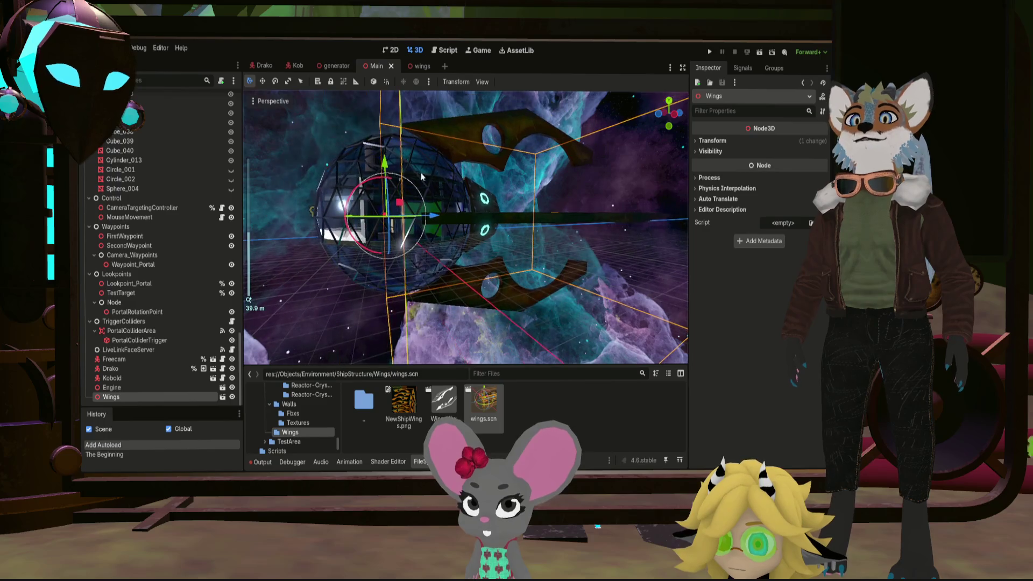
pyautogui.scroll(-3)
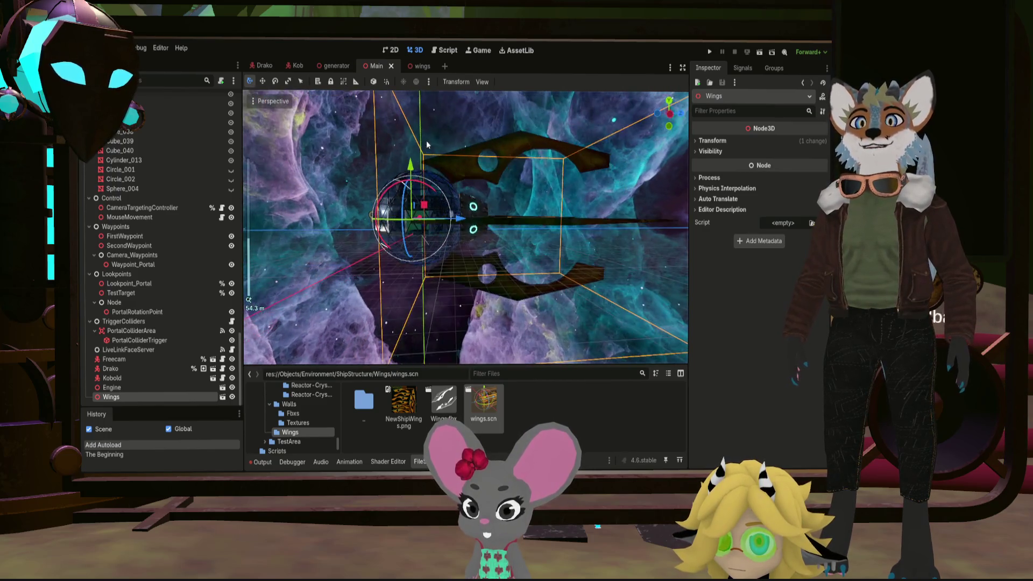
pyautogui.moveTo(426, 144); pyautogui.dragTo(423, 161)
pyautogui.moveTo(461, 219); pyautogui.dragTo(465, 220)
# Orbit and zoom around the engine sphere to inspect how the wings fit
pyautogui.scroll(-3)
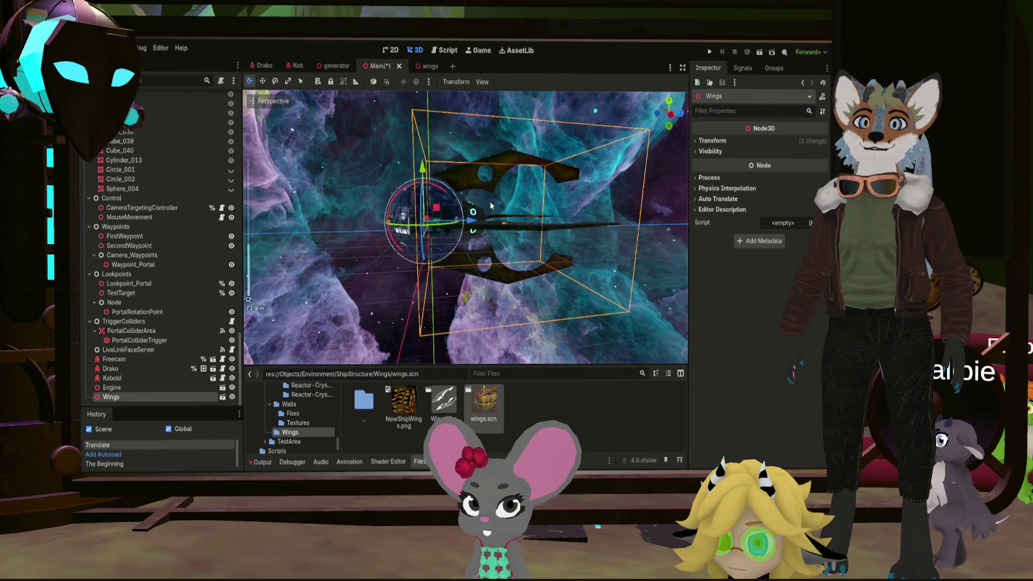
pyautogui.moveTo(539, 239); pyautogui.dragTo(459, 258)
pyautogui.scroll(3)
pyautogui.scroll(-3)
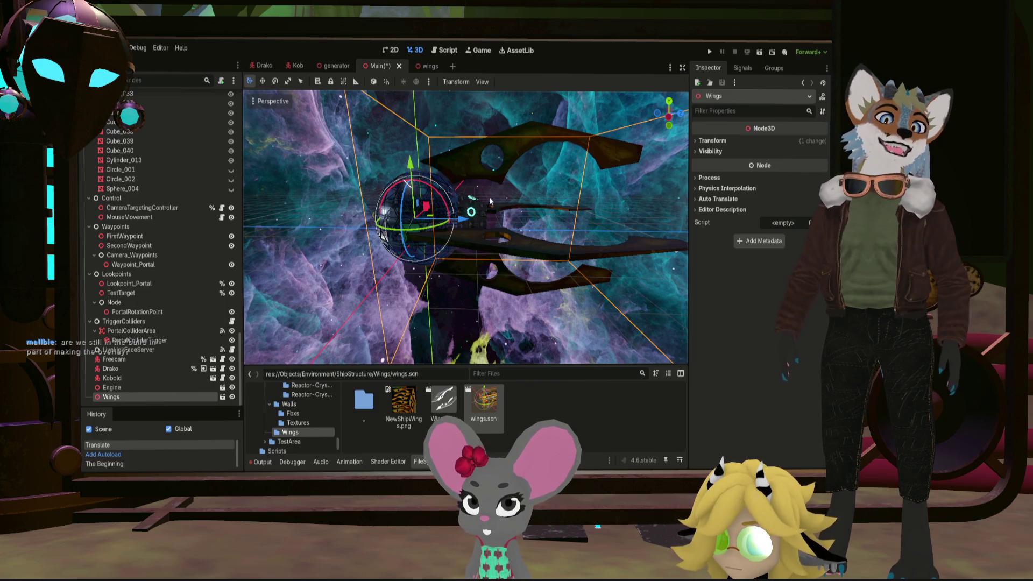
pyautogui.scroll(3)
pyautogui.scroll(3)
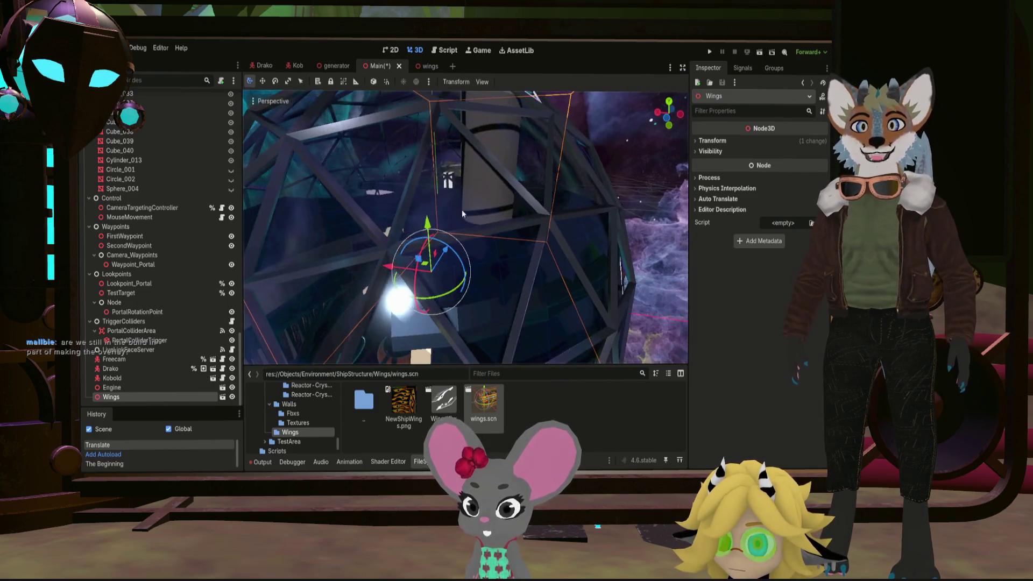
pyautogui.scroll(-3)
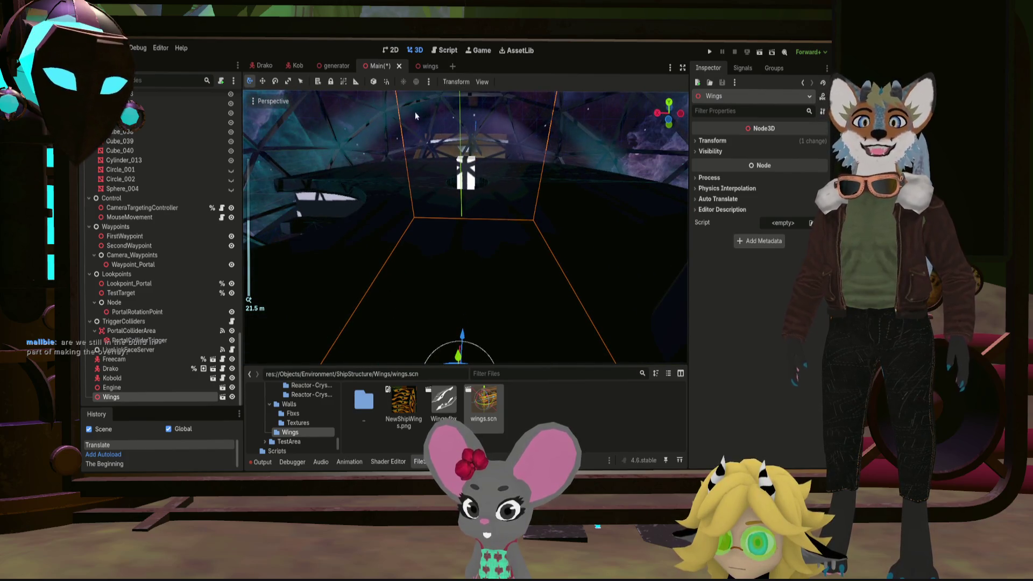
pyautogui.moveTo(573, 280); pyautogui.dragTo(534, 263)
pyautogui.scroll(-3)
pyautogui.moveTo(453, 311); pyautogui.dragTo(466, 262)
pyautogui.scroll(-3)
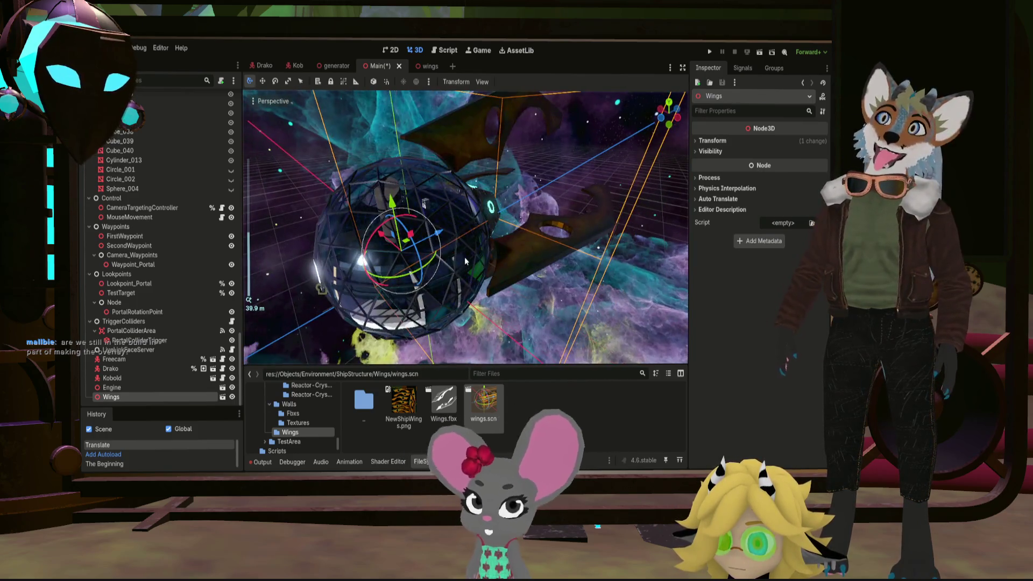
pyautogui.scroll(3)
pyautogui.moveTo(402, 260); pyautogui.dragTo(396, 256)
pyautogui.scroll(3)
pyautogui.scroll(-3)
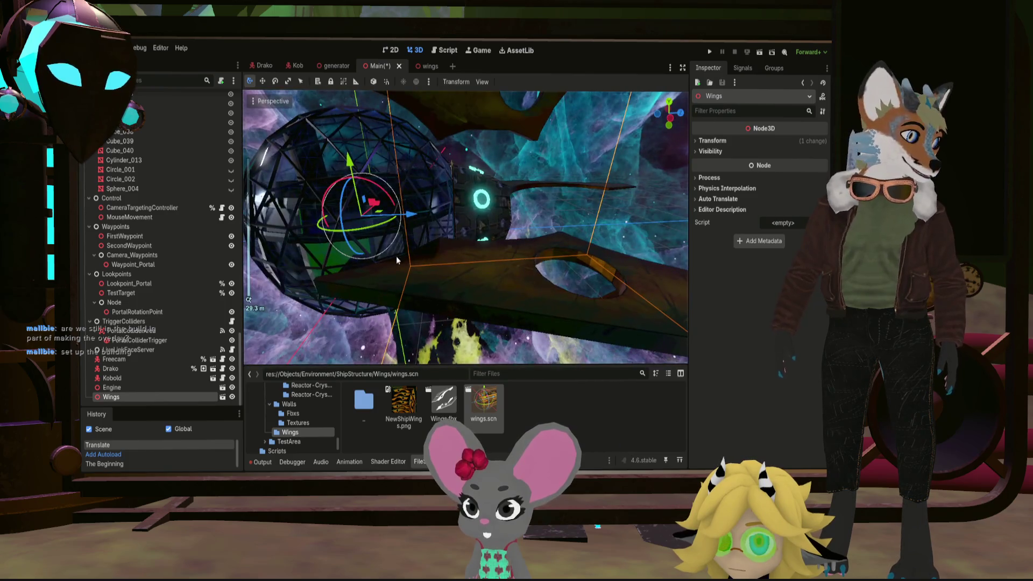
pyautogui.scroll(-3)
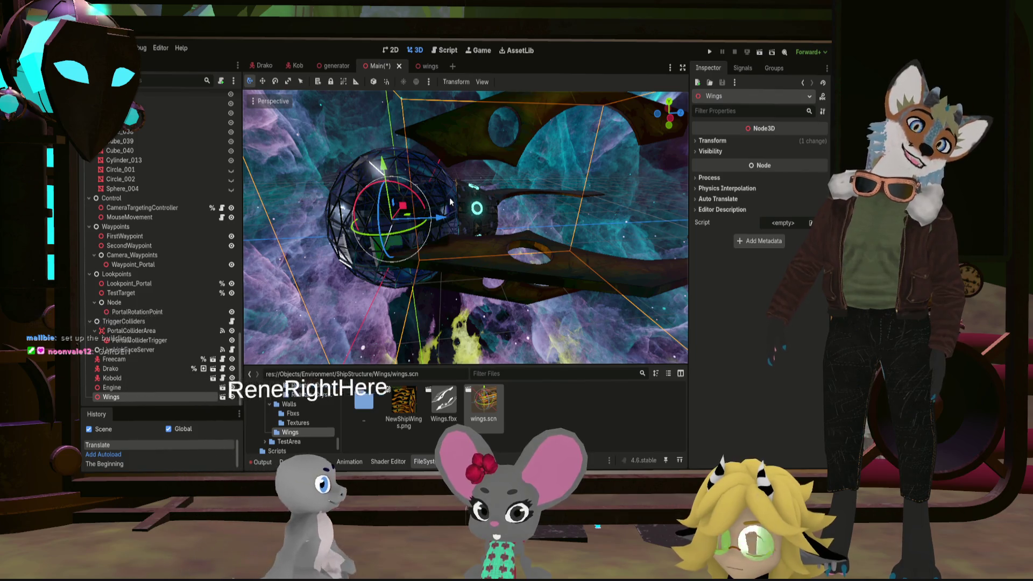
# Set the wing meshes' scale to 1300 and save the wings scene
pyautogui.click(428, 66)
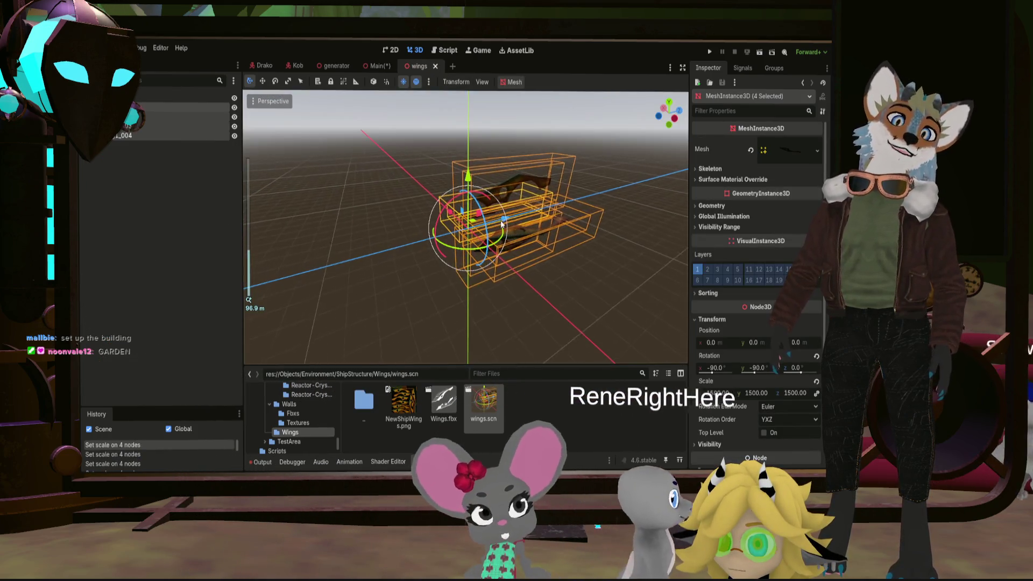
pyautogui.doubleClick(722, 393)
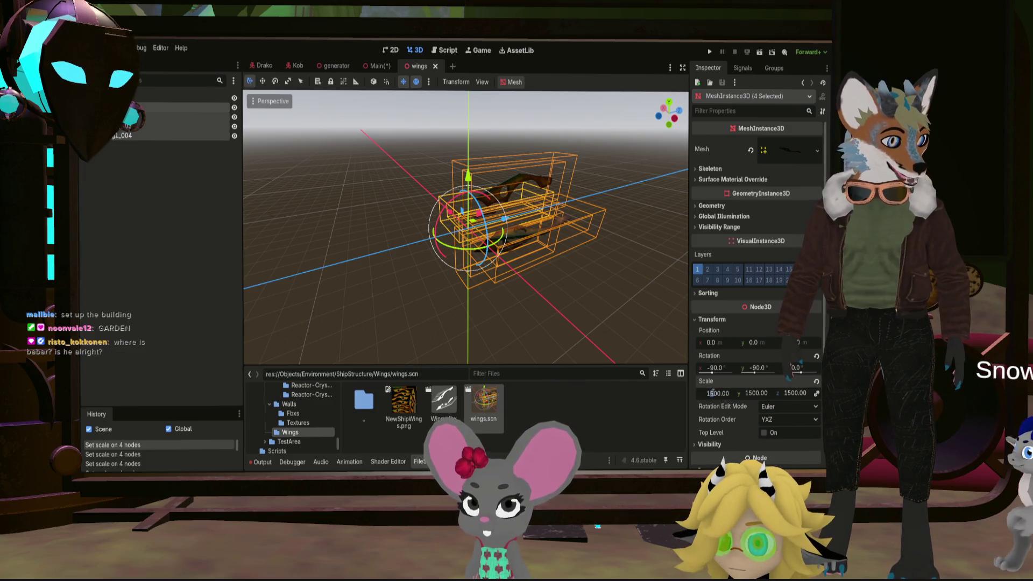
pyautogui.write('1300')
pyautogui.press('Return')
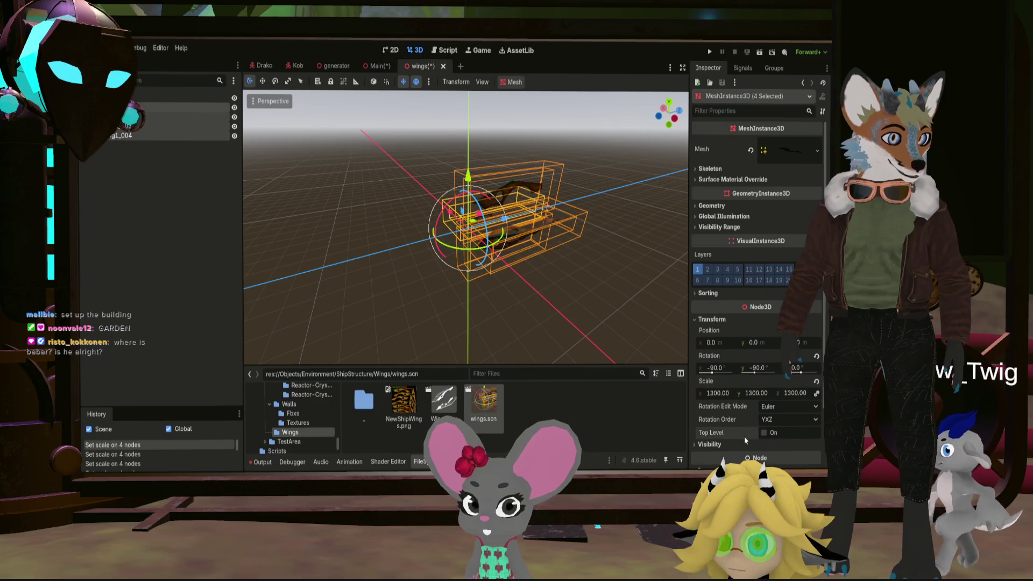
pyautogui.hotkey('ctrl', 's')
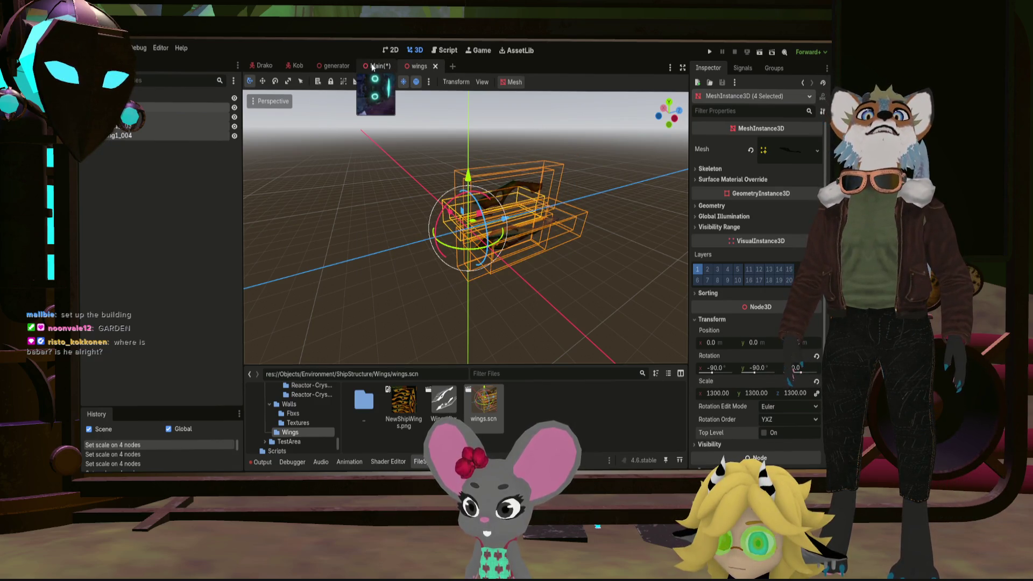
# Orbit and zoom around the ship in Main to review the 1300-scale wings
pyautogui.click(371, 67)
pyautogui.moveTo(430, 189); pyautogui.dragTo(457, 108)
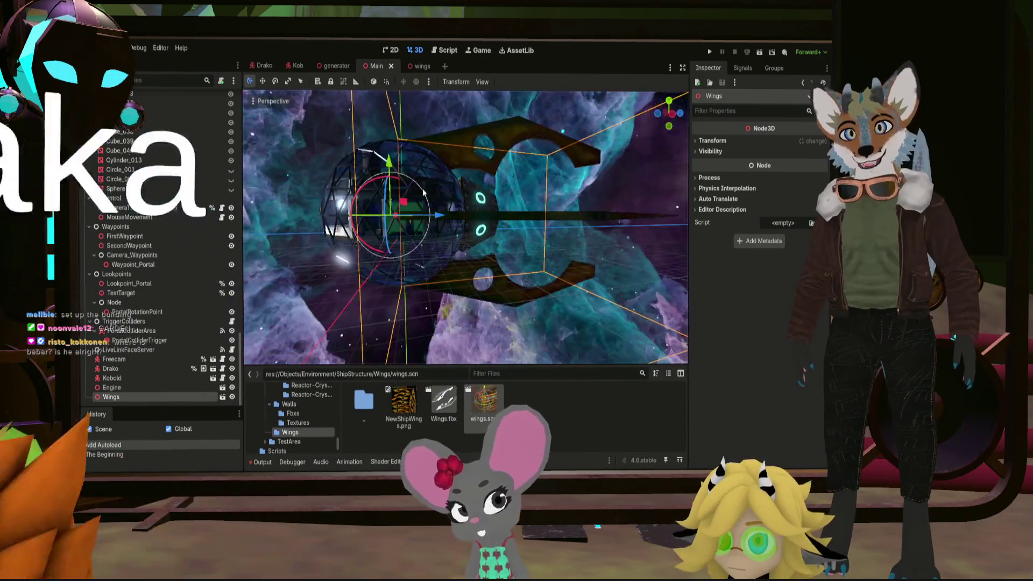
pyautogui.scroll(3)
pyautogui.moveTo(426, 223); pyautogui.dragTo(408, 156)
pyautogui.scroll(-3)
pyautogui.scroll(3)
# Frame Wings and slide it further along its axis in the Left Orthogonal view
pyautogui.press('f')
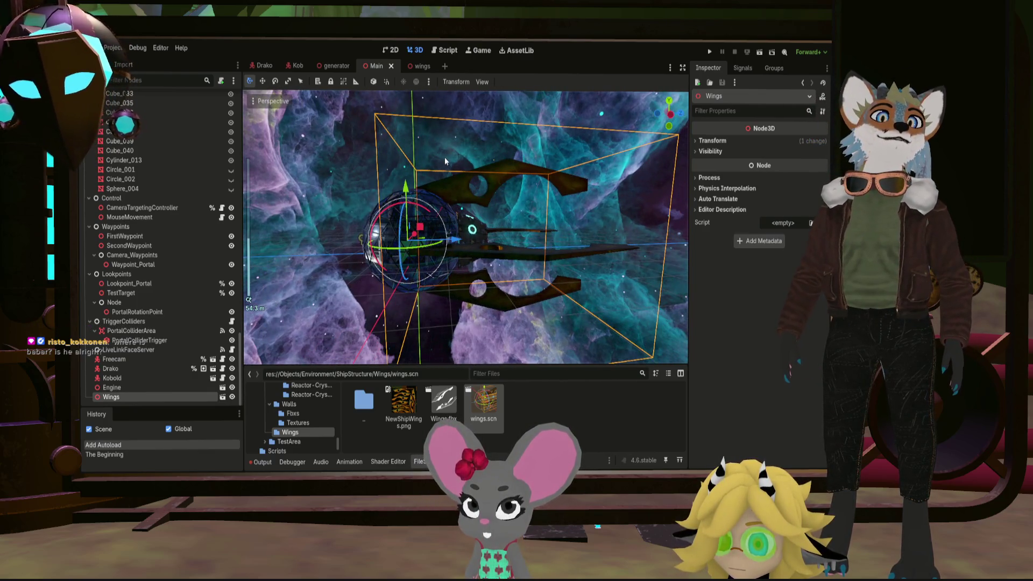
pyautogui.moveTo(444, 157); pyautogui.dragTo(440, 156)
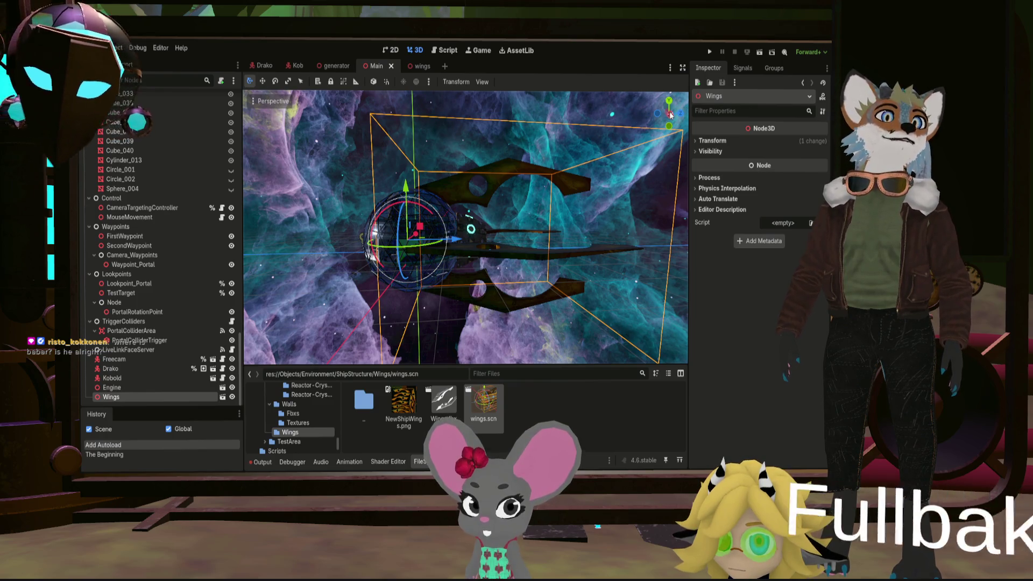
pyautogui.click(671, 115)
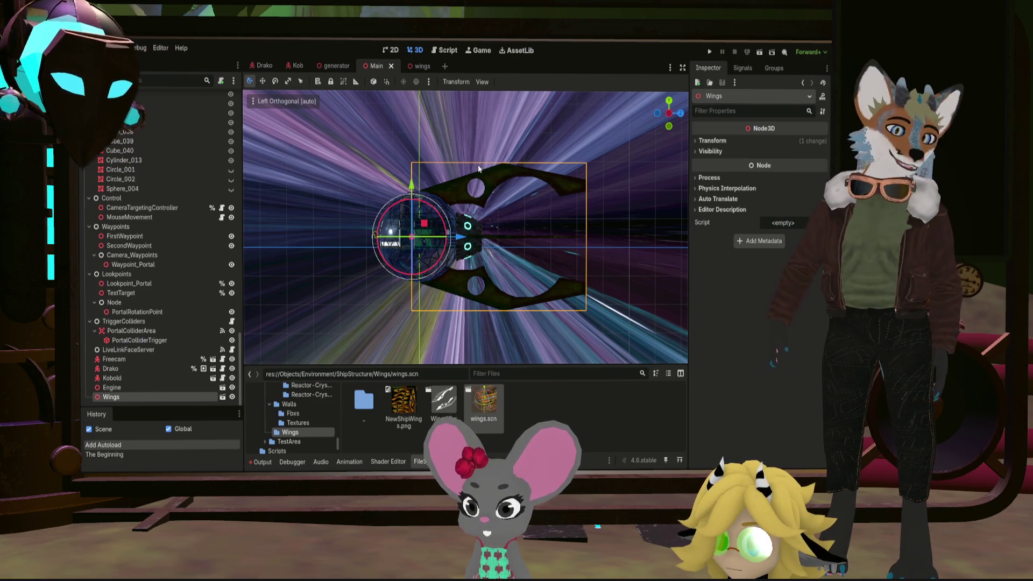
pyautogui.scroll(3)
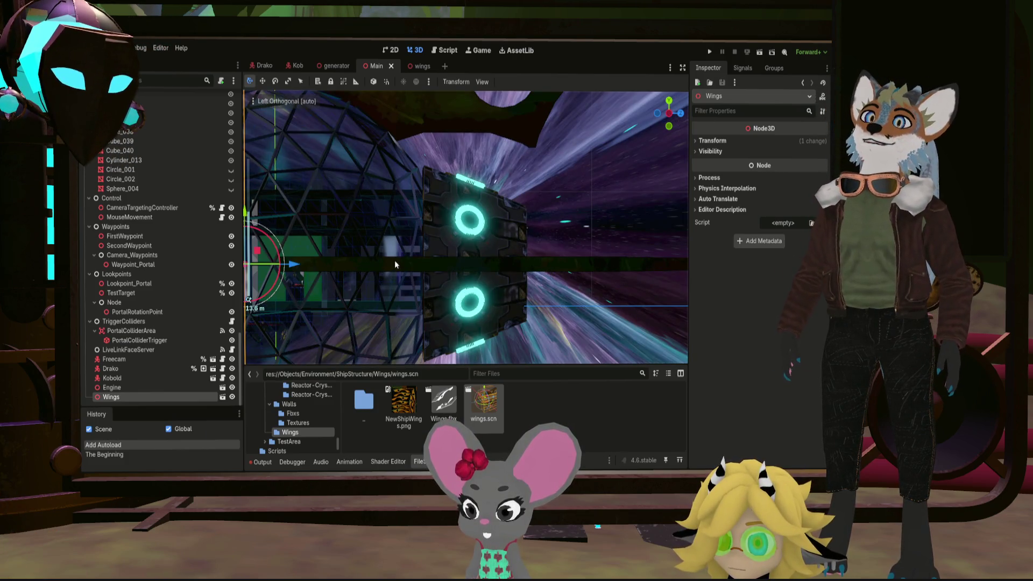
pyautogui.scroll(-3)
pyautogui.moveTo(347, 260); pyautogui.dragTo(360, 261)
pyautogui.scroll(-3)
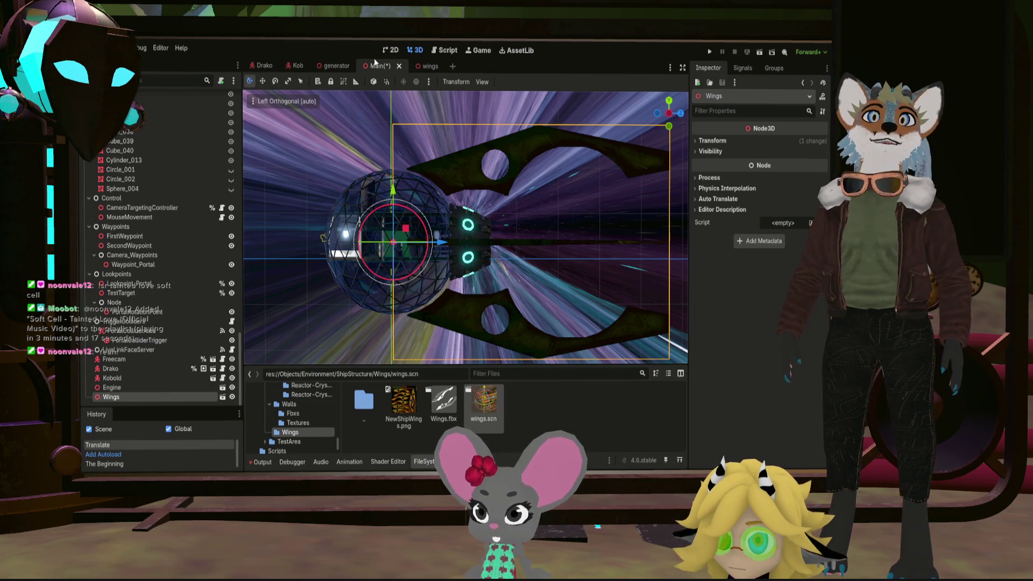
pyautogui.click(424, 66)
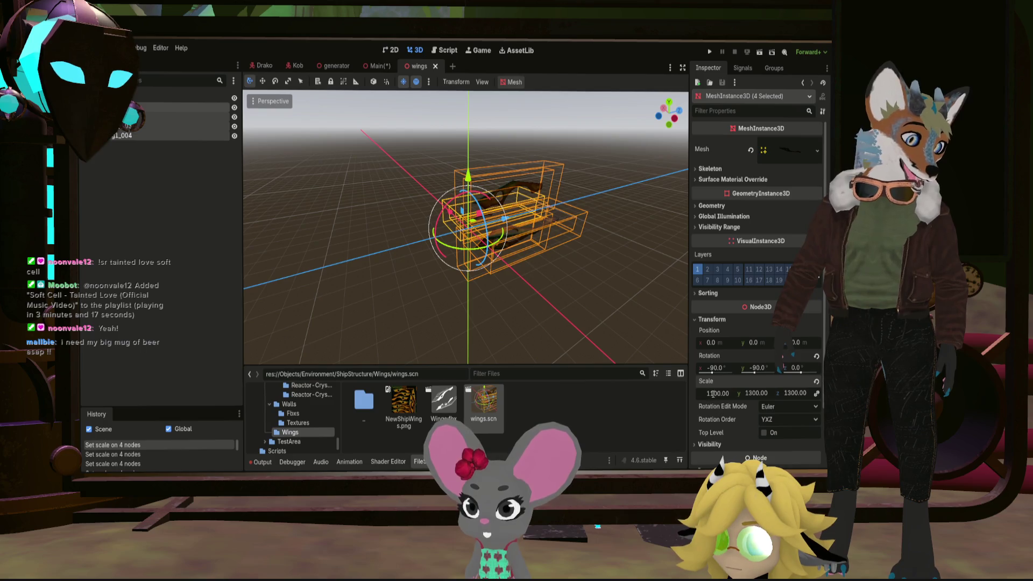
# Revert the last wing scale change and save, then frame and inspect Wings in Main
pyautogui.hotkey('ctrl', 'z')
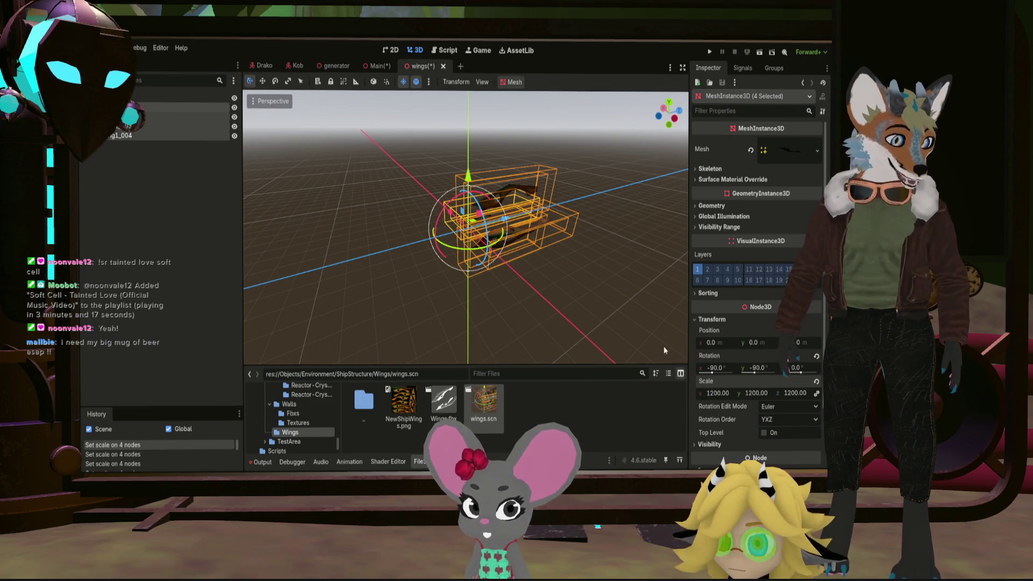
pyautogui.hotkey('ctrl', 's')
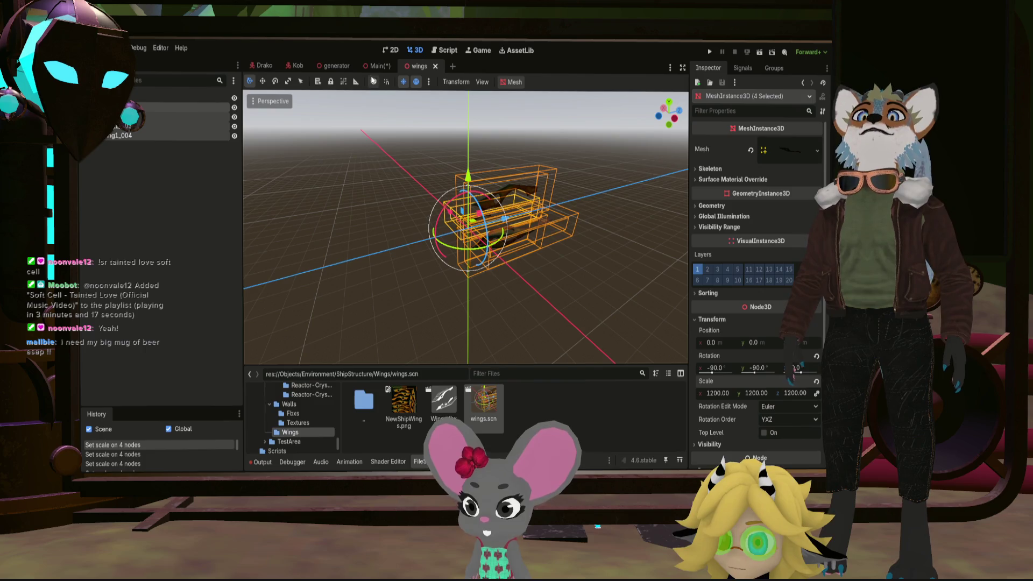
pyautogui.click(378, 66)
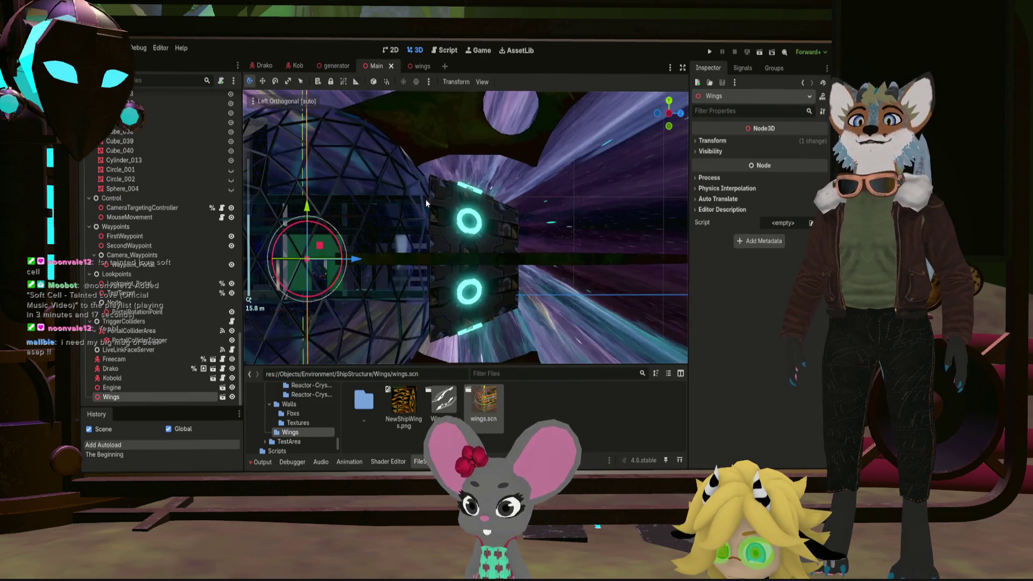
pyautogui.scroll(3)
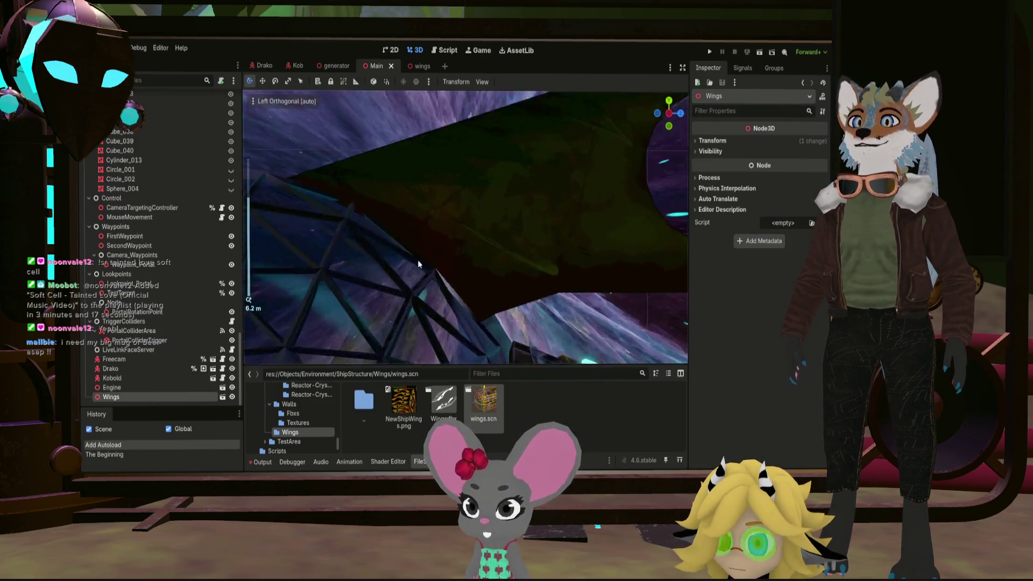
pyautogui.moveTo(415, 251); pyautogui.dragTo(399, 214)
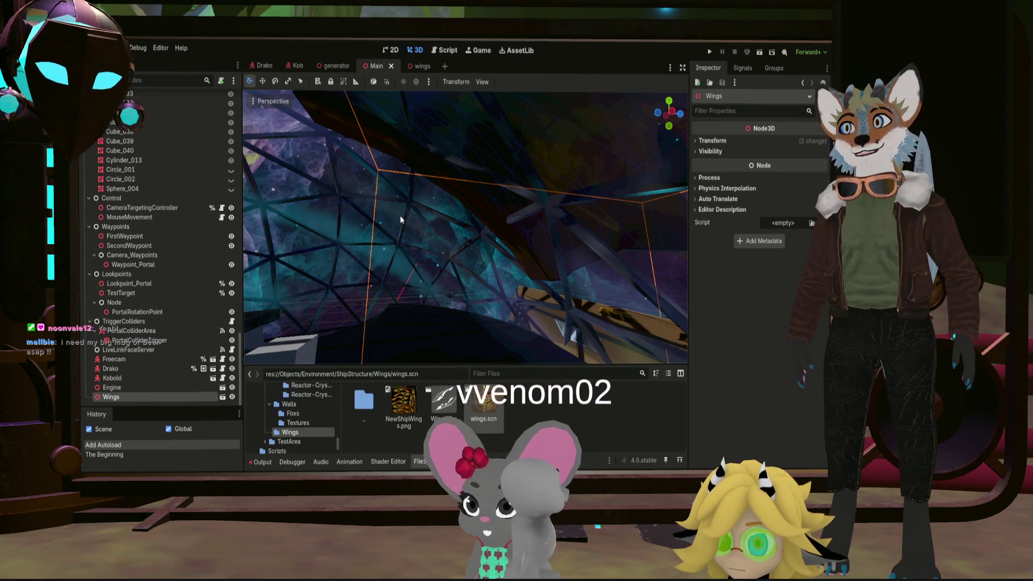
pyautogui.press('f')
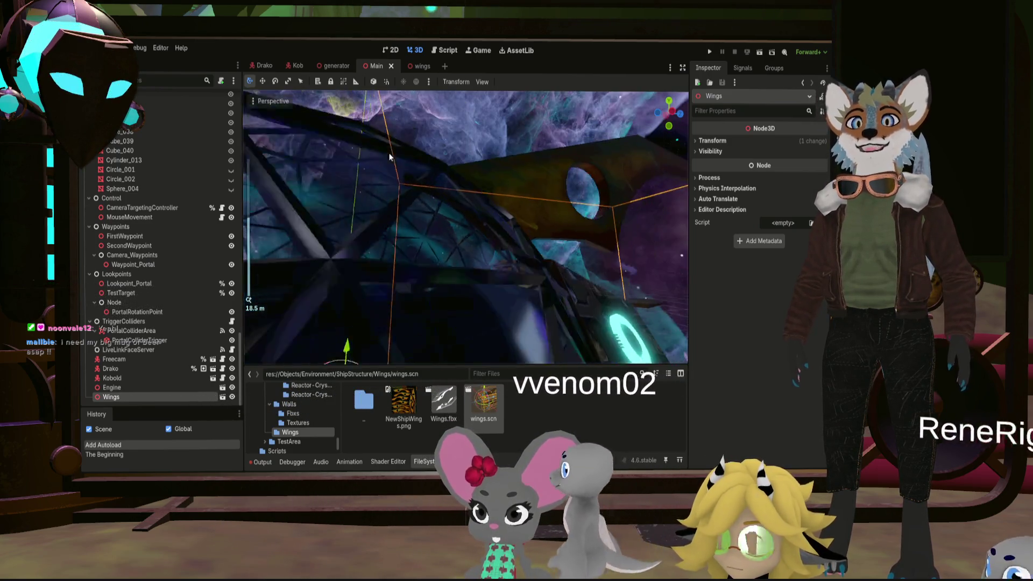
pyautogui.moveTo(460, 263); pyautogui.dragTo(463, 238)
pyautogui.scroll(-3)
pyautogui.scroll(3)
pyautogui.scroll(3)
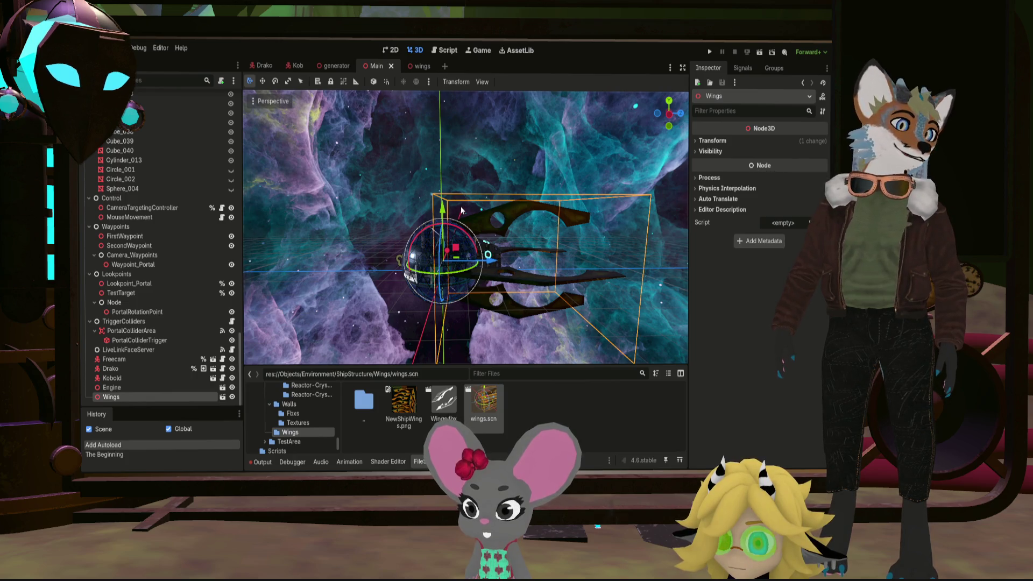
pyautogui.scroll(3)
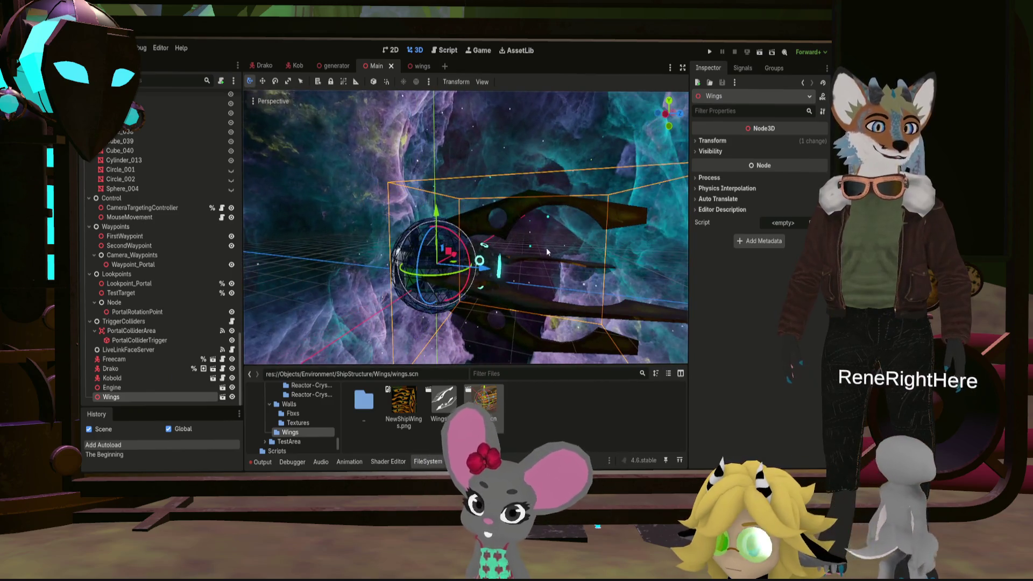
pyautogui.click(377, 208)
pyautogui.moveTo(376, 209); pyautogui.dragTo(404, 198)
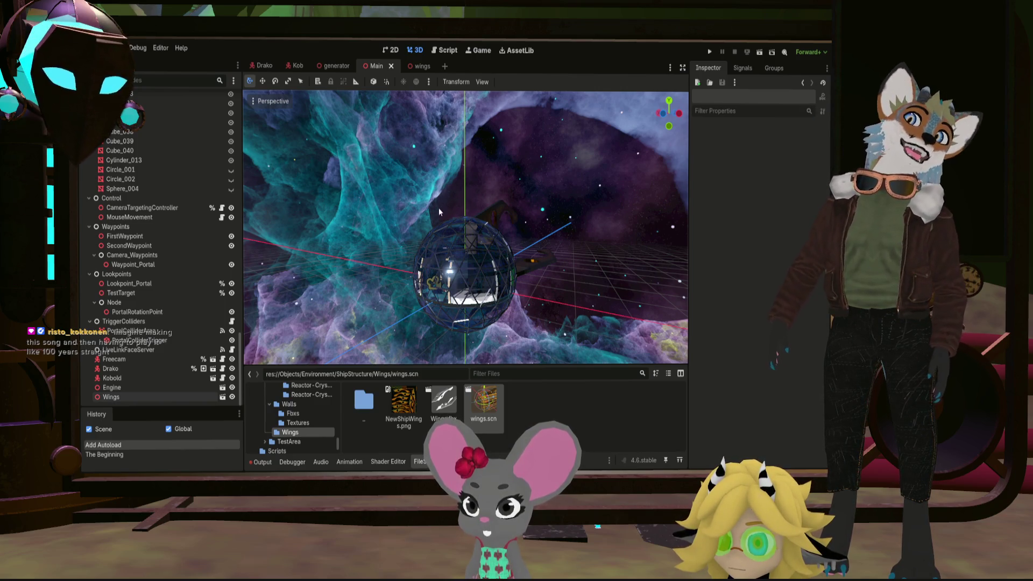
pyautogui.moveTo(438, 208); pyautogui.dragTo(340, 210)
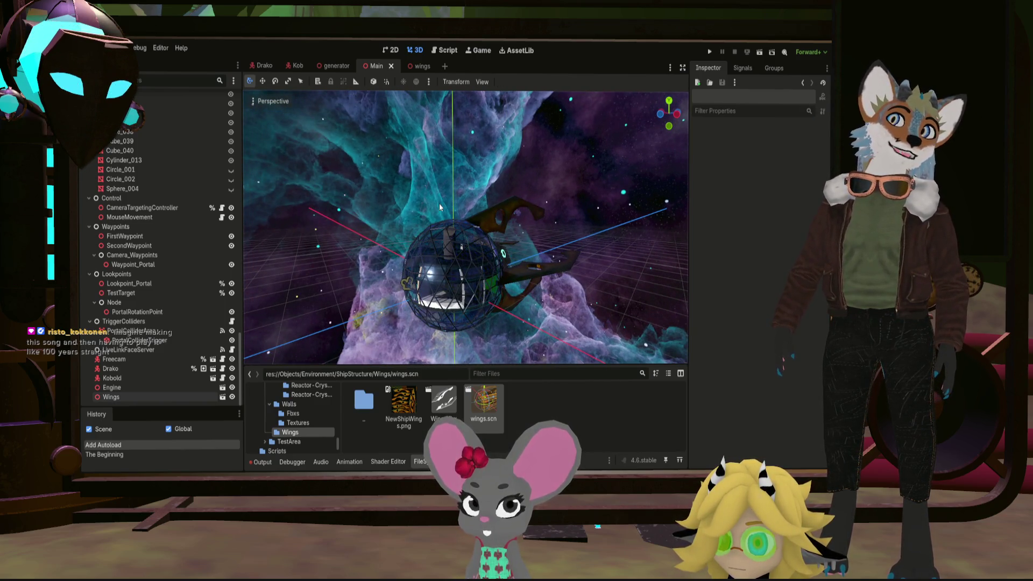
pyautogui.moveTo(479, 191); pyautogui.dragTo(511, 211)
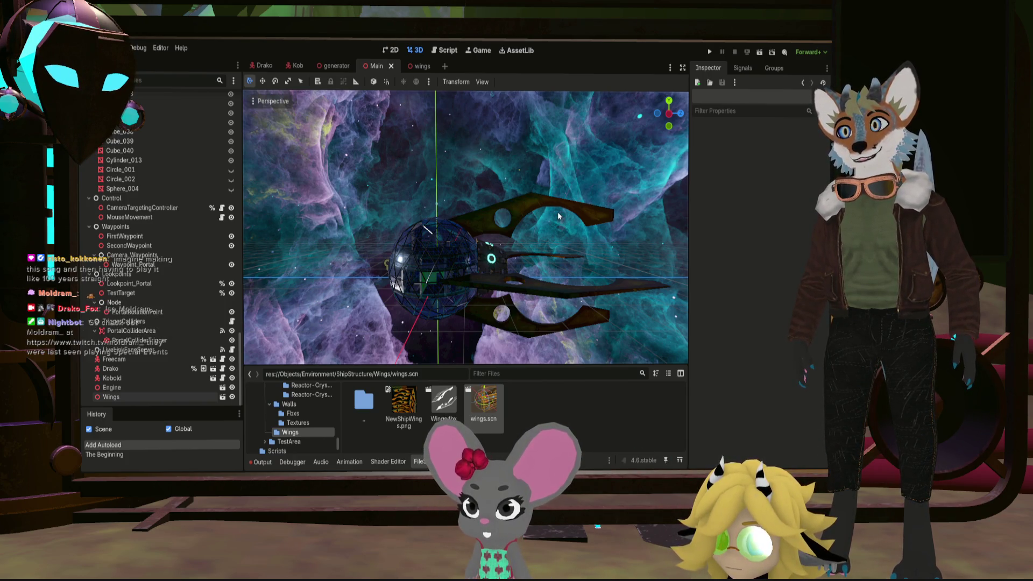
pyautogui.moveTo(592, 196); pyautogui.dragTo(567, 238)
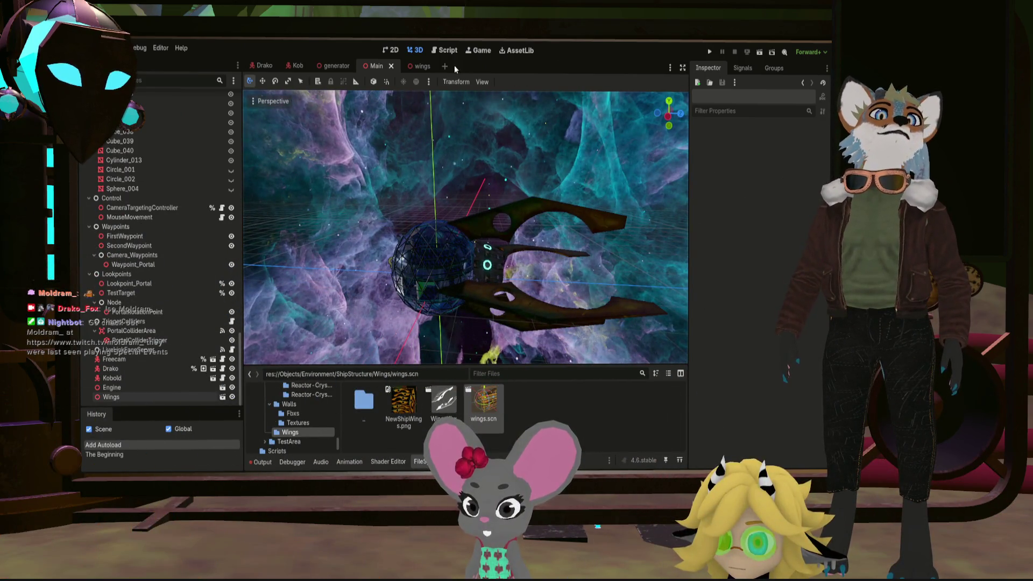
pyautogui.click(419, 66)
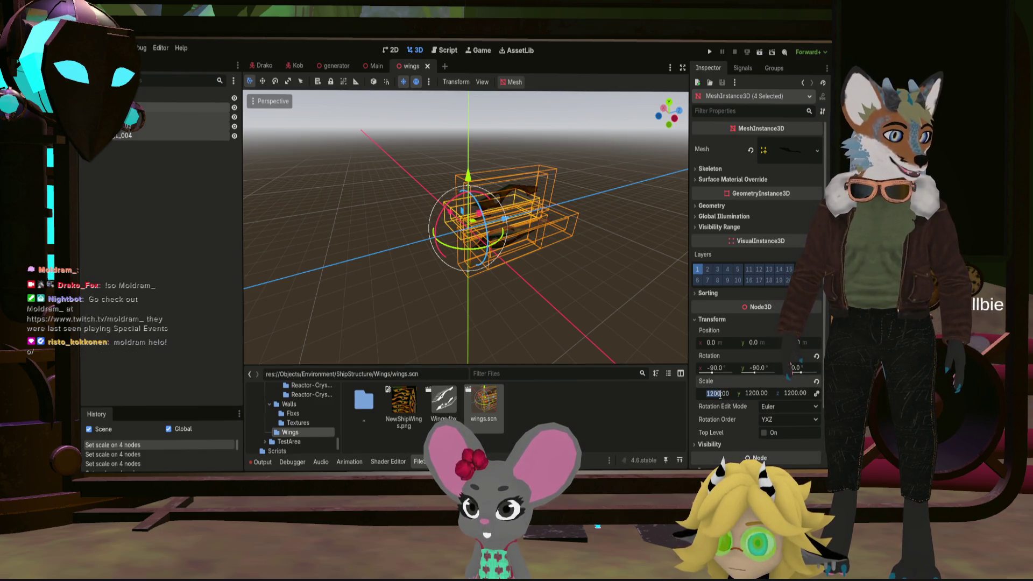
# Scale the four wing meshes to 1250 on all axes and zoom in on the result in Main
pyautogui.click(716, 393)
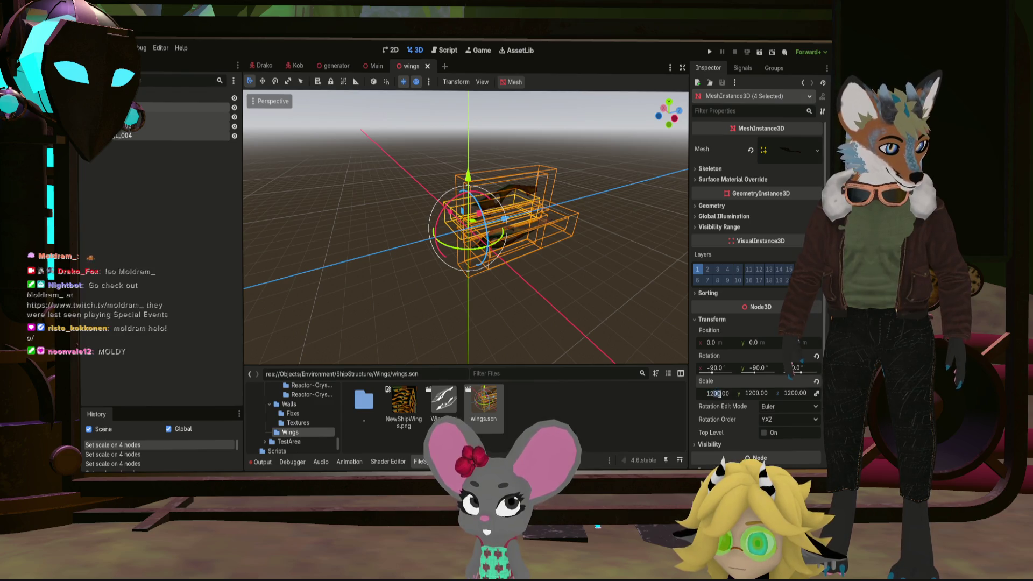
pyautogui.write('1250')
pyautogui.press('Return')
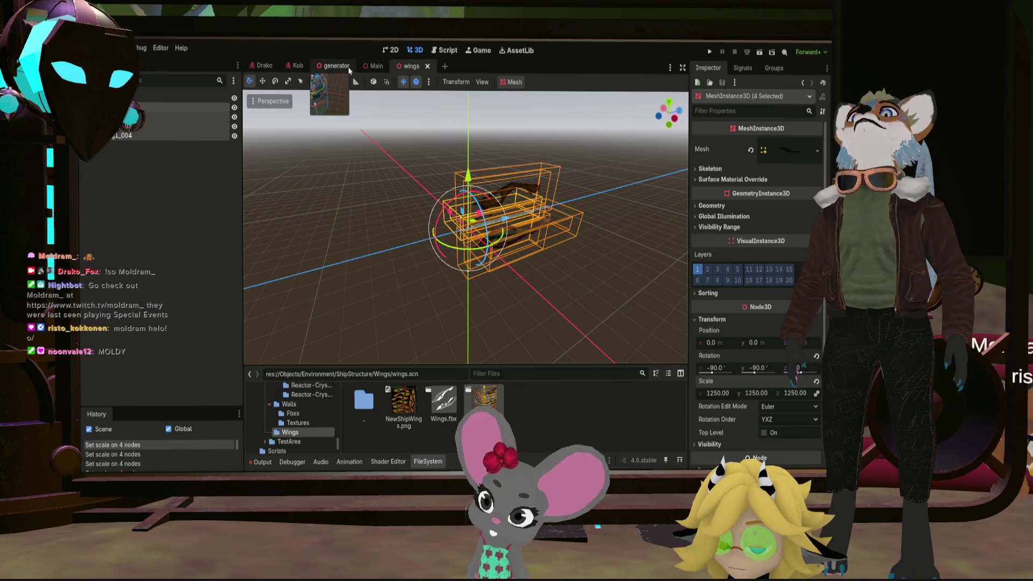
pyautogui.click(376, 66)
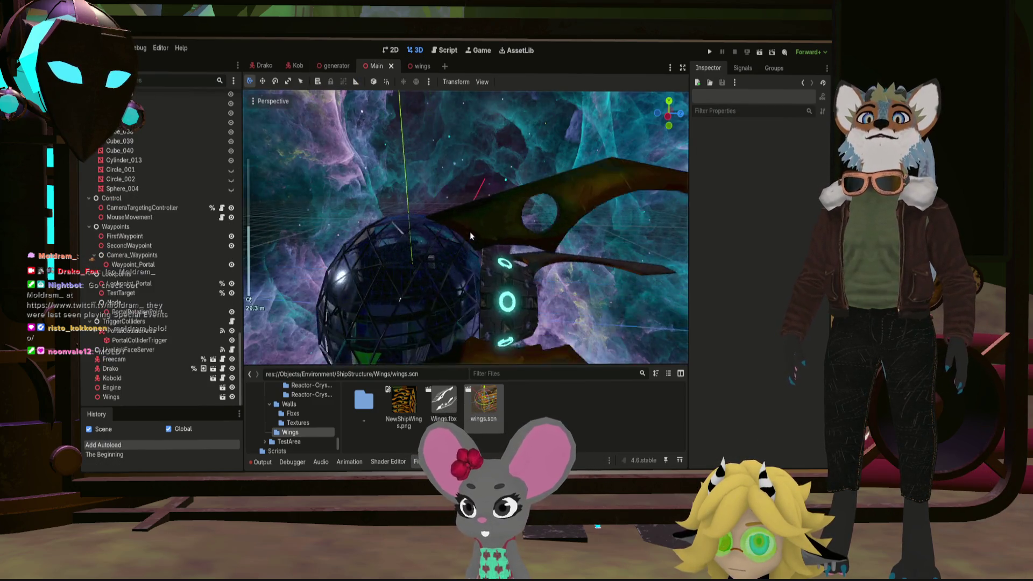
pyautogui.scroll(3)
pyautogui.scroll(3)
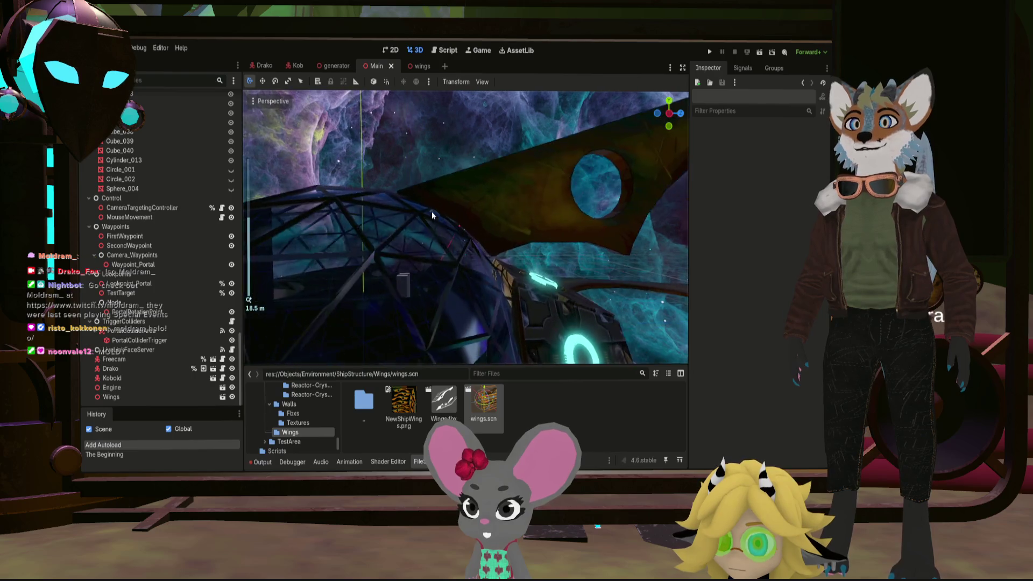
pyautogui.scroll(3)
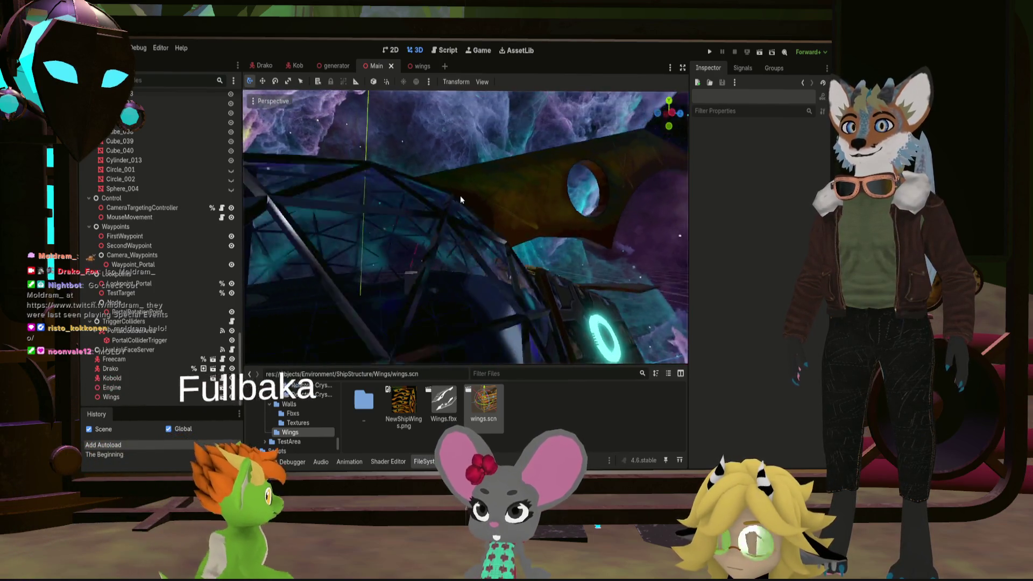
pyautogui.scroll(3)
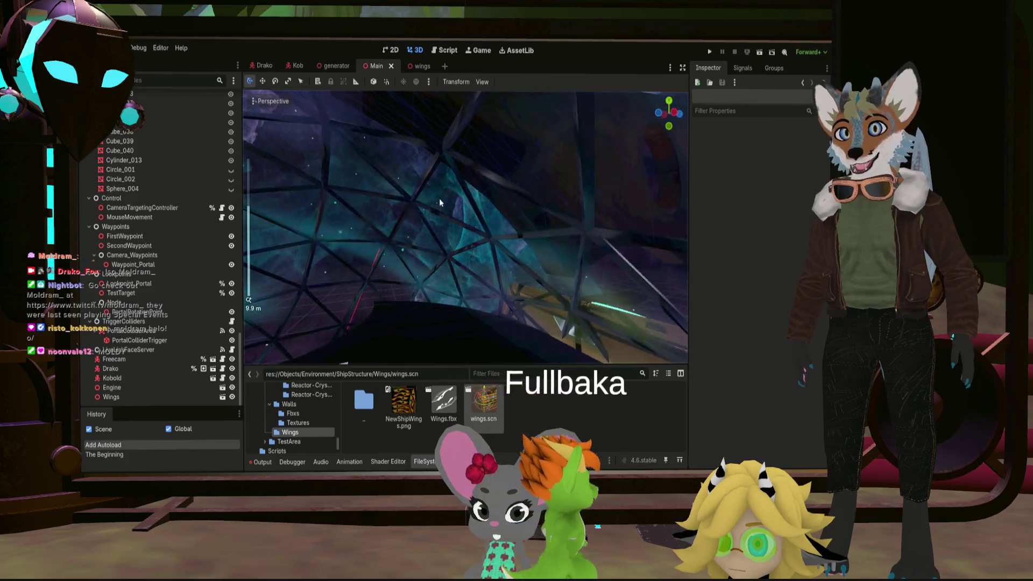
pyautogui.scroll(3)
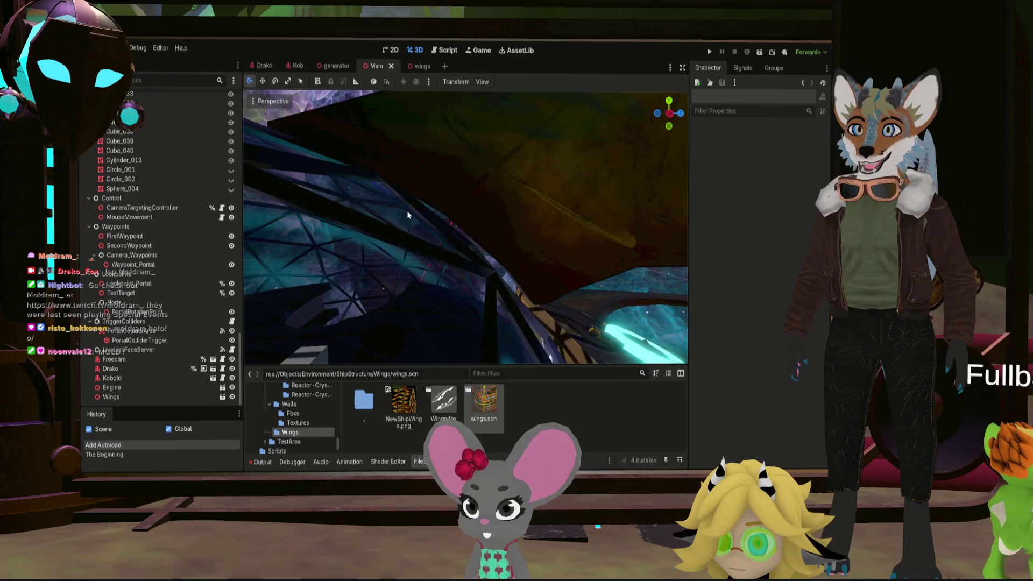
pyautogui.scroll(-3)
pyautogui.scroll(-3)
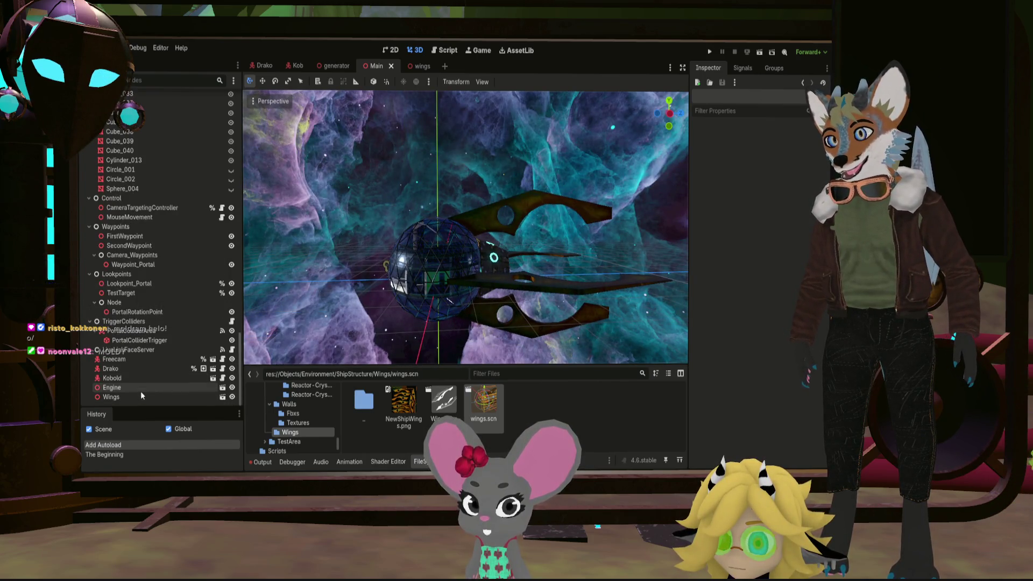
# Select the Engine node and shift it slightly into place within the wings
pyautogui.click(141, 390)
pyautogui.scroll(3)
pyautogui.scroll(3)
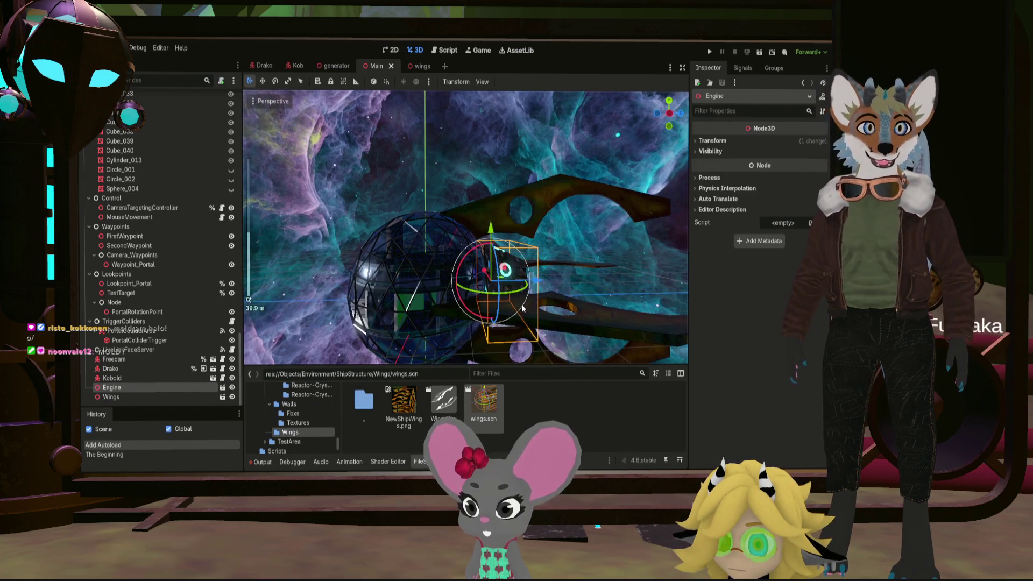
pyautogui.scroll(3)
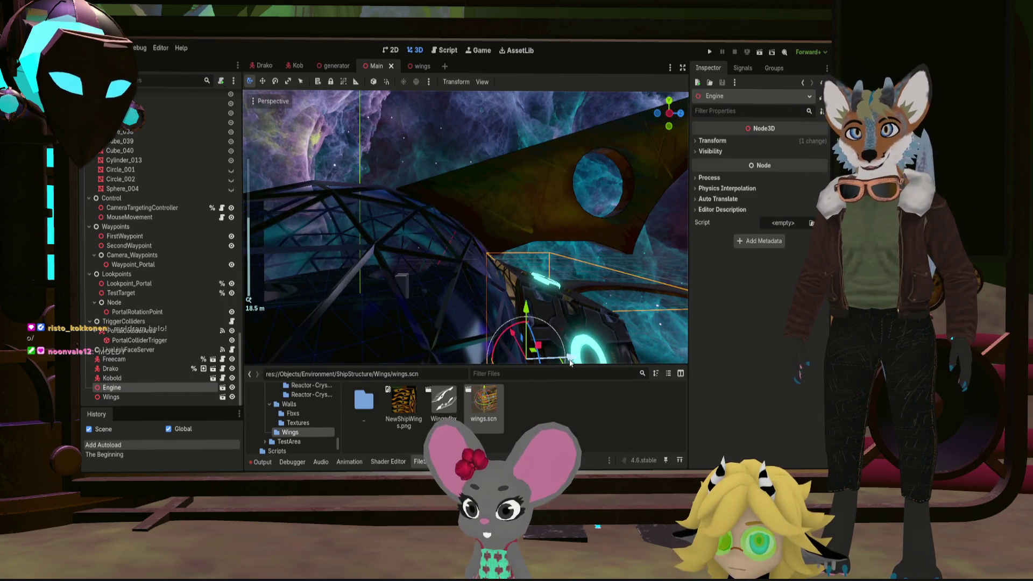
pyautogui.moveTo(568, 363); pyautogui.dragTo(543, 372)
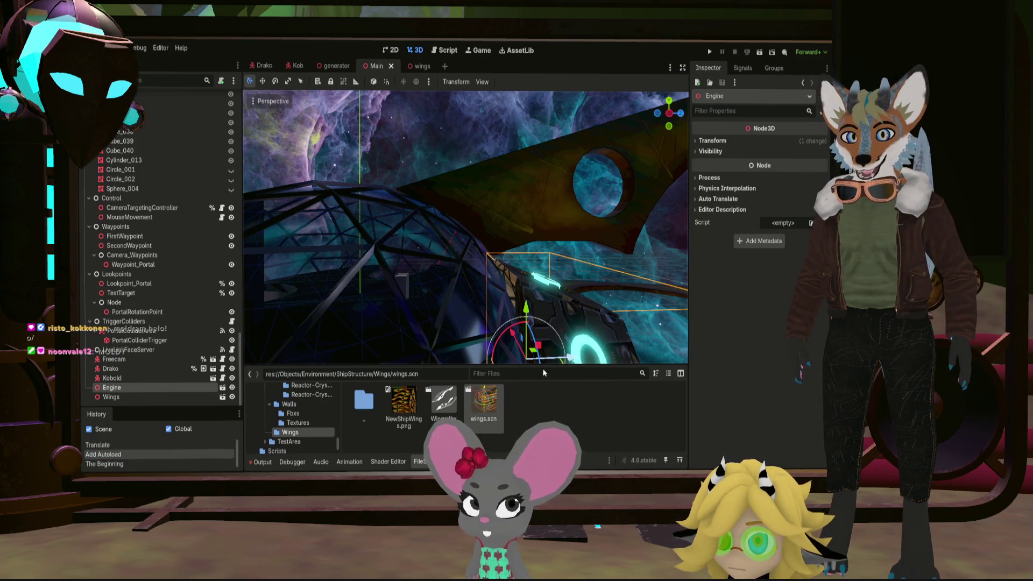
# Select Wings and orbit inside the dome to check how the blades fit
pyautogui.click(157, 398)
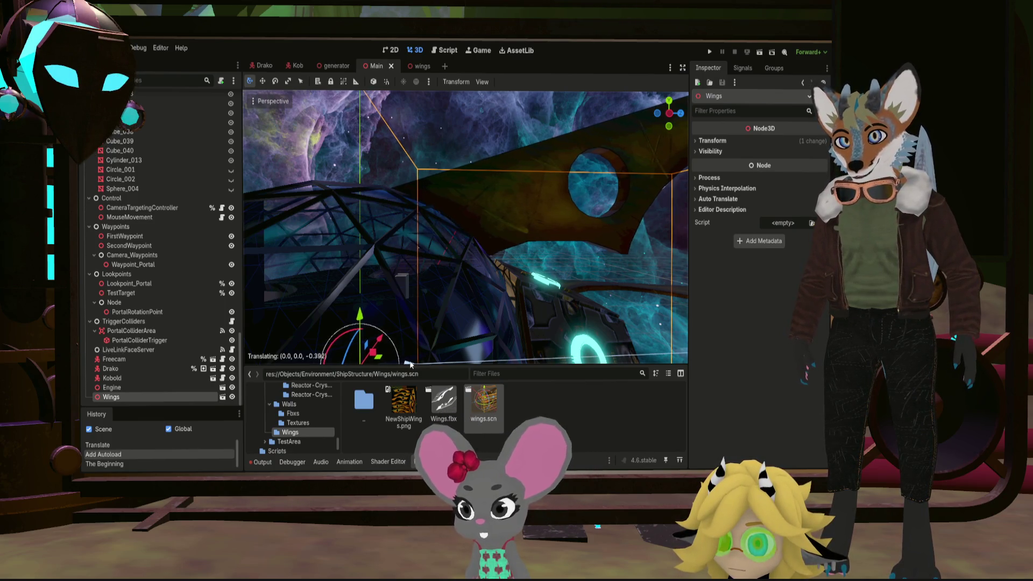
pyautogui.moveTo(443, 294); pyautogui.dragTo(359, 162)
pyautogui.click(499, 168)
pyautogui.scroll(3)
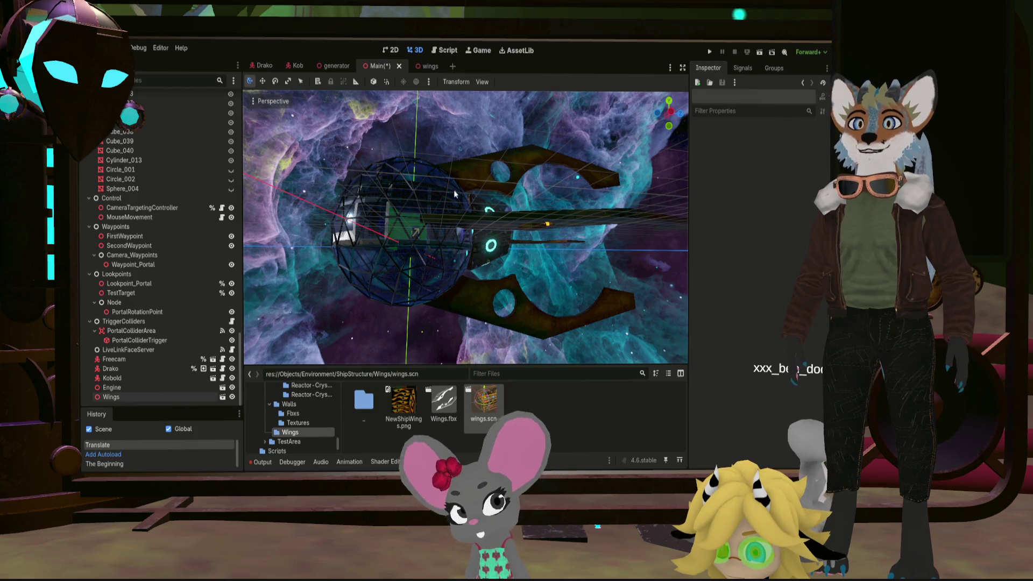
pyautogui.moveTo(423, 193); pyautogui.dragTo(406, 180)
pyautogui.scroll(-3)
pyautogui.moveTo(370, 216); pyautogui.dragTo(377, 193)
pyautogui.scroll(3)
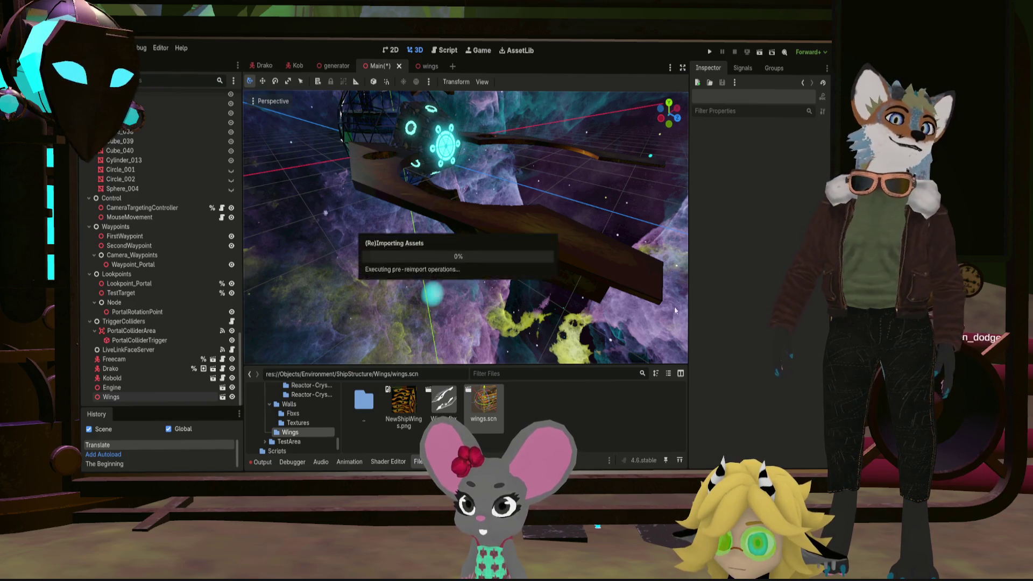
# Save the Main scene and orbit in toward the wall block inside the dome
pyautogui.hotkey('ctrl', 's')
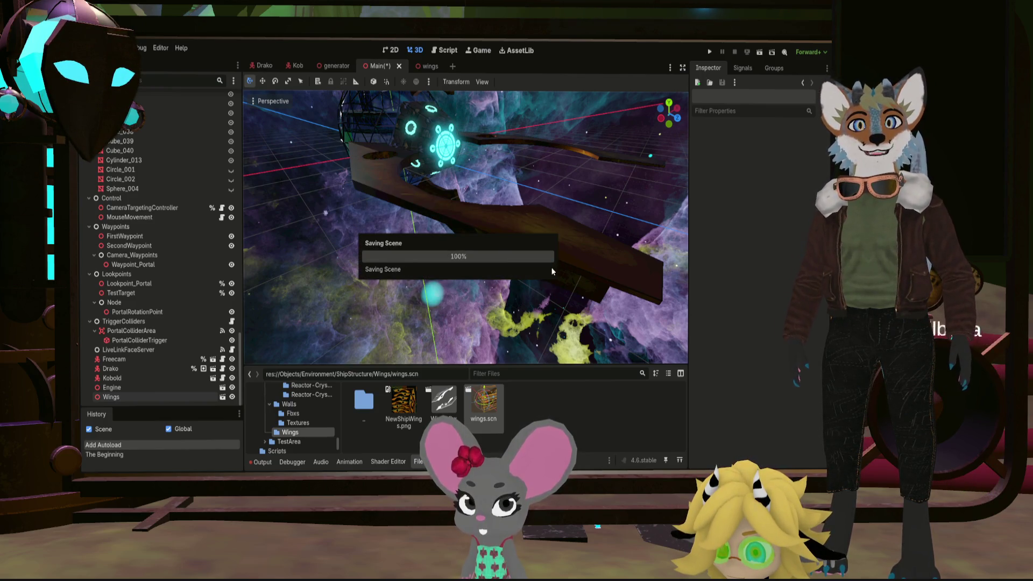
pyautogui.moveTo(436, 200); pyautogui.dragTo(641, 288)
pyautogui.scroll(3)
pyautogui.scroll(3)
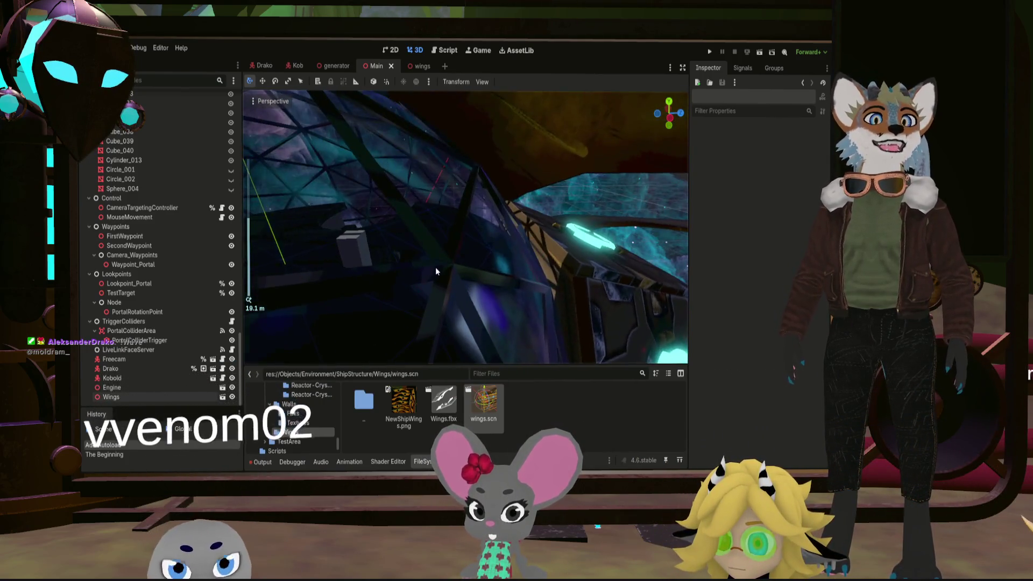
pyautogui.moveTo(466, 254); pyautogui.dragTo(475, 235)
# Orbit and zoom around the geodesic sphere to review the winged ship from the front
pyautogui.scroll(-3)
pyautogui.scroll(3)
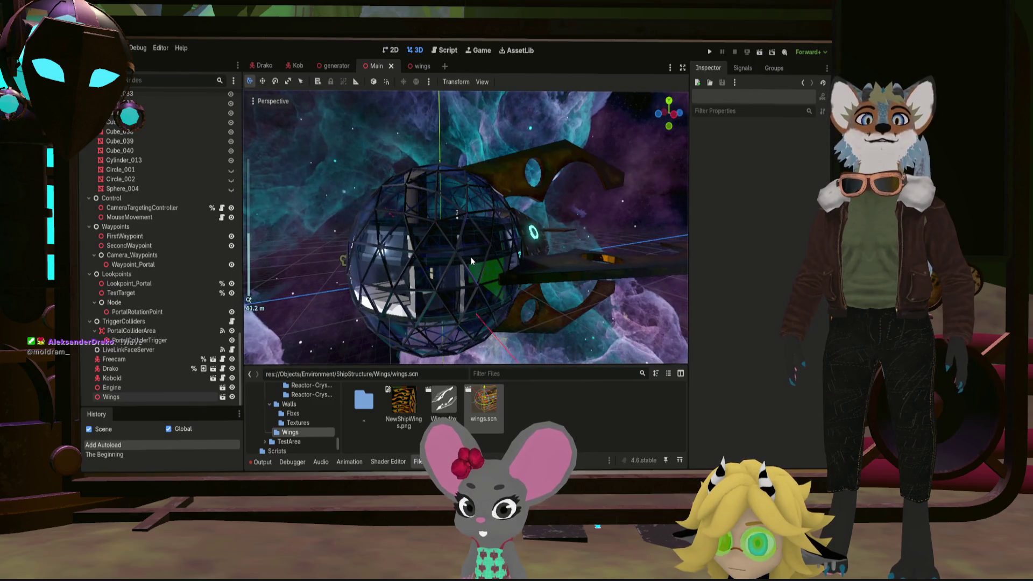
pyautogui.scroll(3)
pyautogui.scroll(-3)
pyautogui.moveTo(473, 260); pyautogui.dragTo(531, 295)
pyautogui.scroll(3)
pyautogui.scroll(3)
pyautogui.moveTo(495, 262); pyautogui.dragTo(447, 263)
pyautogui.scroll(-3)
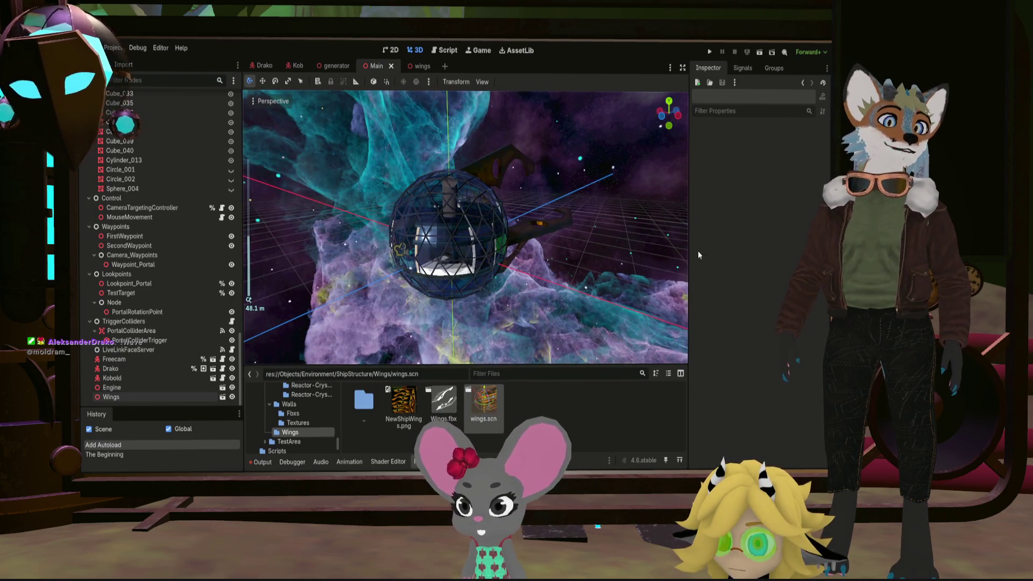
pyautogui.scroll(3)
pyautogui.moveTo(557, 212); pyautogui.dragTo(512, 210)
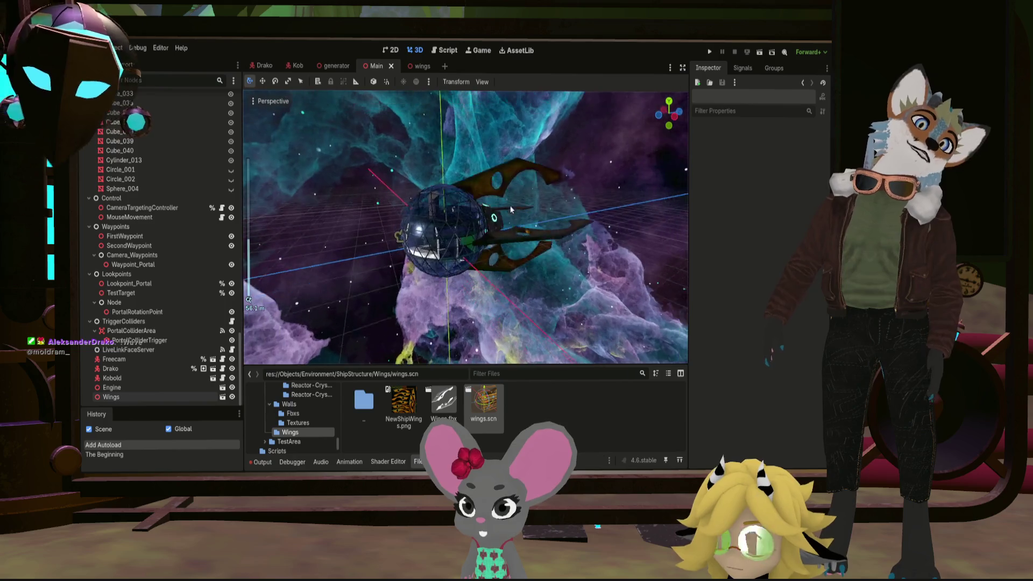
pyautogui.scroll(3)
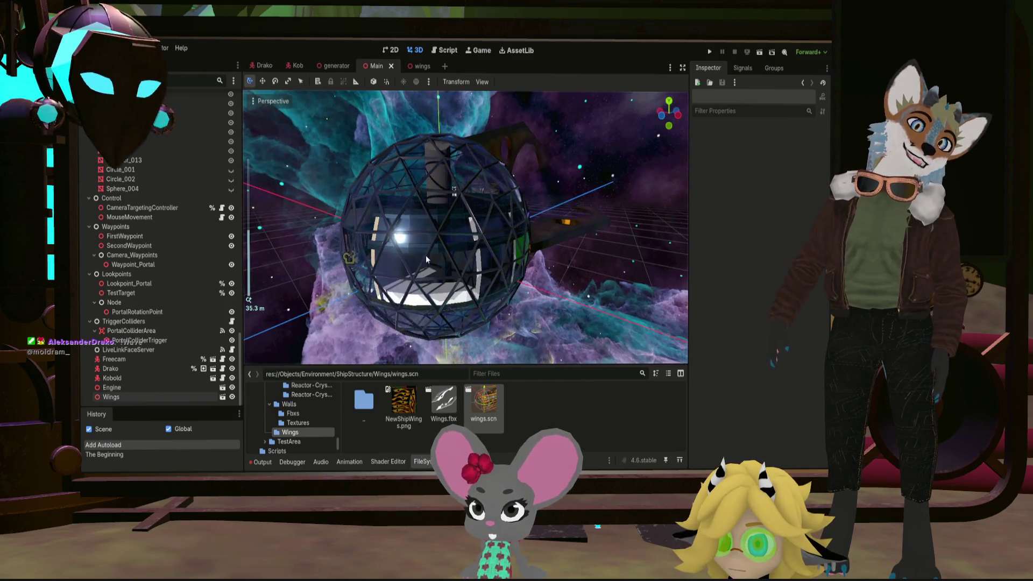
pyautogui.scroll(3)
pyautogui.moveTo(481, 259); pyautogui.dragTo(522, 245)
pyautogui.scroll(3)
pyautogui.scroll(3)
pyautogui.scroll(3)
pyautogui.press('s')
pyautogui.press('w')
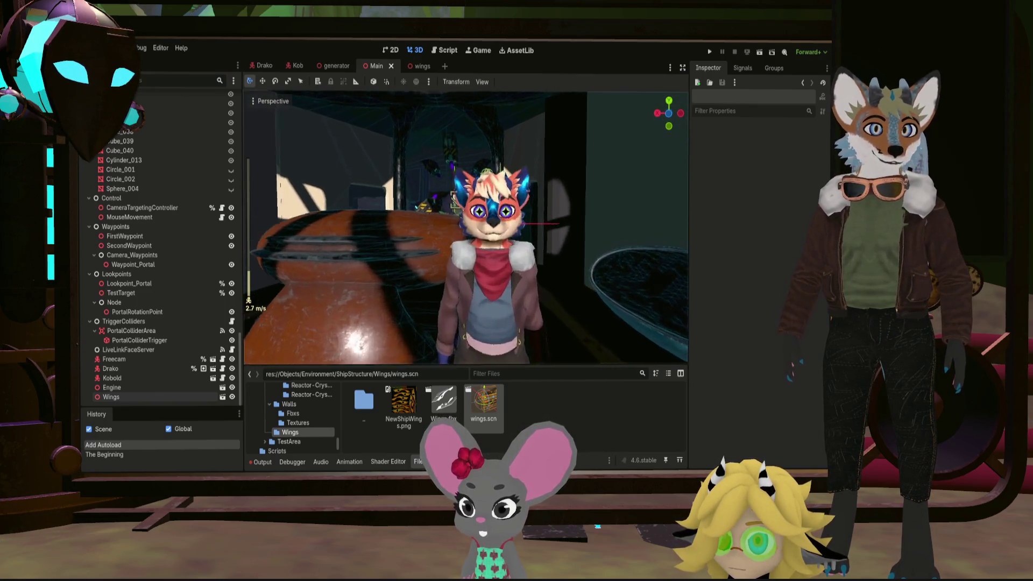
pyautogui.press('a')
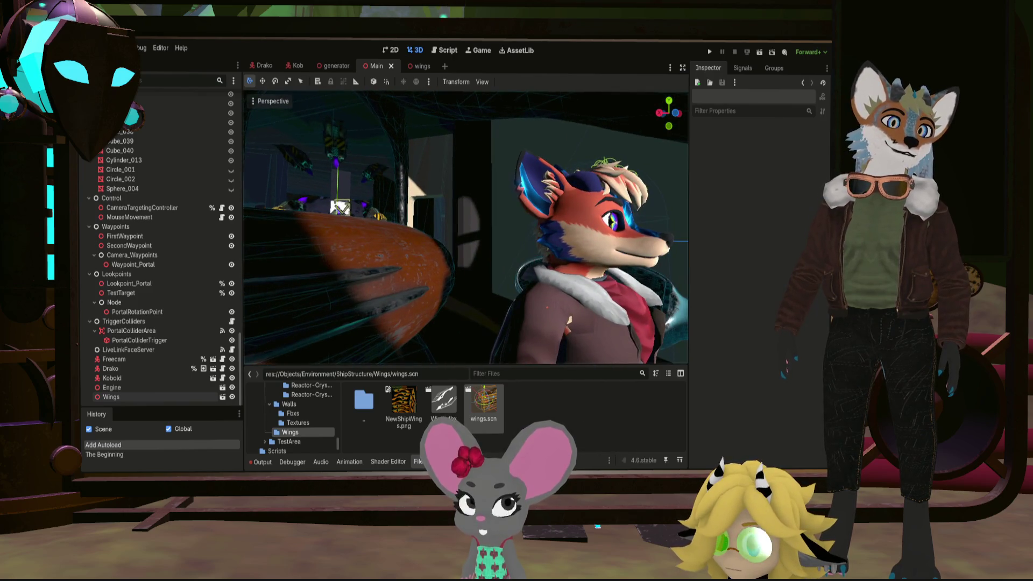
pyautogui.press('s')
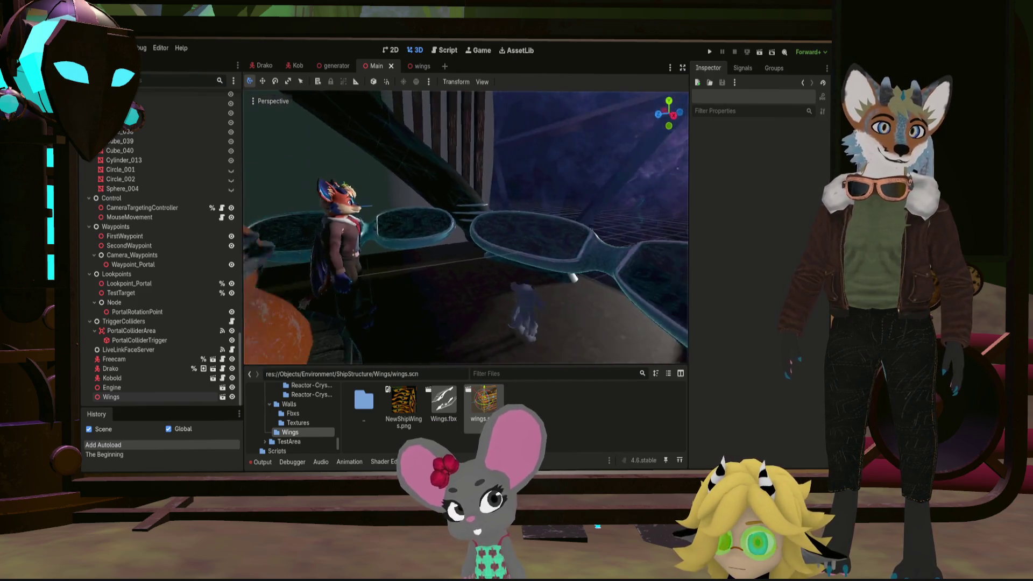
pyautogui.press('s')
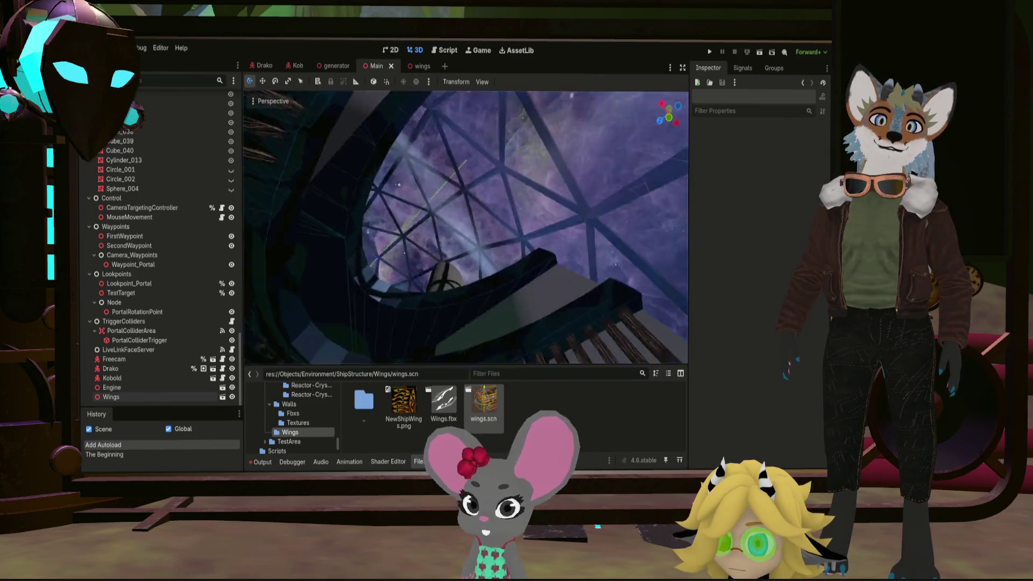
pyautogui.press('s')
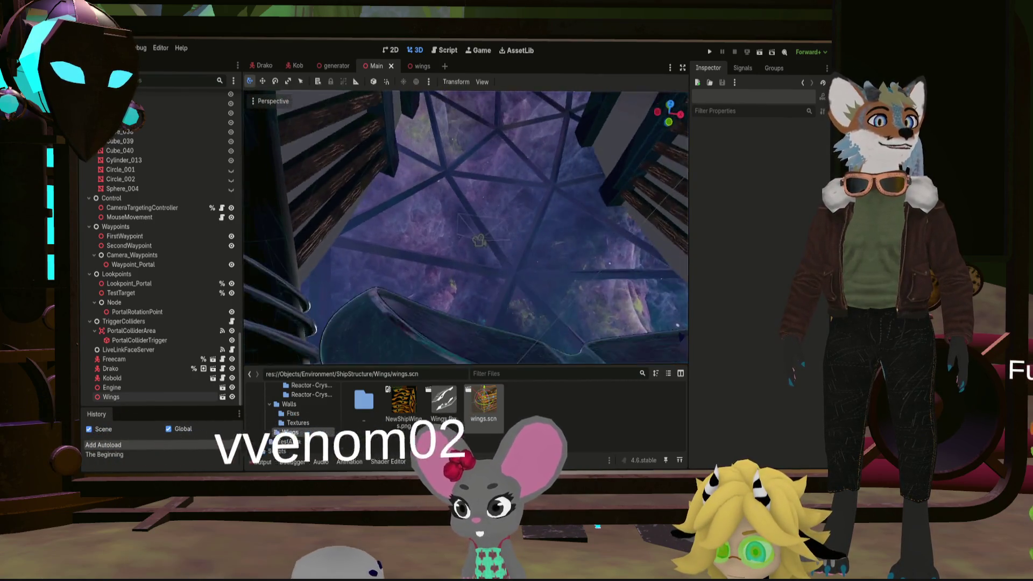
pyautogui.press('s')
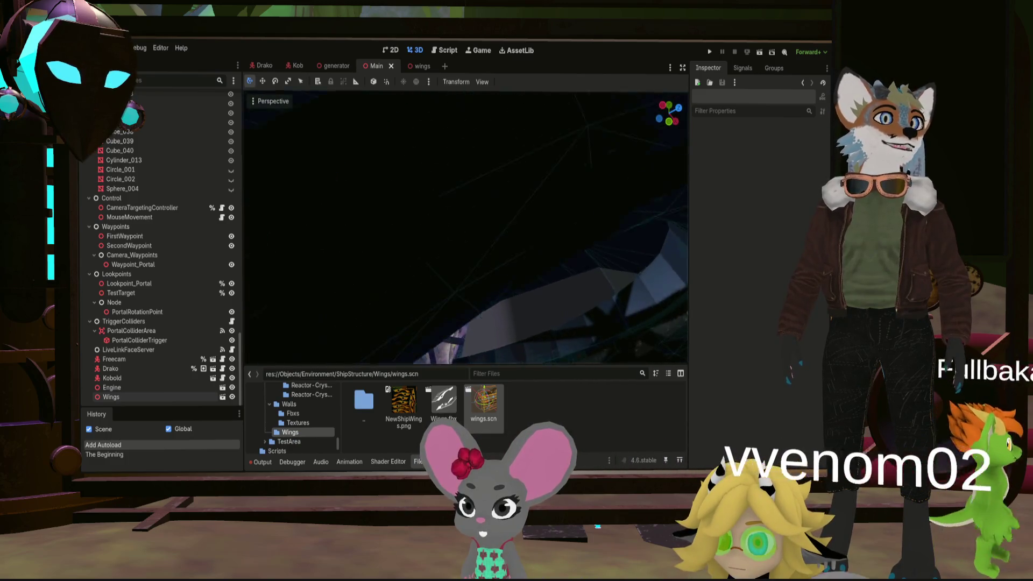
pyautogui.press('s')
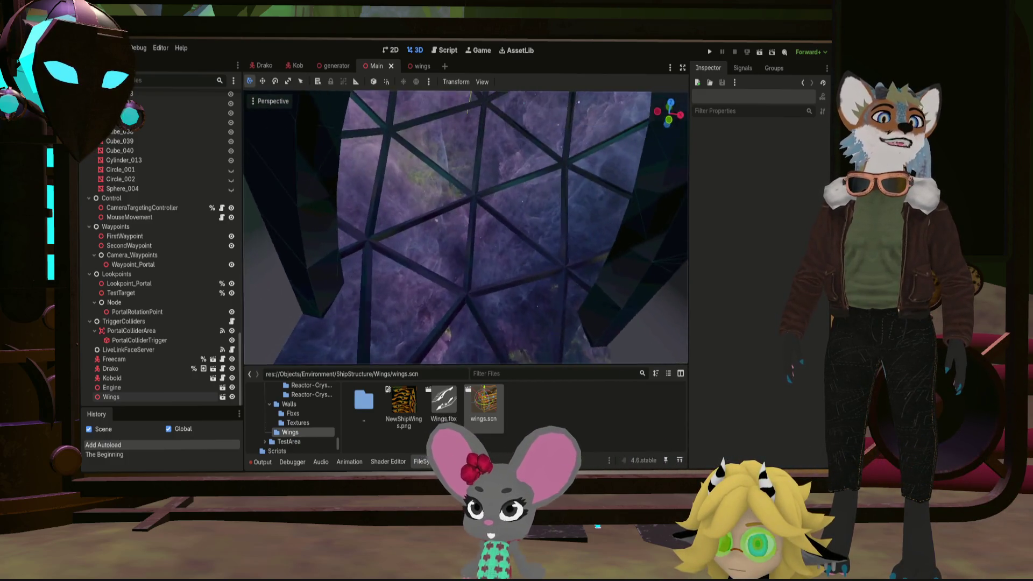
pyautogui.press('s')
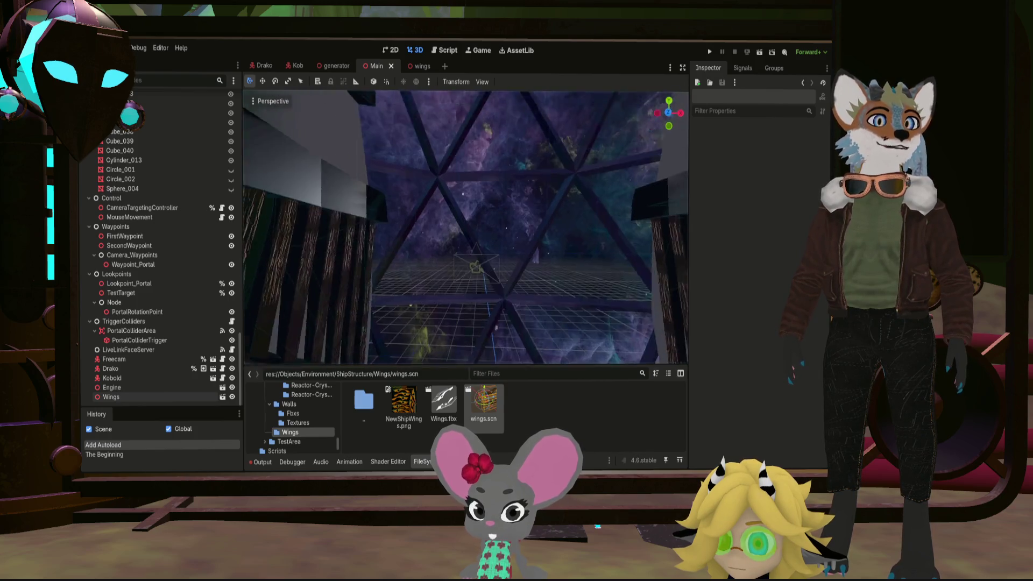
pyautogui.press('s')
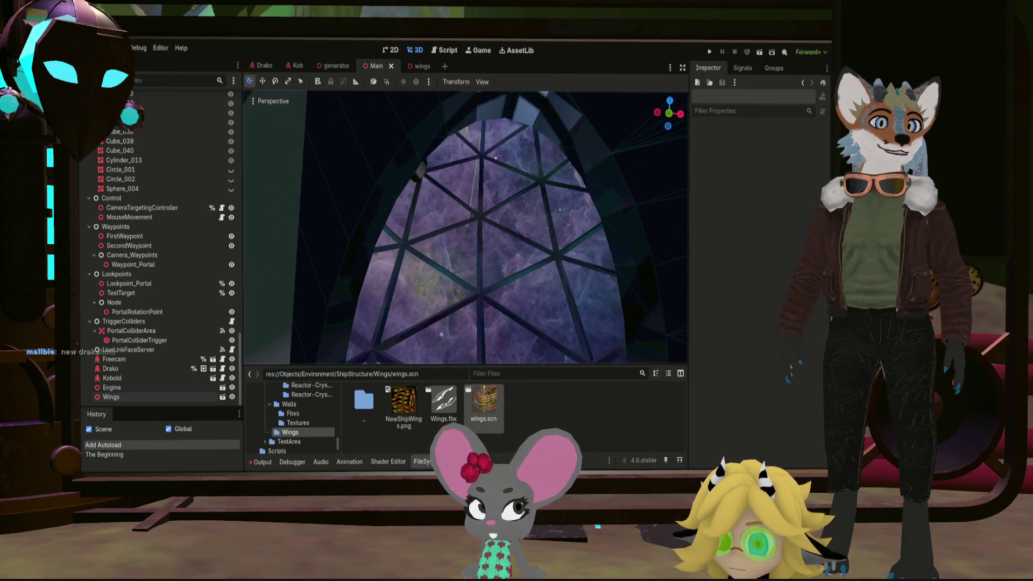
pyautogui.press('s')
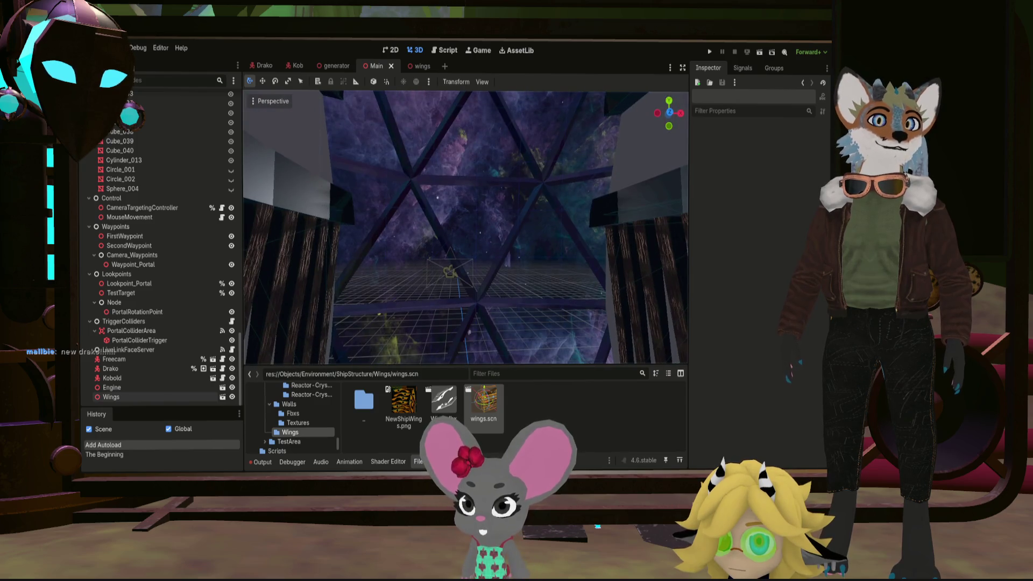
pyautogui.press('s')
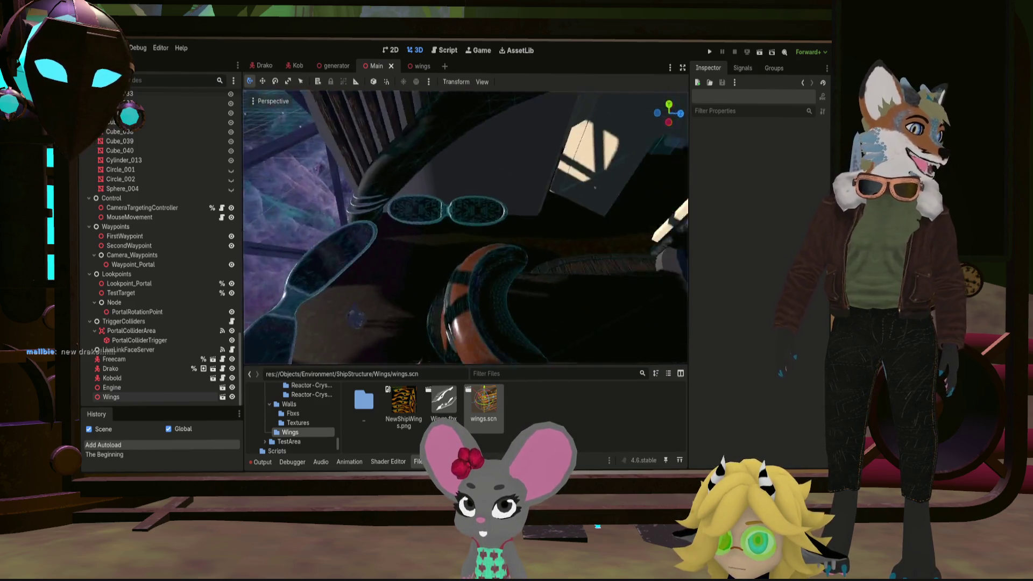
pyautogui.press('s')
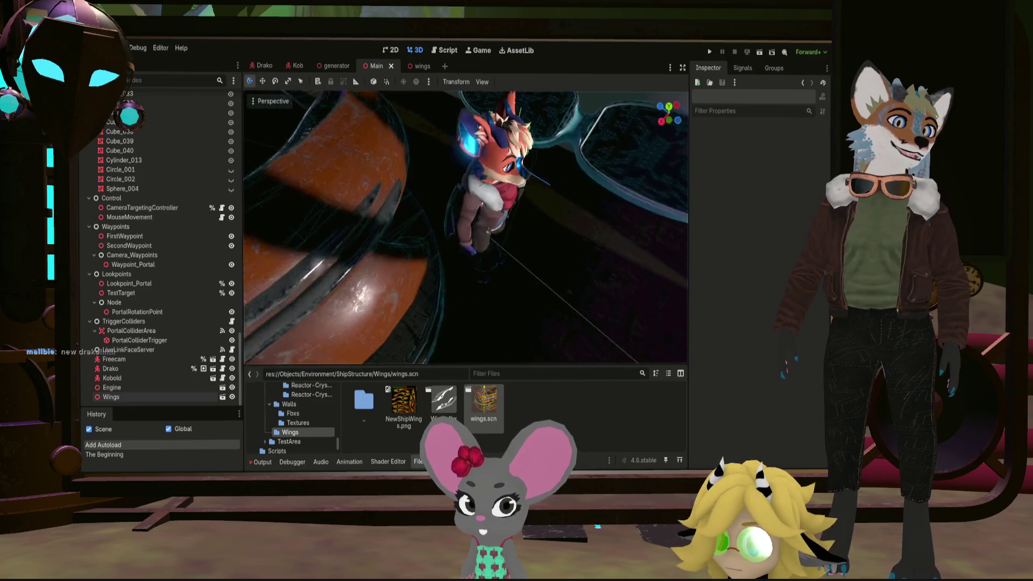
pyautogui.press('s')
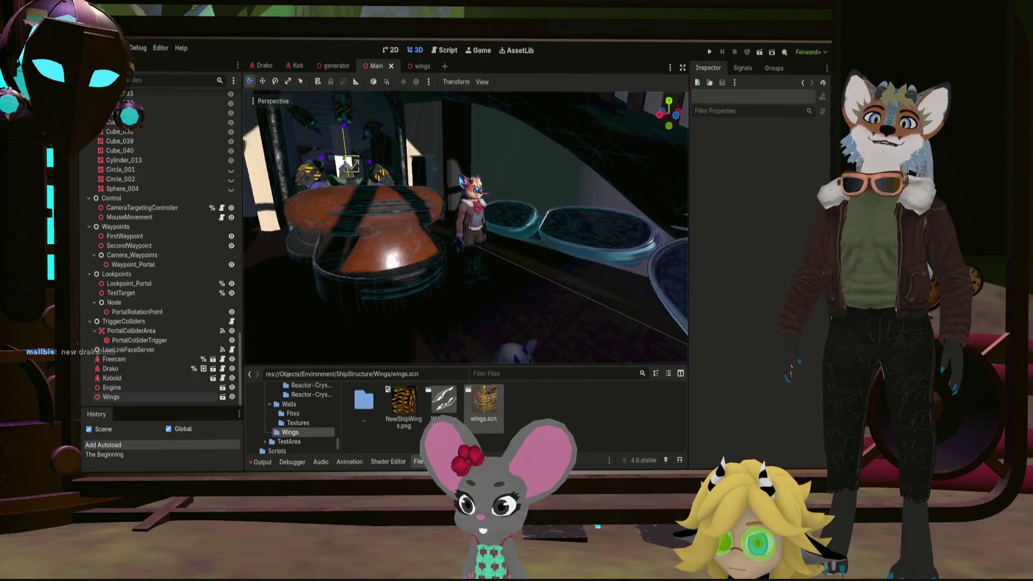
pyautogui.press('s')
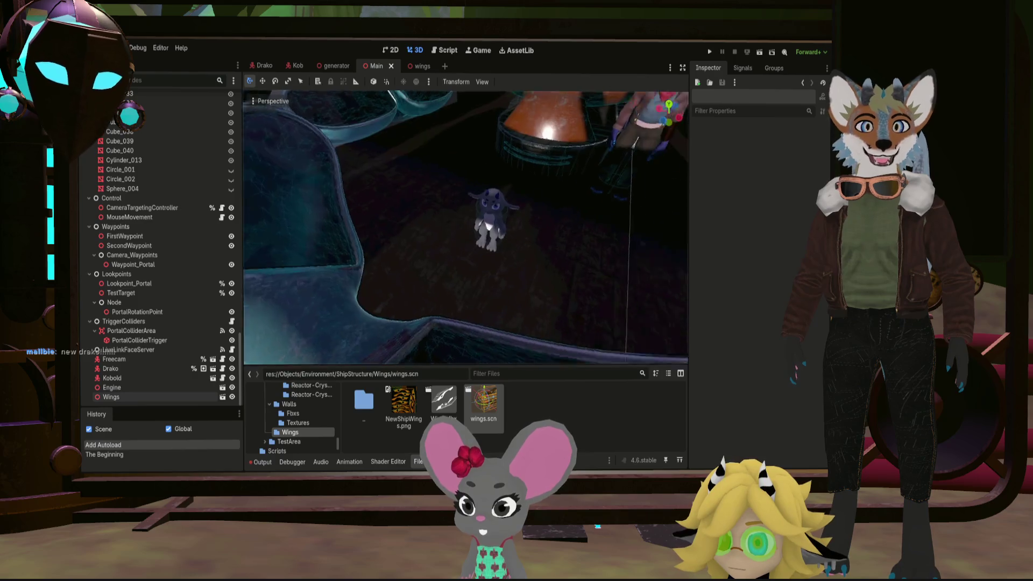
pyautogui.press('w')
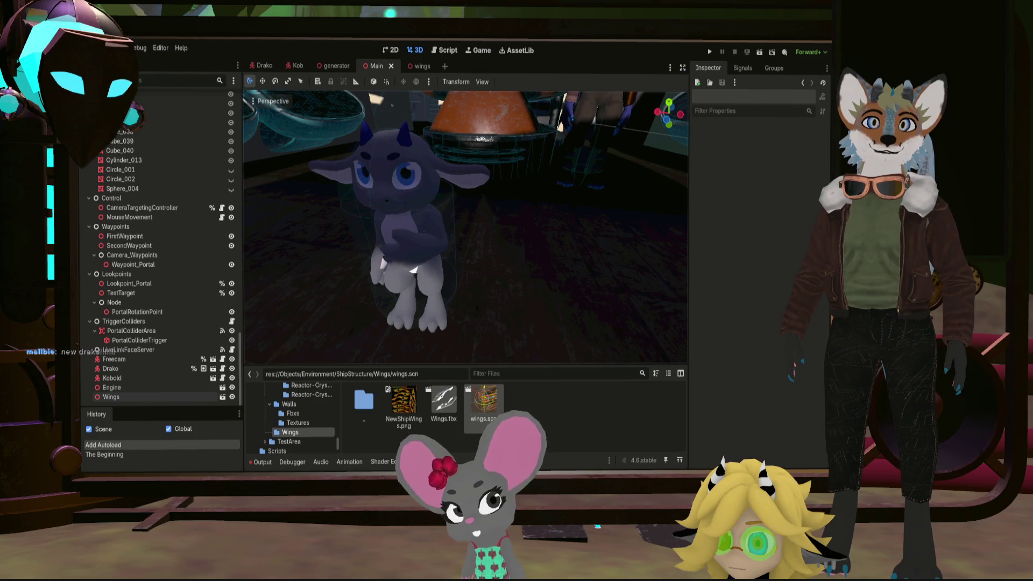
pyautogui.press('f')
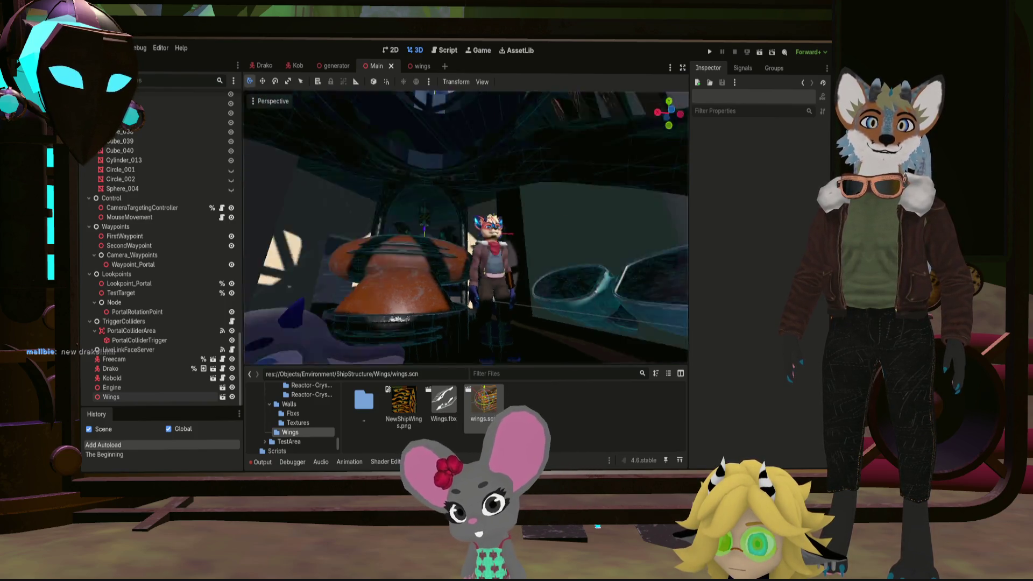
pyautogui.press('w')
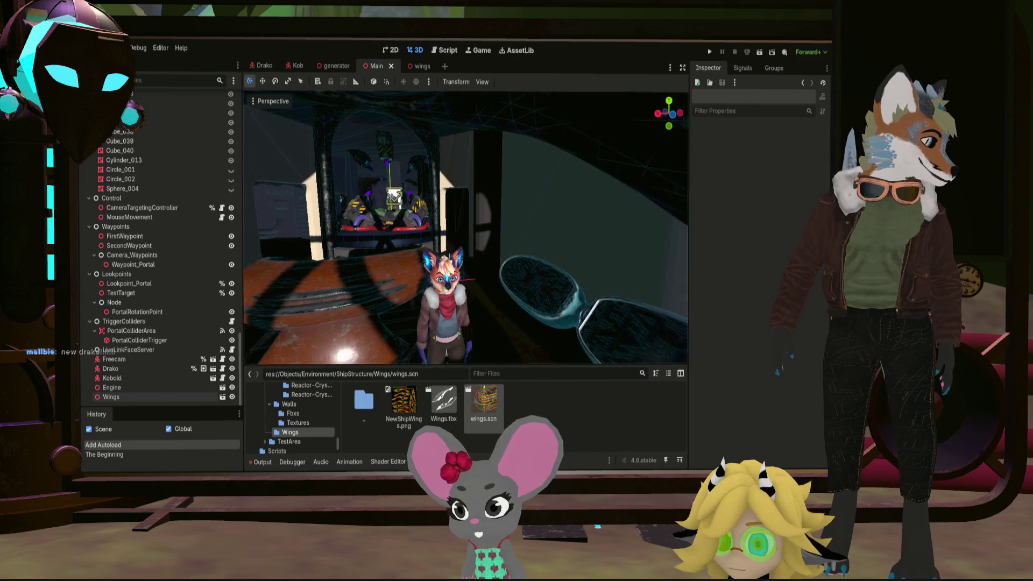
pyautogui.press('w')
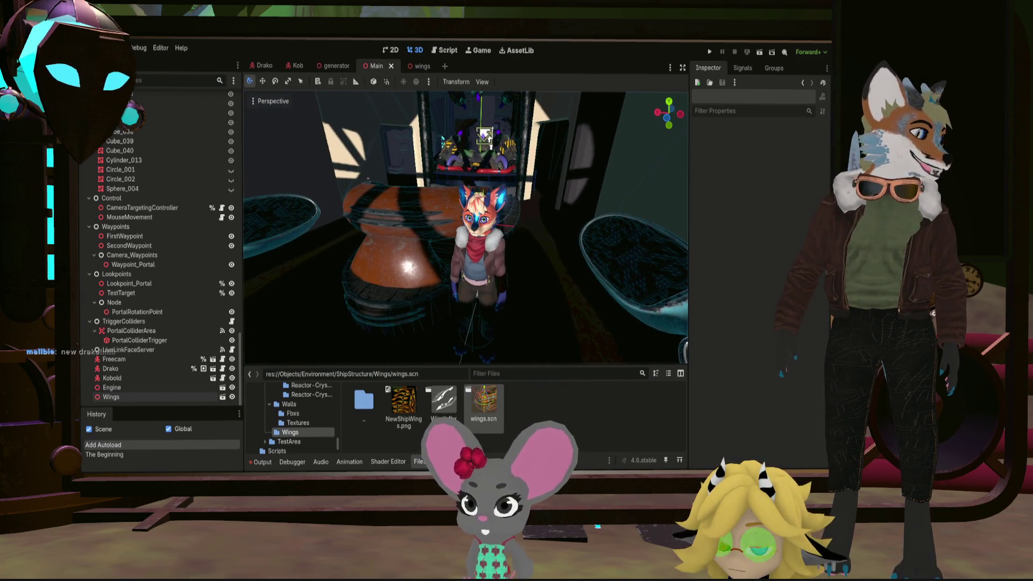
pyautogui.press('w')
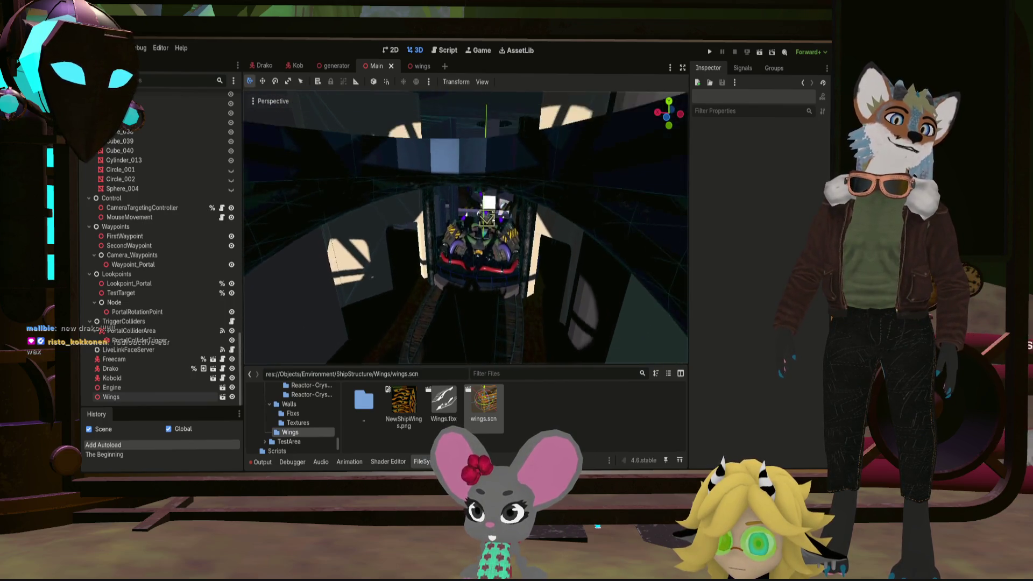
pyautogui.press('w')
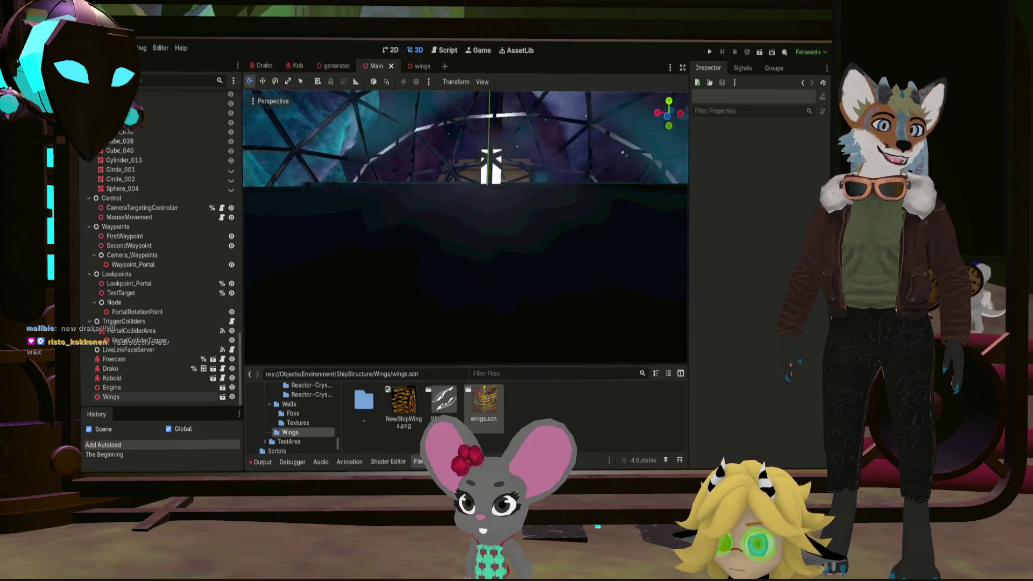
pyautogui.press('w')
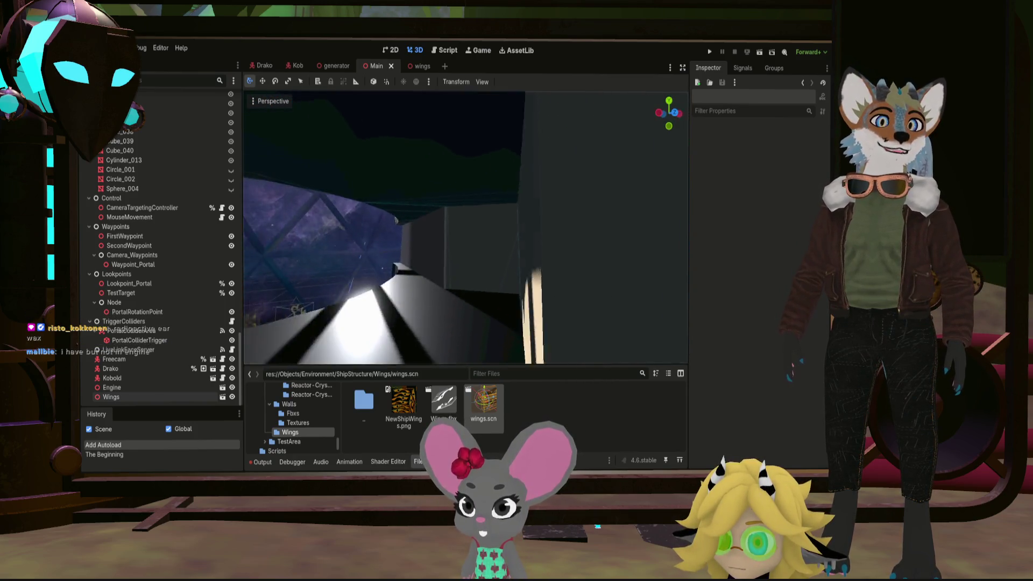
pyautogui.press('w')
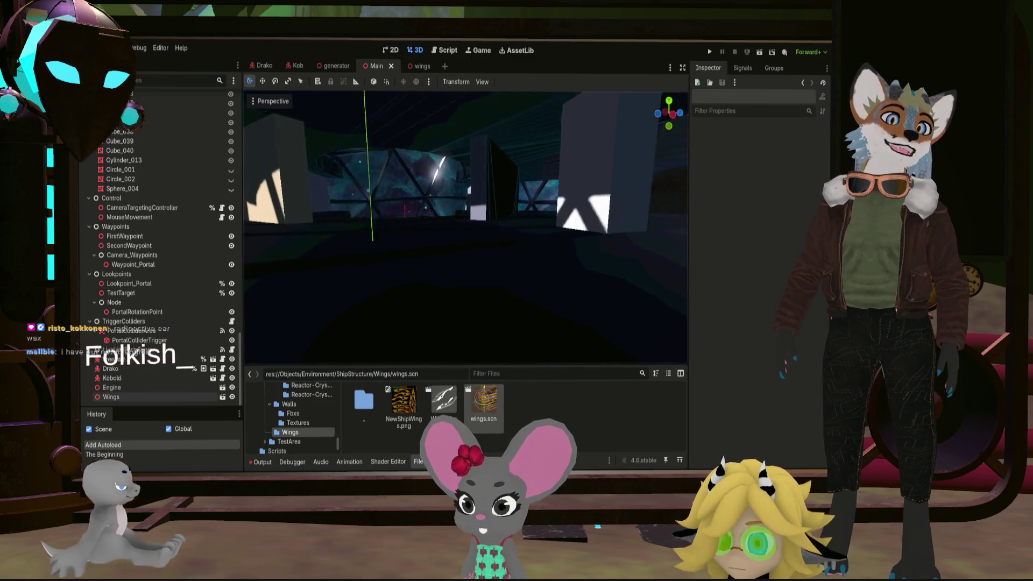
pyautogui.press('w')
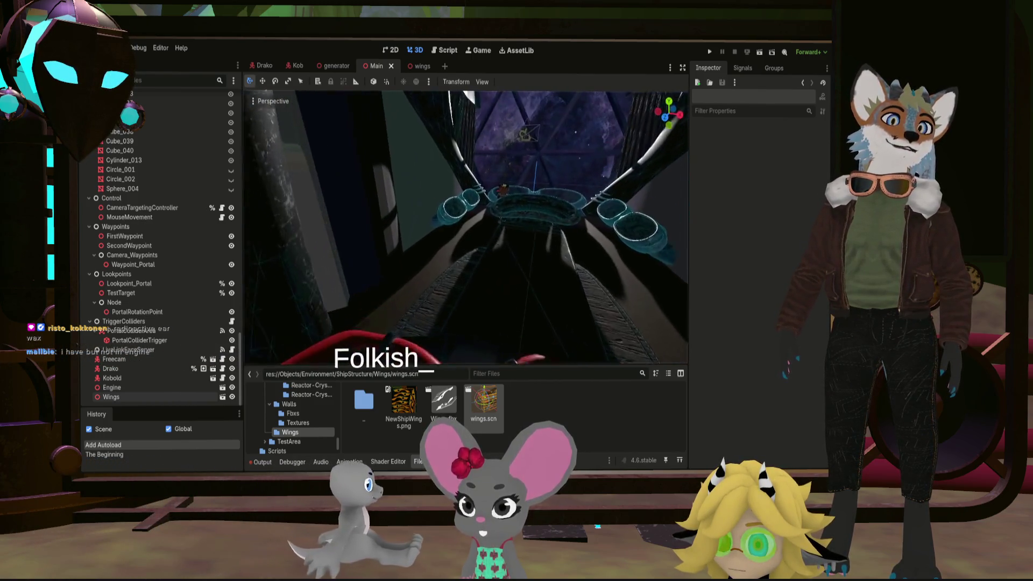
pyautogui.press('s')
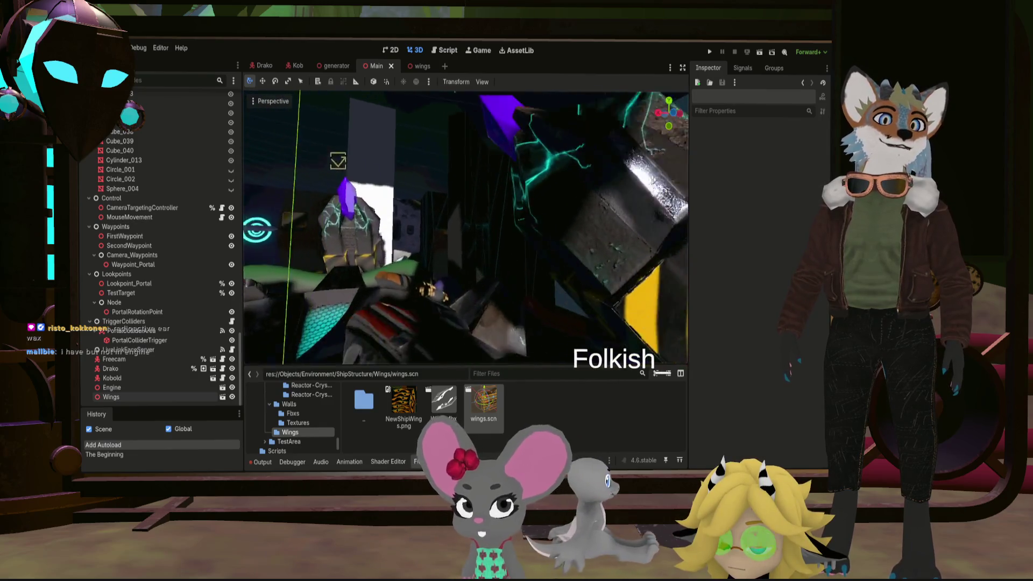
pyautogui.press('w')
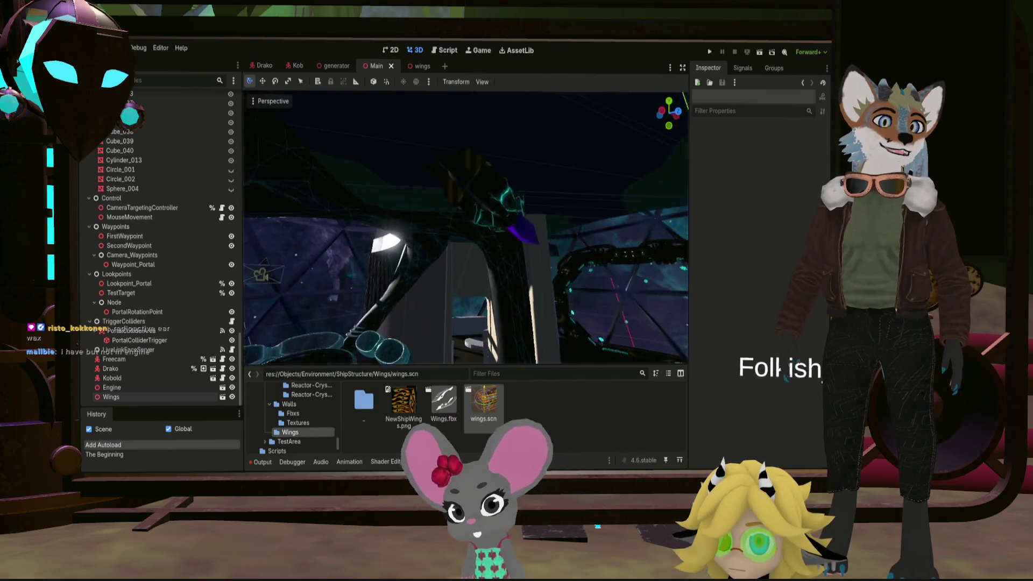
pyautogui.press('s')
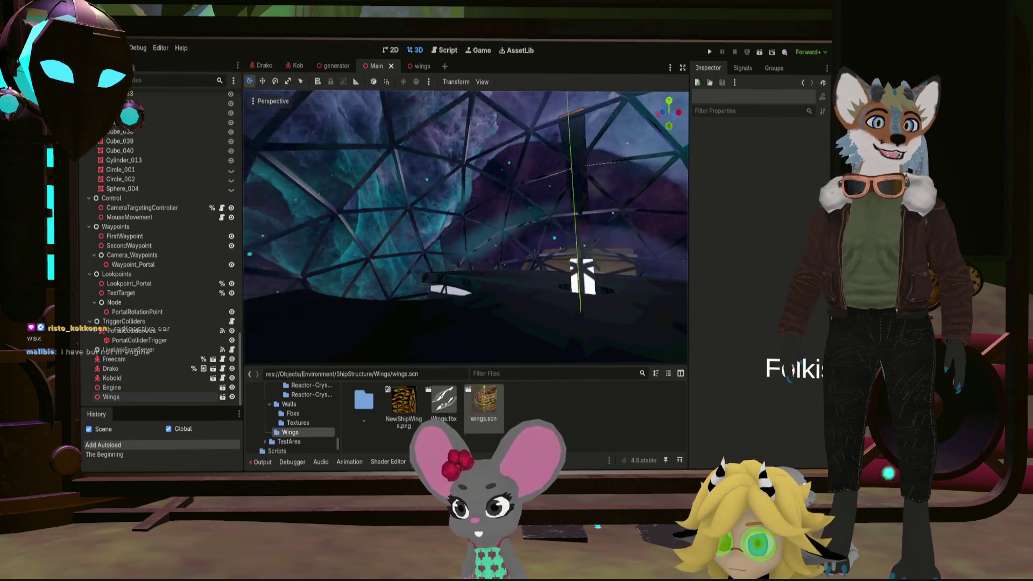
pyautogui.press('e')
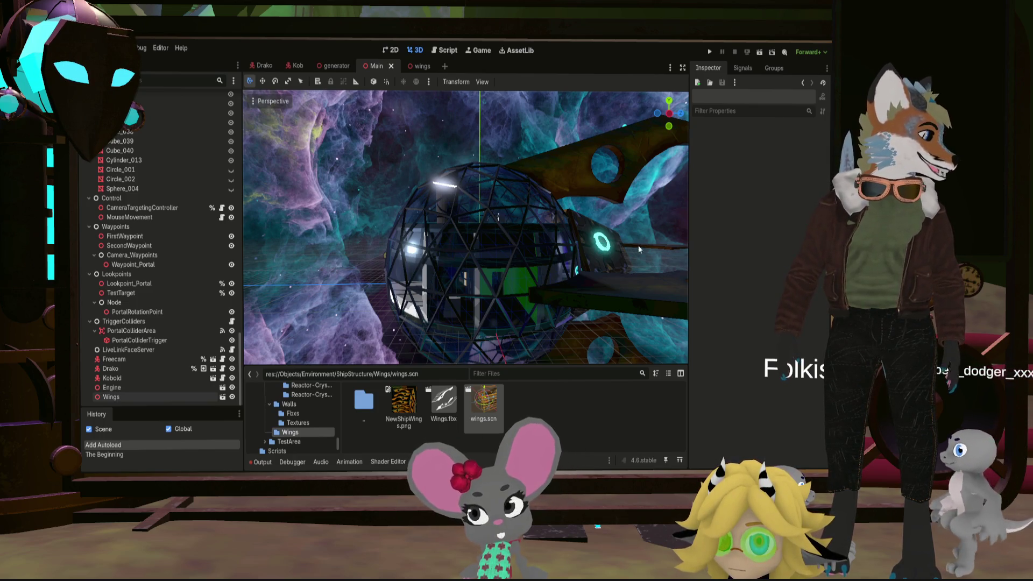
pyautogui.scroll(3)
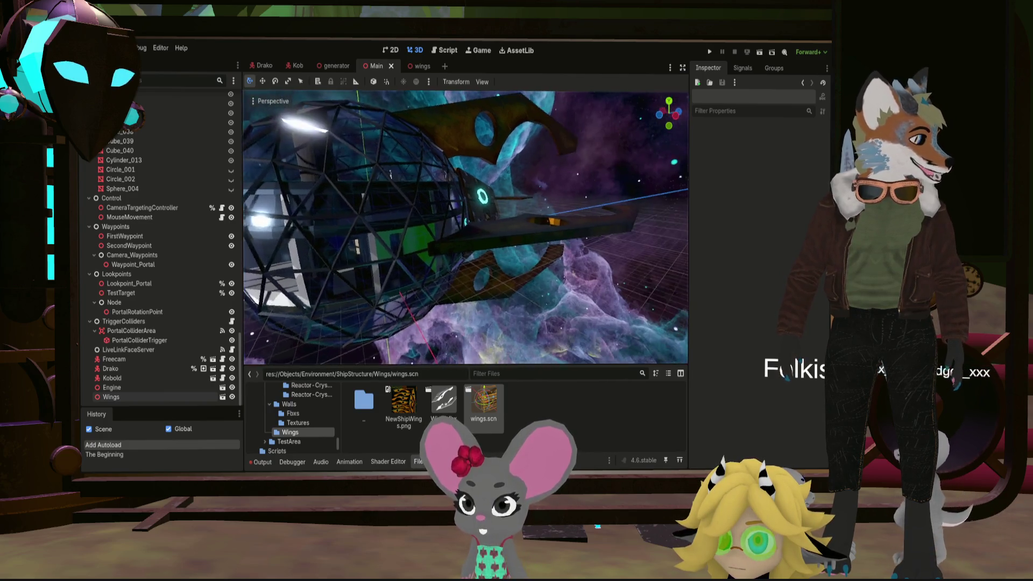
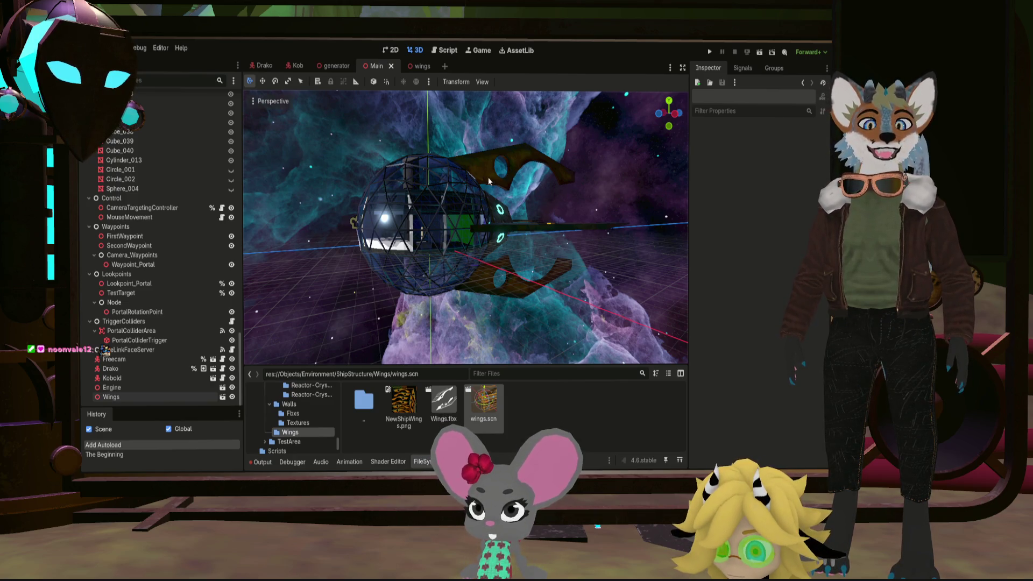
# Orbit and zoom around the ship to inspect it from the side and up close
pyautogui.moveTo(406, 170); pyautogui.dragTo(550, 209)
pyautogui.scroll(-3)
pyautogui.scroll(-3)
pyautogui.scroll(3)
pyautogui.scroll(3)
pyautogui.scroll(-3)
pyautogui.scroll(-3)
pyautogui.scroll(3)
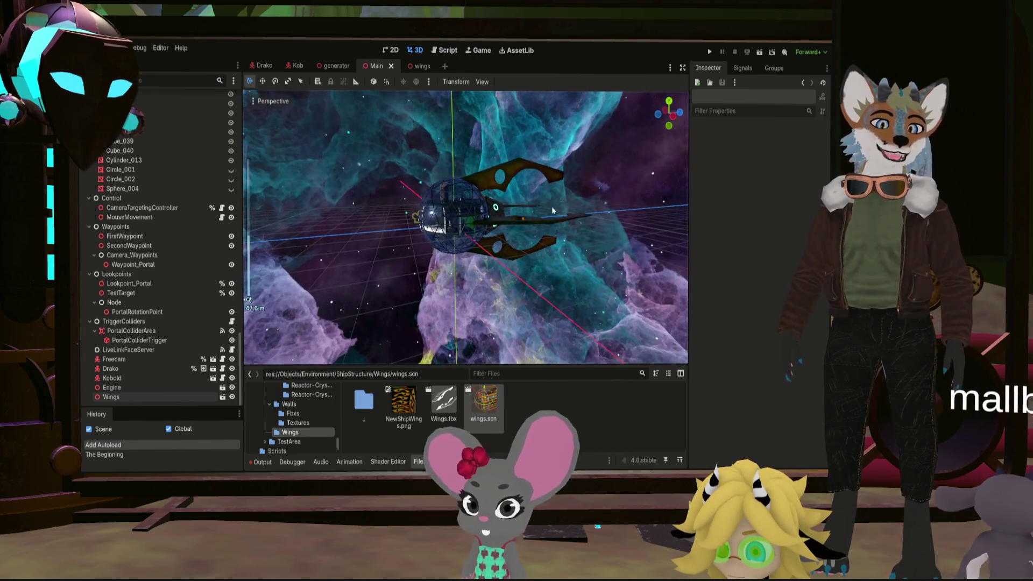
pyautogui.scroll(3)
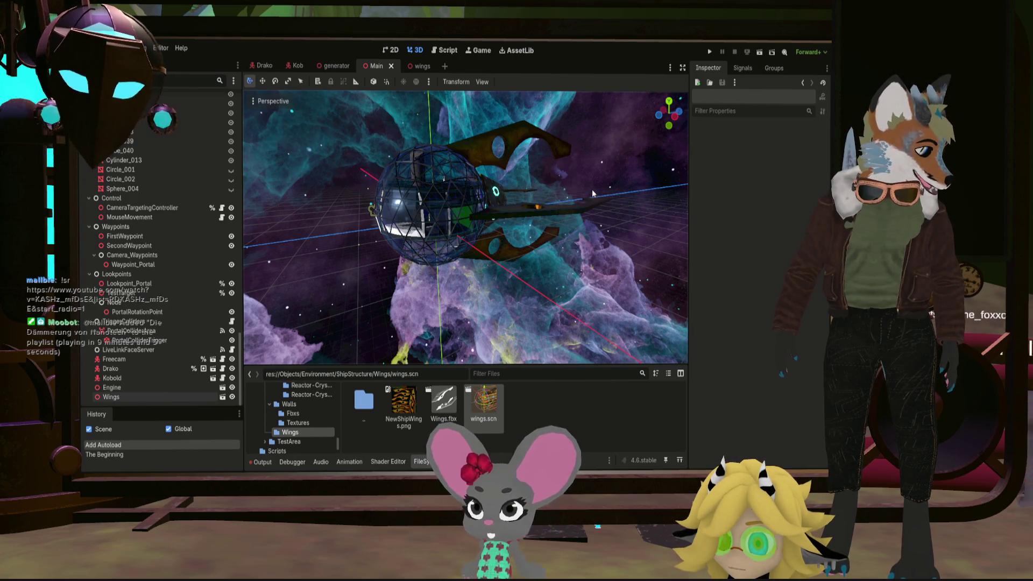
pyautogui.moveTo(592, 189); pyautogui.dragTo(553, 193)
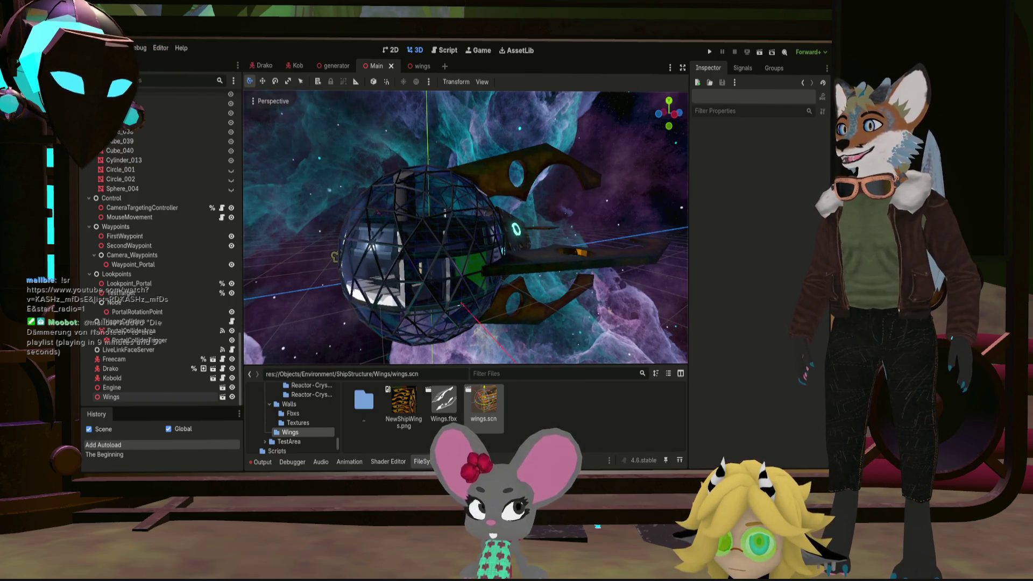
# In Blender, enlarge the 3D viewport and turn the lower Shader Editor into a Timeline
pyautogui.hotkey('alt', 'Tab')
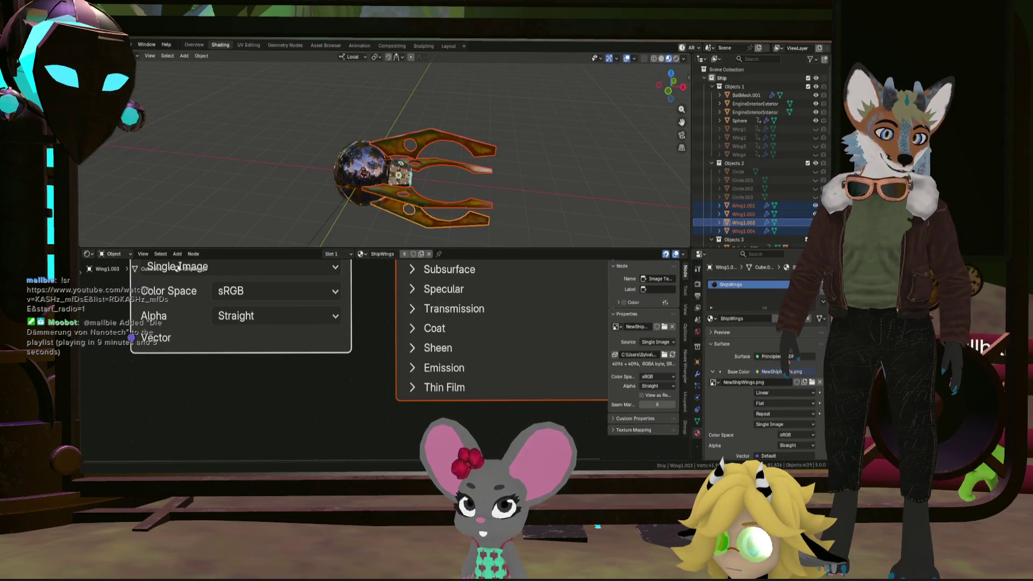
pyautogui.moveTo(453, 249); pyautogui.dragTo(452, 384)
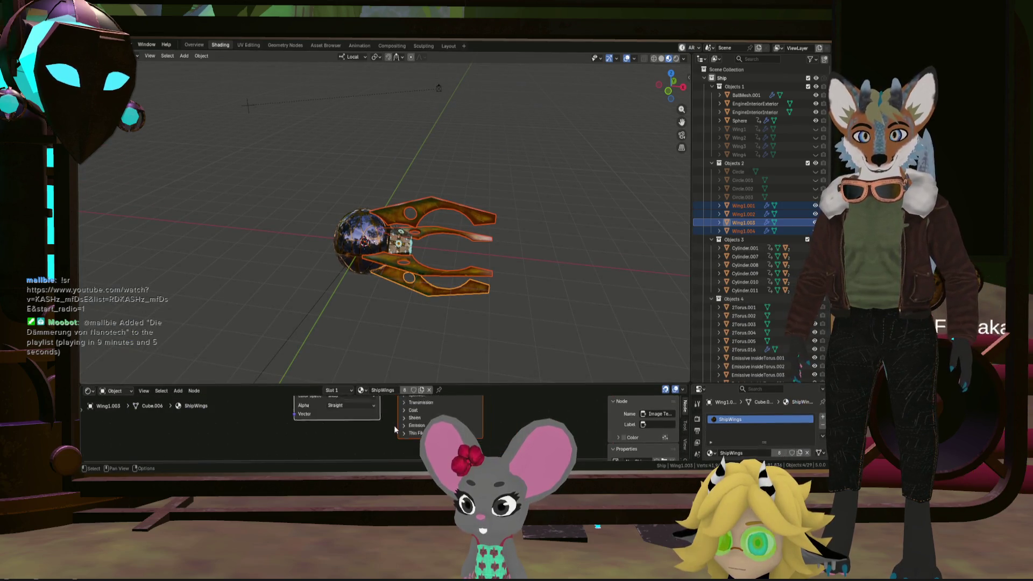
pyautogui.scroll(-3)
pyautogui.moveTo(440, 330); pyautogui.dragTo(465, 283)
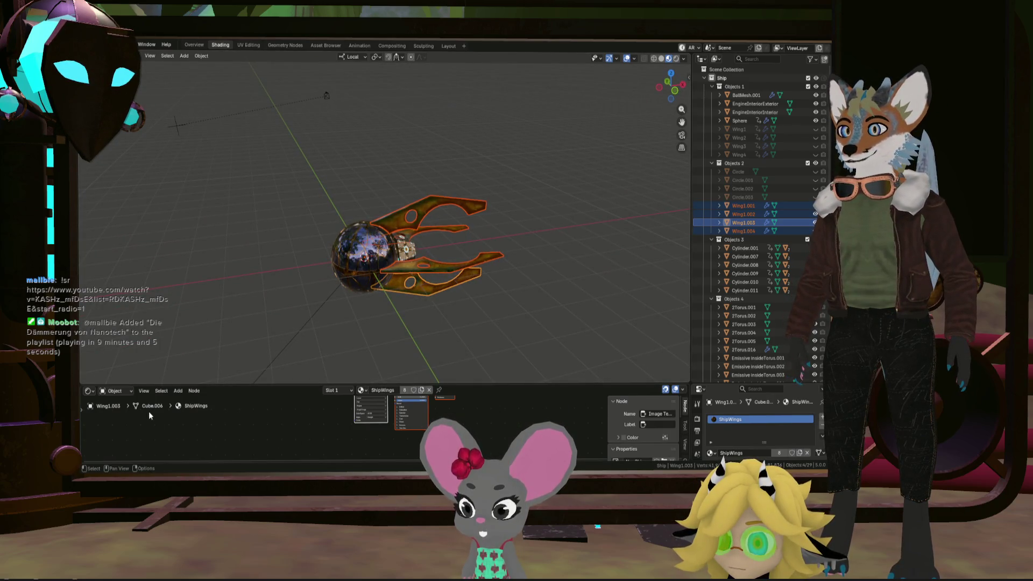
pyautogui.click(92, 391)
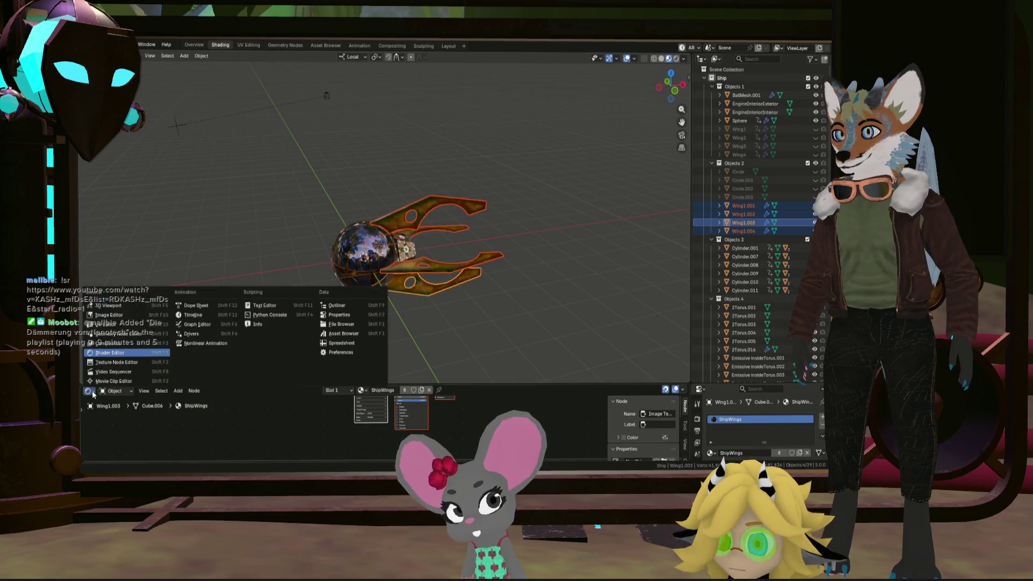
pyautogui.click(207, 315)
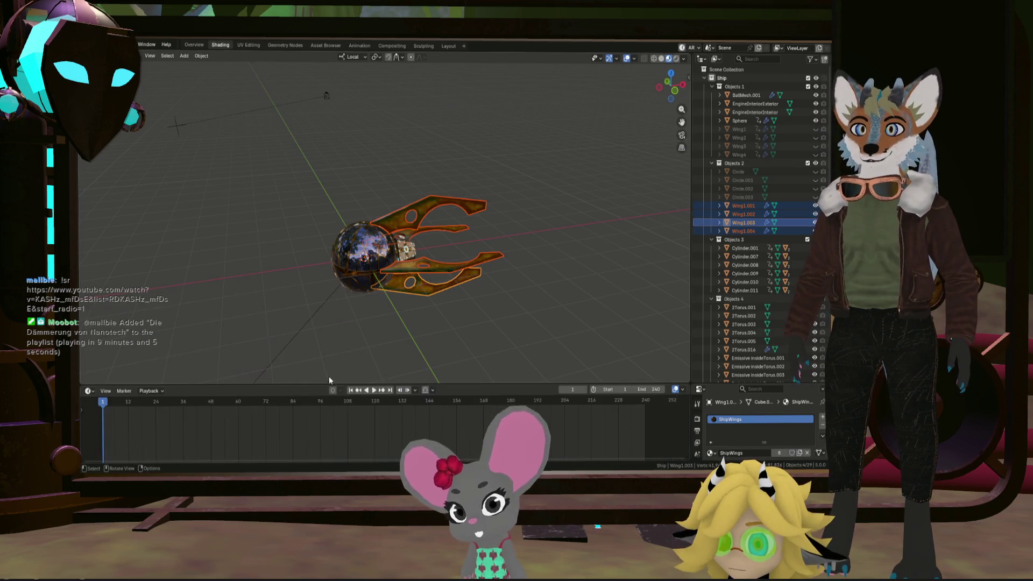
# Scrub the animation from frame 11 to 89, then set the playhead to frame 100
pyautogui.moveTo(108, 411); pyautogui.dragTo(412, 421)
pyautogui.moveTo(126, 402); pyautogui.dragTo(280, 413)
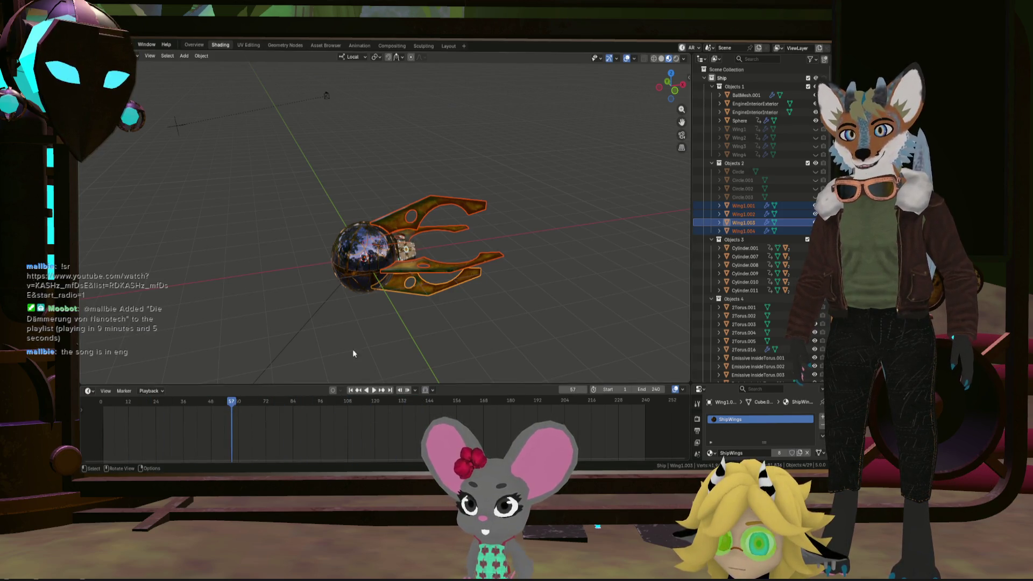
pyautogui.scroll(3)
pyautogui.moveTo(231, 403); pyautogui.dragTo(334, 412)
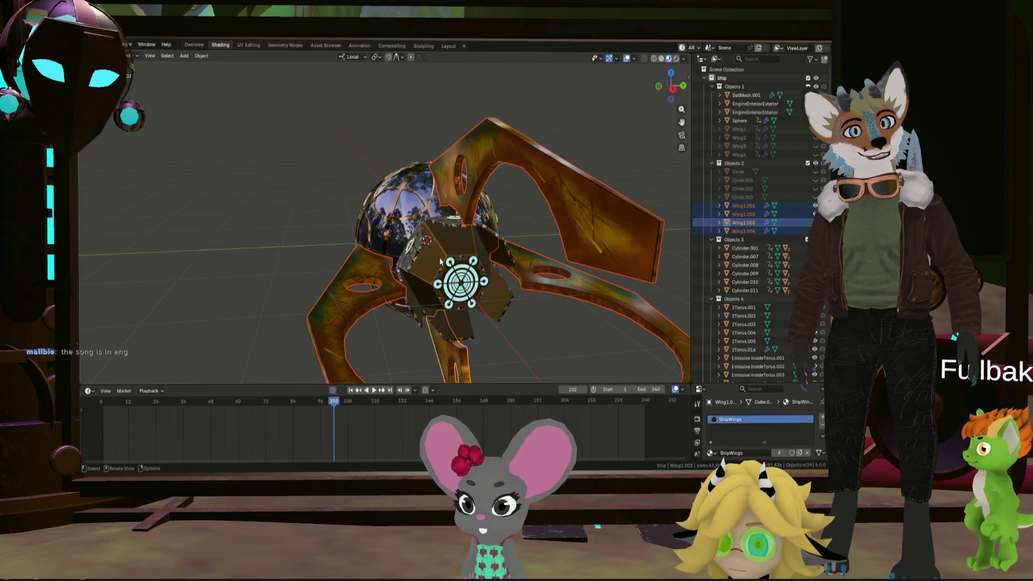
pyautogui.moveTo(351, 419); pyautogui.dragTo(338, 409)
# Orbit around the winged ship and sphere cage, then set the playhead back to frame 31
pyautogui.moveTo(388, 301); pyautogui.dragTo(426, 256)
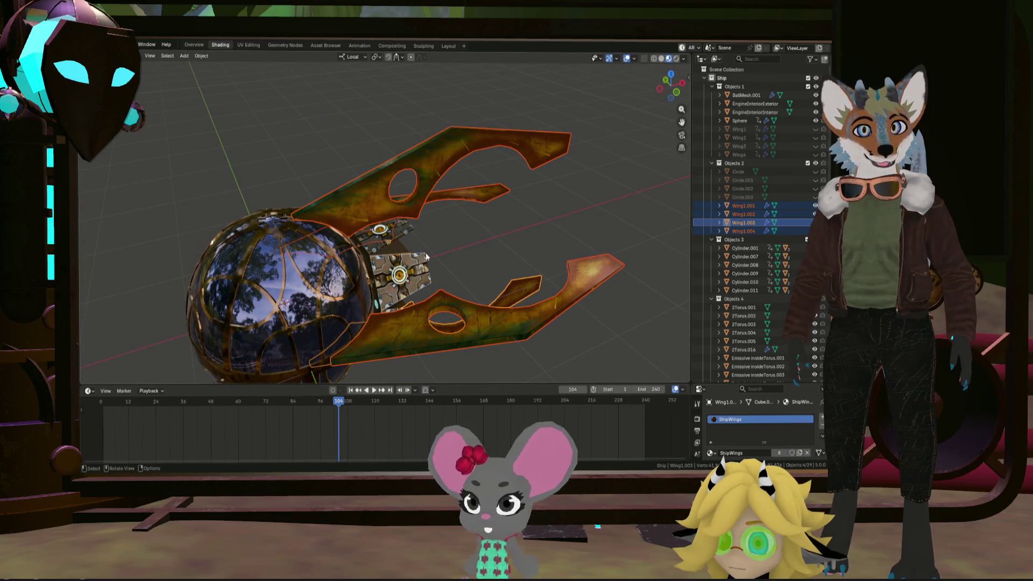
pyautogui.moveTo(374, 271); pyautogui.dragTo(443, 225)
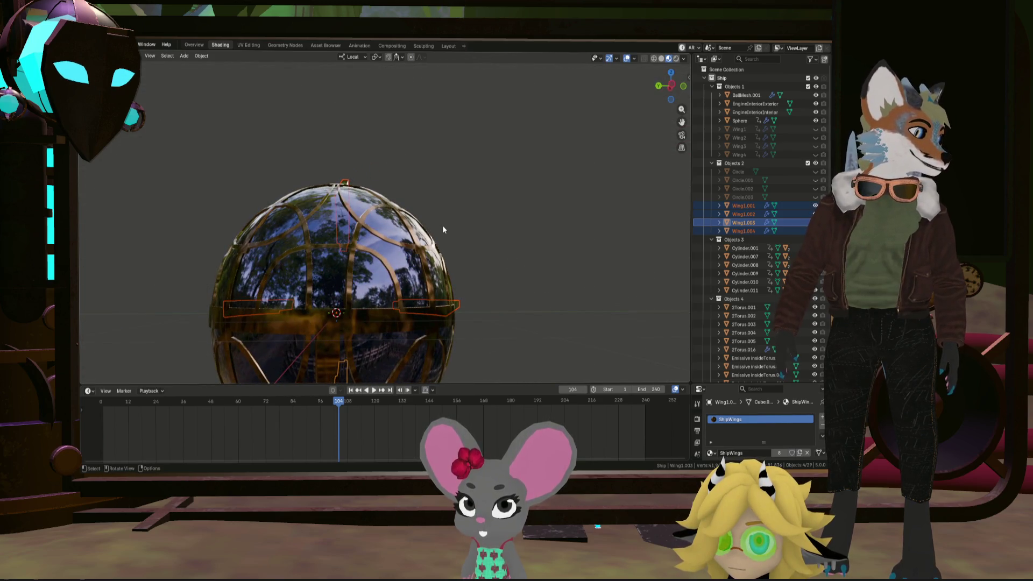
pyautogui.moveTo(393, 250); pyautogui.dragTo(424, 276)
pyautogui.scroll(3)
pyautogui.moveTo(303, 311); pyautogui.dragTo(481, 299)
pyautogui.scroll(-3)
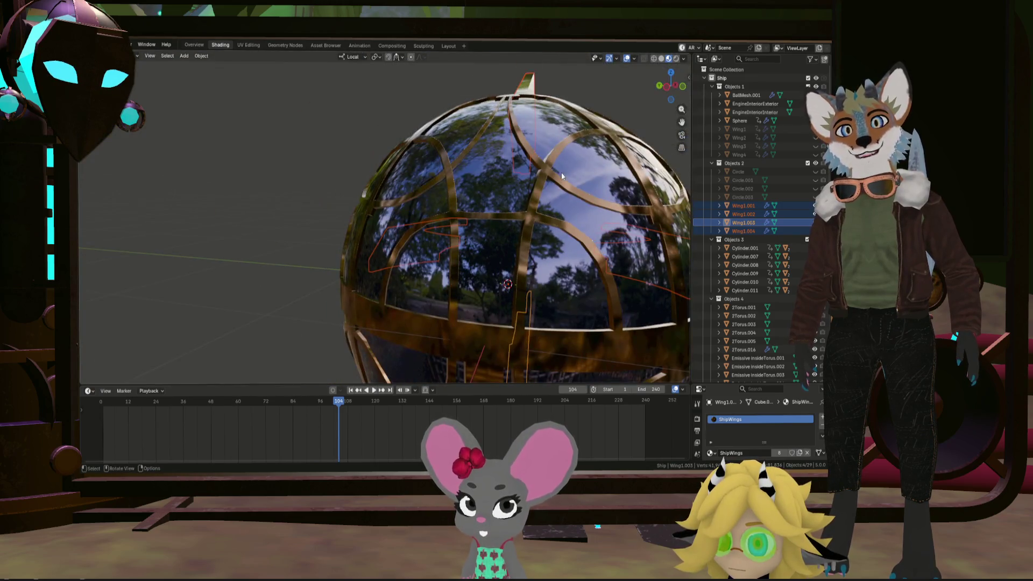
pyautogui.moveTo(557, 179); pyautogui.dragTo(604, 175)
pyautogui.scroll(-3)
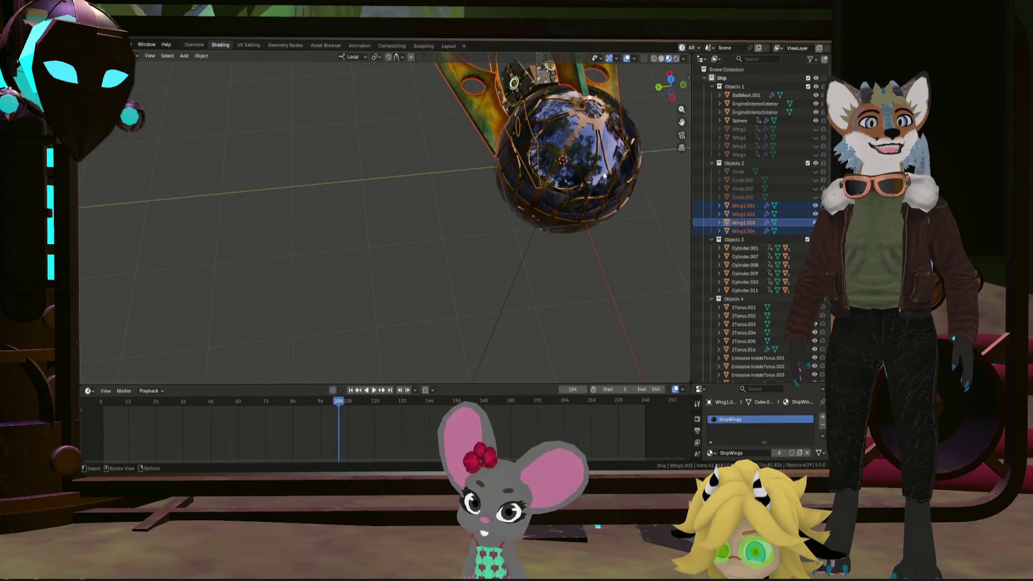
pyautogui.moveTo(546, 141); pyautogui.dragTo(387, 184)
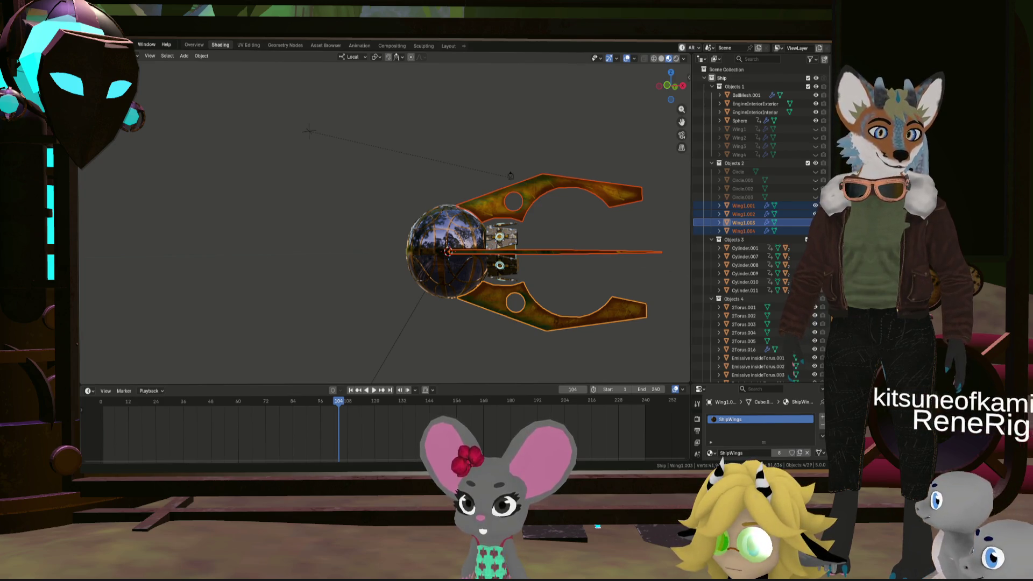
pyautogui.moveTo(670, 85); pyautogui.dragTo(638, 97)
pyautogui.moveTo(342, 406); pyautogui.dragTo(171, 406)
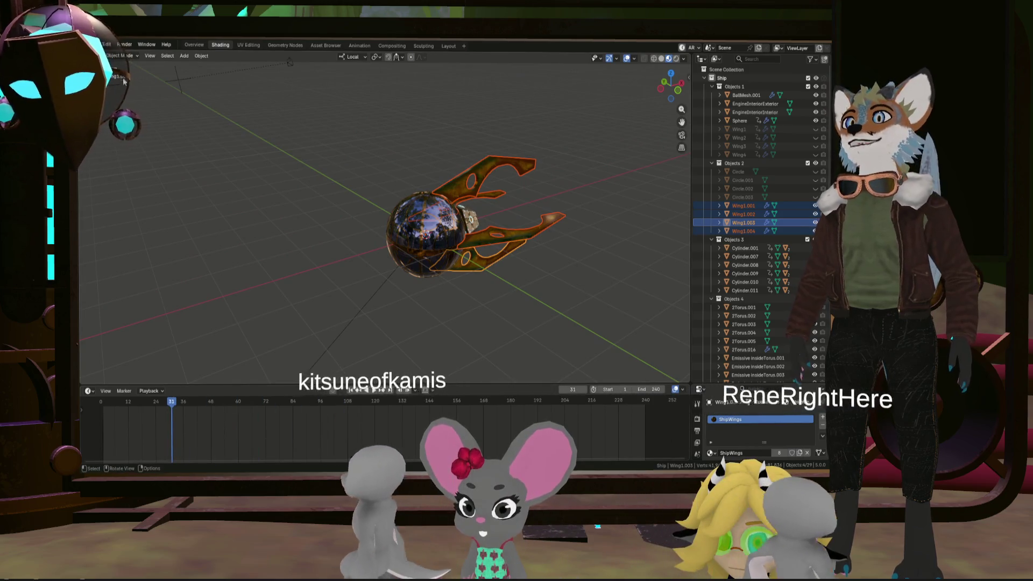
pyautogui.click(100, 45)
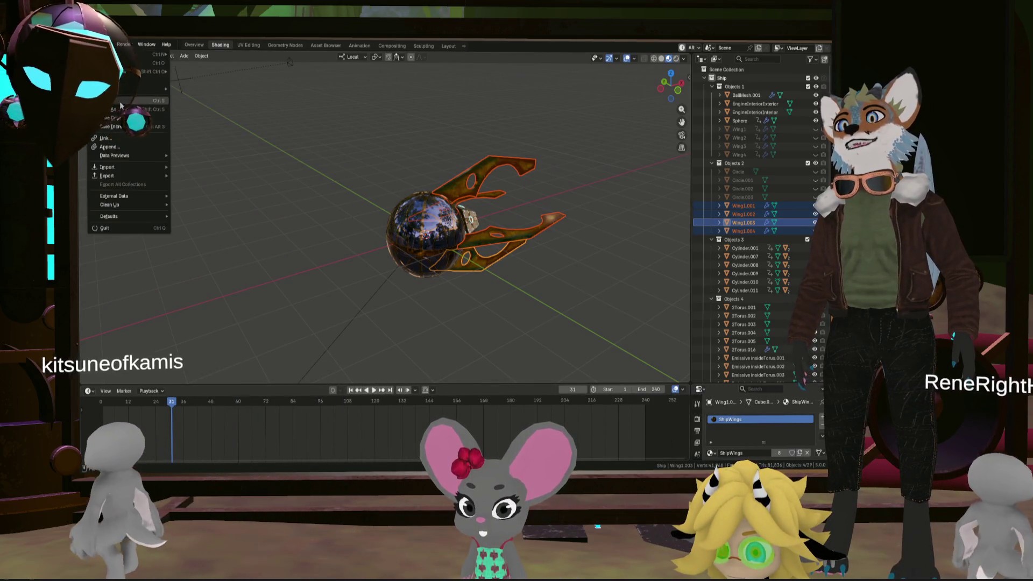
# Open a recent .blend file, discarding unsaved changes to Ship2Concept.blend
pyautogui.moveTo(134, 72)
pyautogui.click(221, 73)
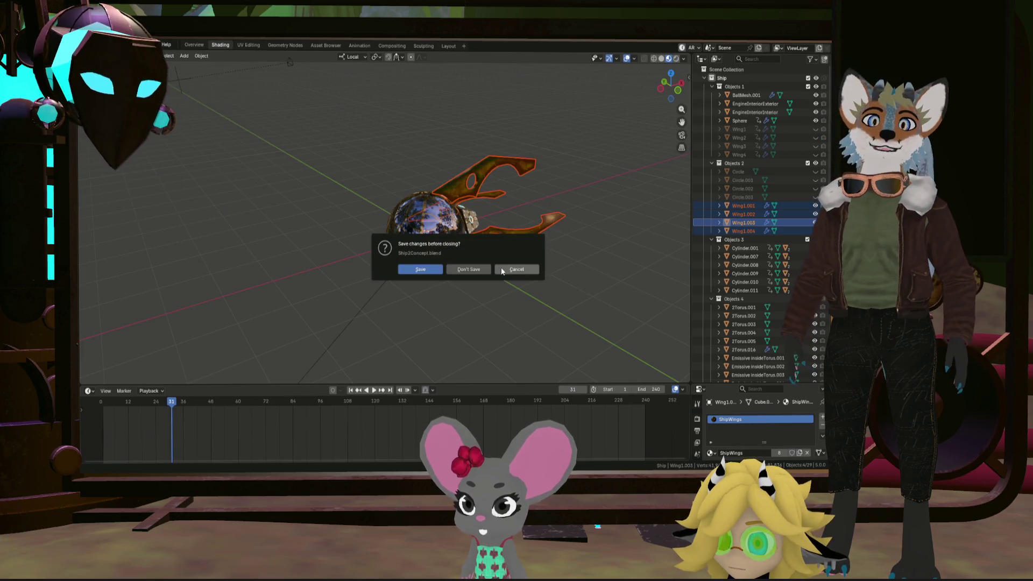
pyautogui.click(489, 269)
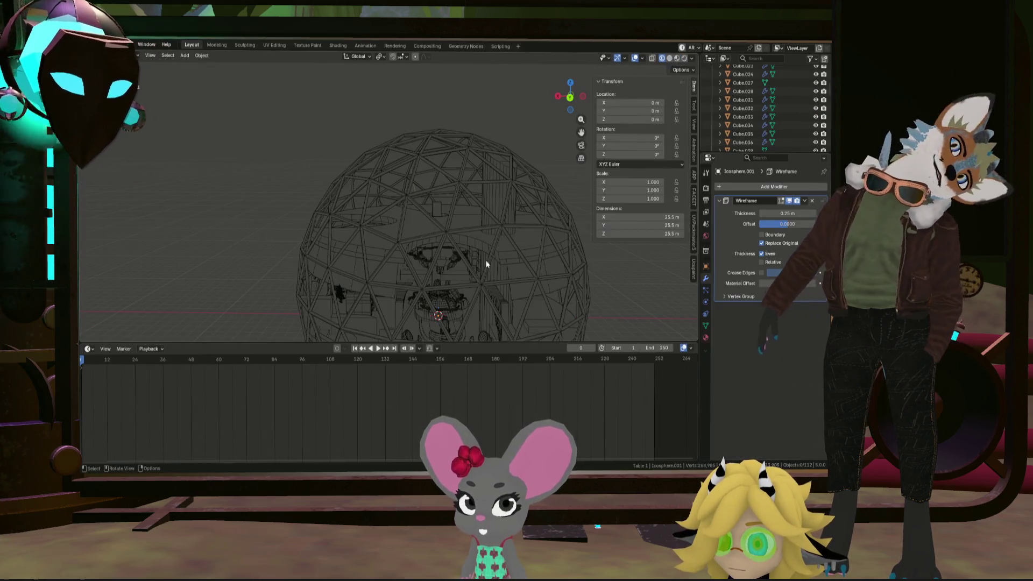
# Orbit around the wireframe geodesic dome and snap the view to an axis with the gizmo
pyautogui.moveTo(480, 229); pyautogui.dragTo(467, 241)
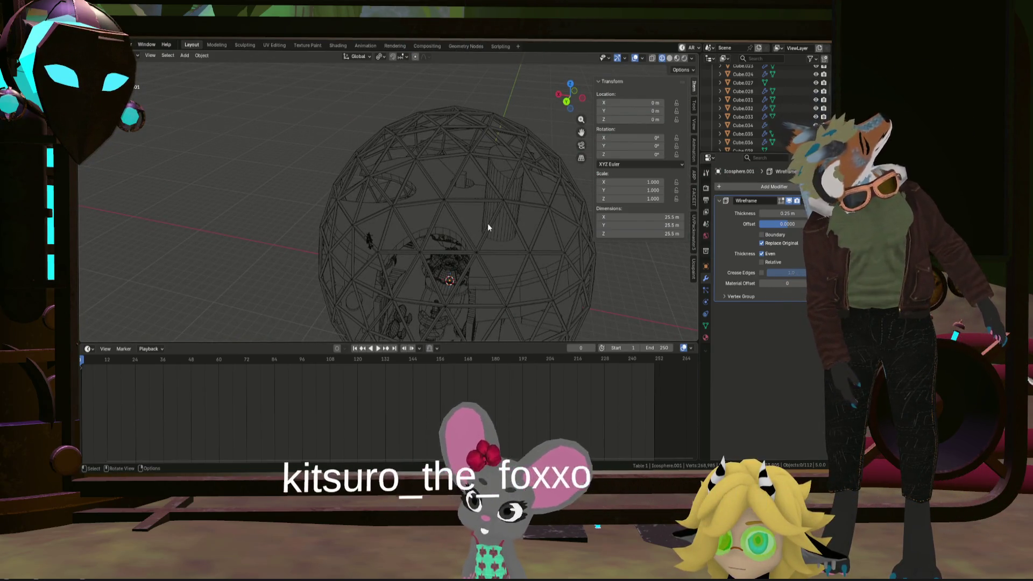
pyautogui.moveTo(492, 194); pyautogui.dragTo(450, 210)
pyautogui.moveTo(412, 176); pyautogui.dragTo(464, 227)
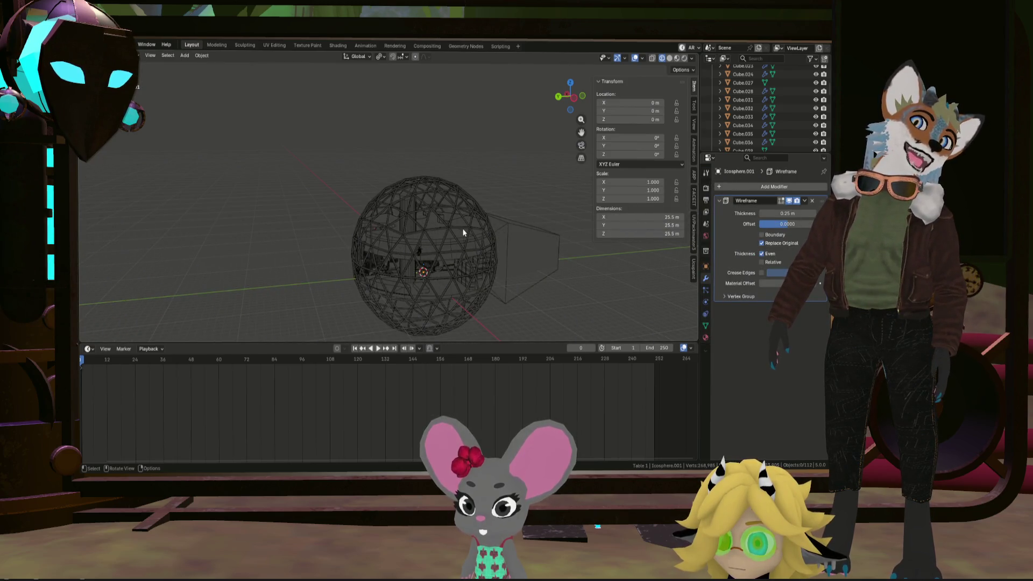
pyautogui.moveTo(460, 229); pyautogui.dragTo(512, 220)
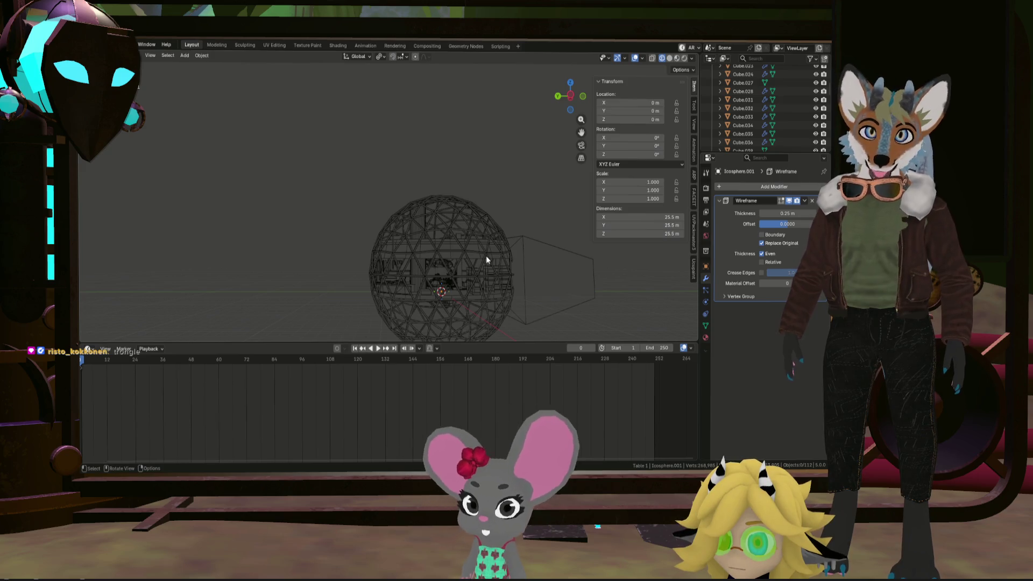
pyautogui.moveTo(462, 231); pyautogui.dragTo(394, 234)
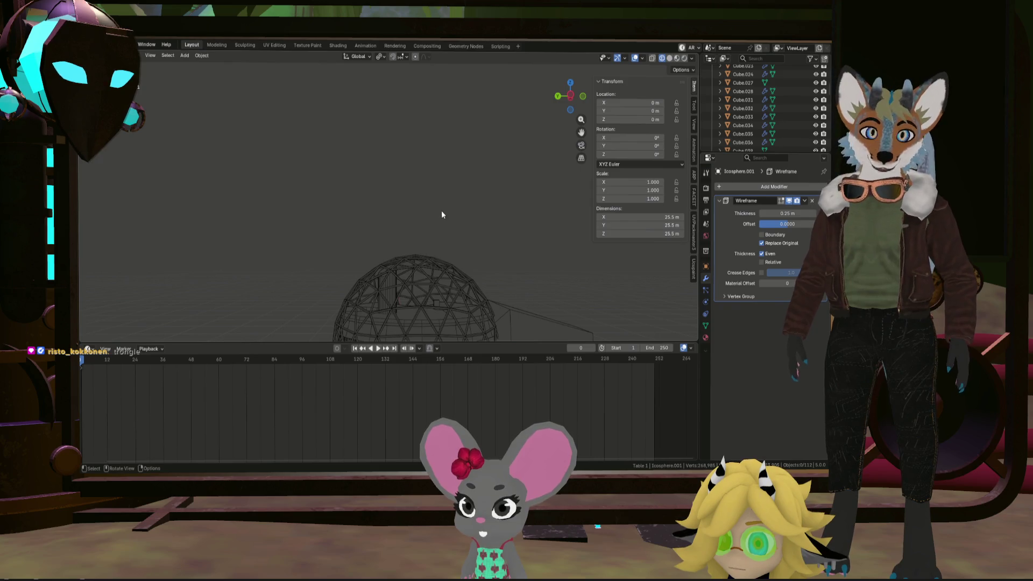
pyautogui.click(571, 98)
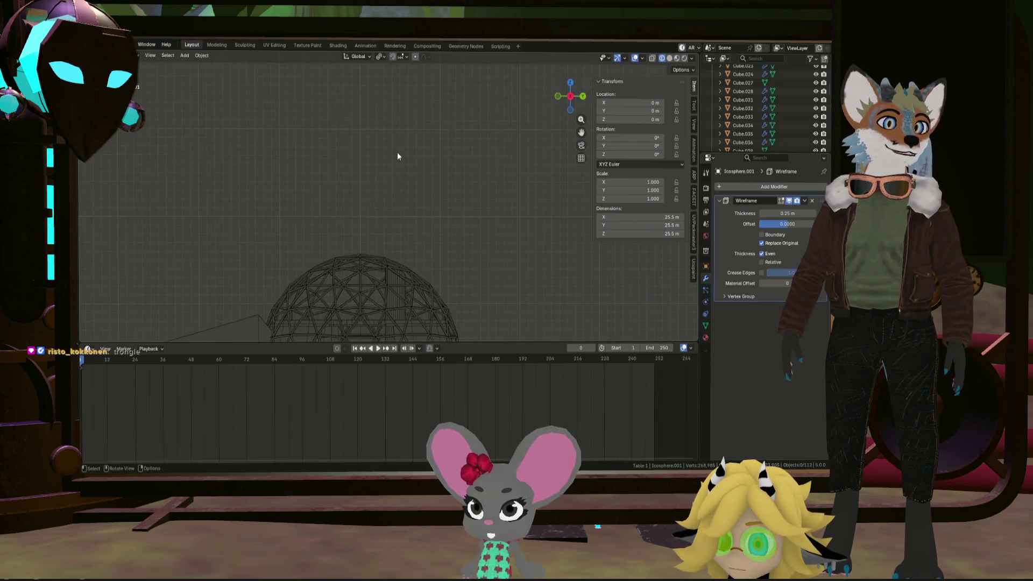
pyautogui.moveTo(398, 156); pyautogui.dragTo(411, 168)
pyautogui.moveTo(583, 102); pyautogui.dragTo(560, 116)
pyautogui.hotkey('shift', 'a')
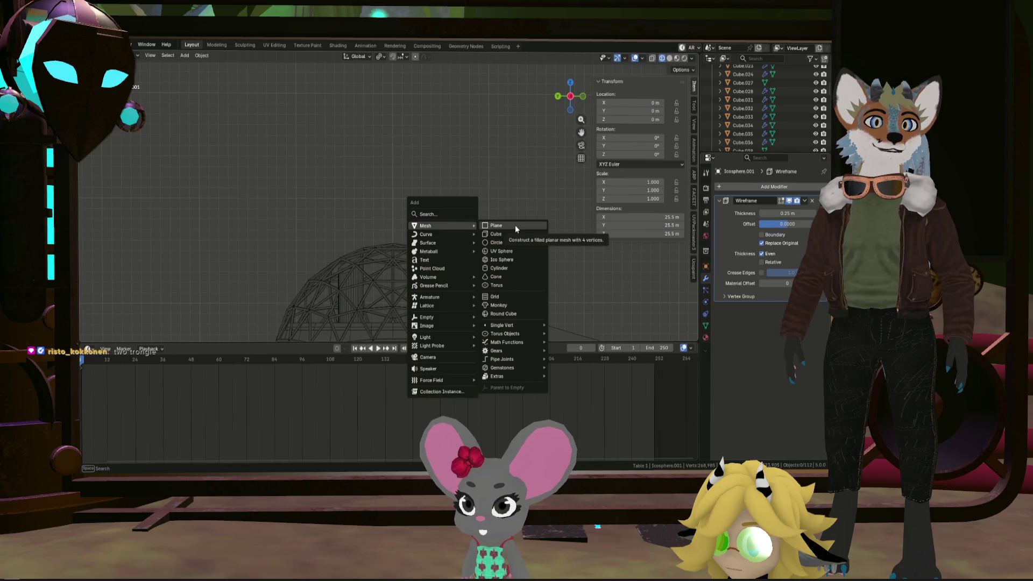
# Add a Plane, replacing an accidental cube, and raise it along Z above the sphere cage
pyautogui.click(512, 234)
pyautogui.press('Delete')
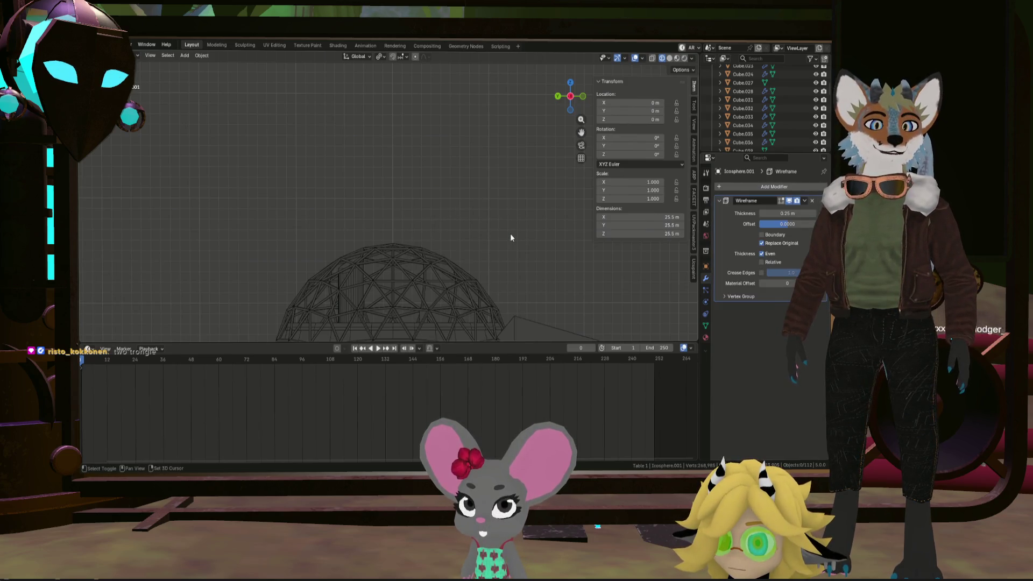
pyautogui.hotkey('shift', 'a')
pyautogui.click(553, 235)
pyautogui.scroll(-3)
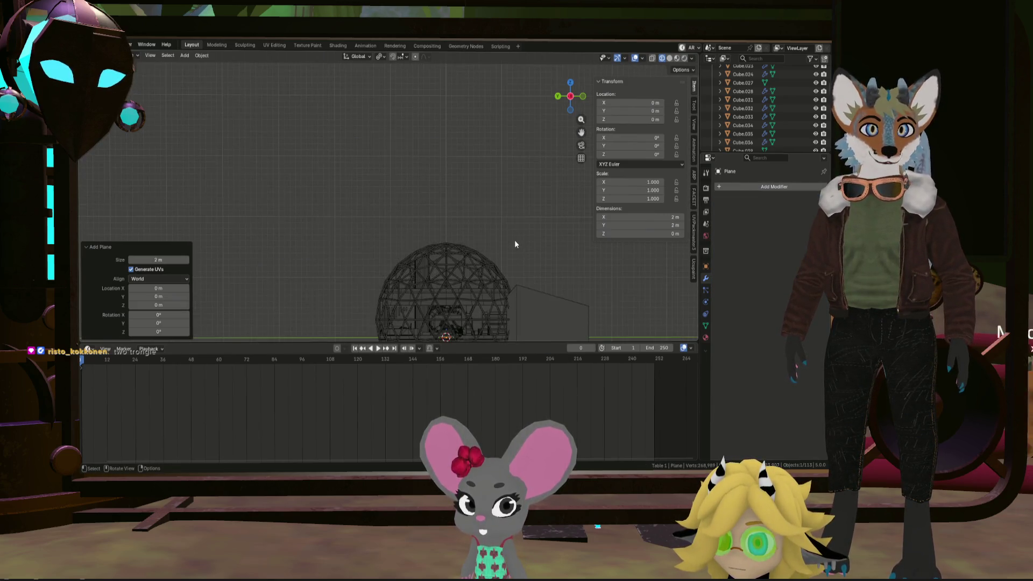
pyautogui.press('g')
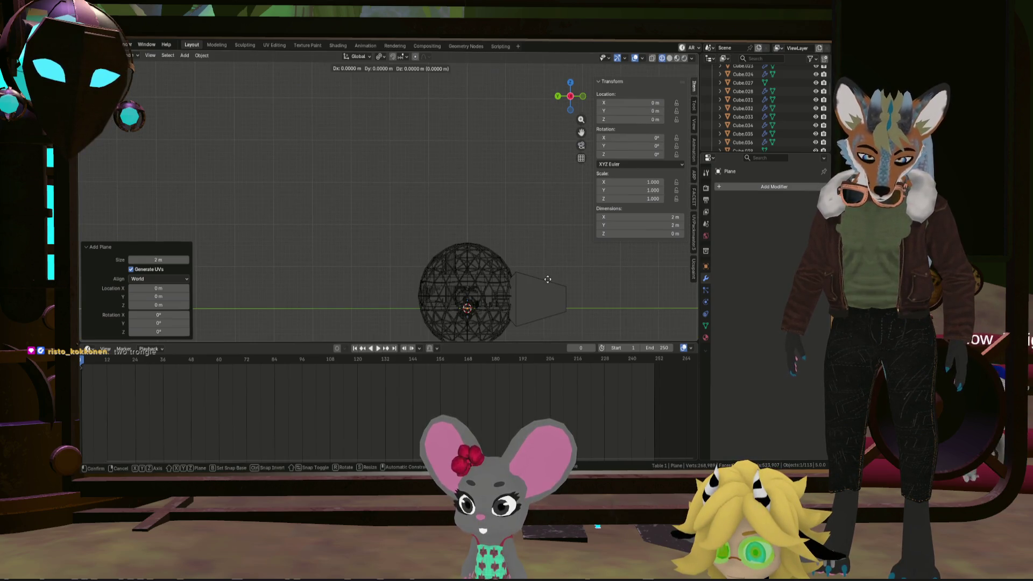
pyautogui.press('z')
pyautogui.click(545, 183)
pyautogui.scroll(3)
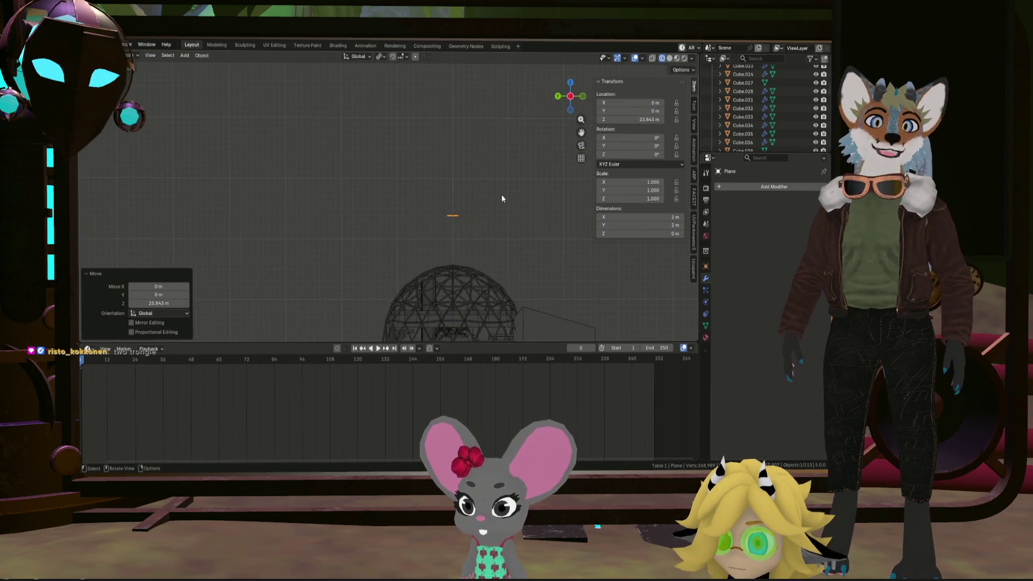
# Rotate the plane 90° around the Y axis
pyautogui.press('g')
pyautogui.press('y')
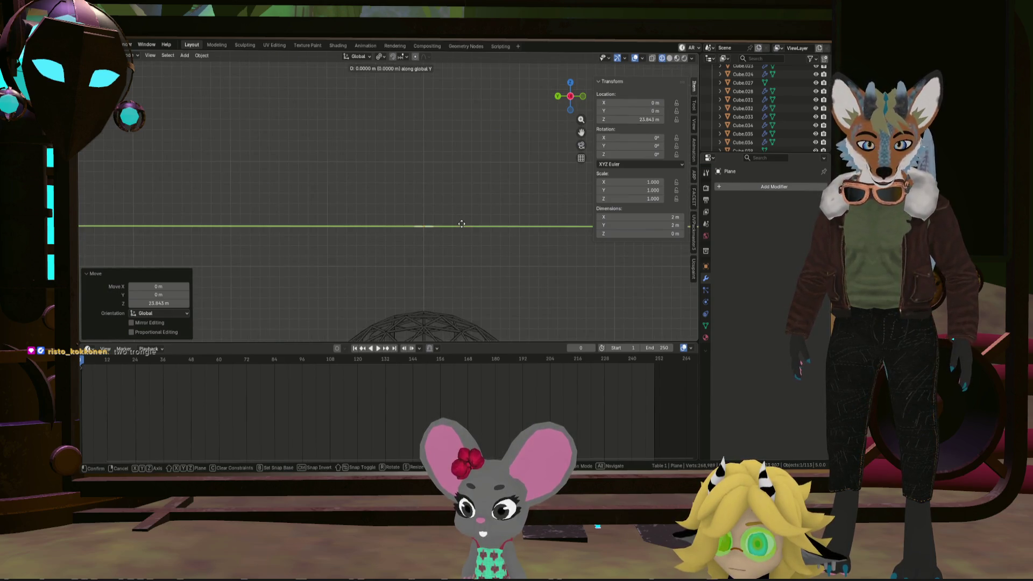
pyautogui.press('Escape')
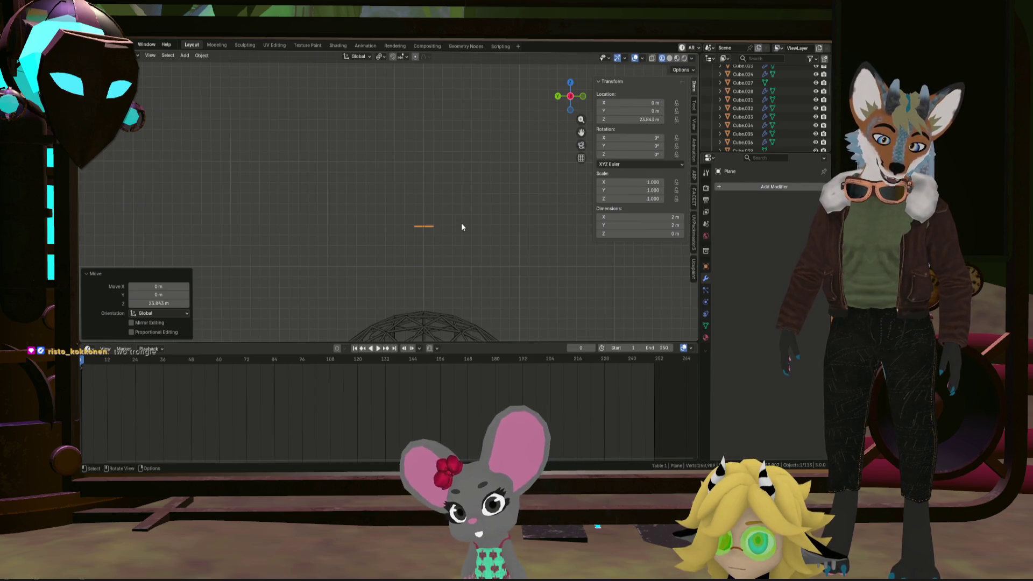
pyautogui.press('r')
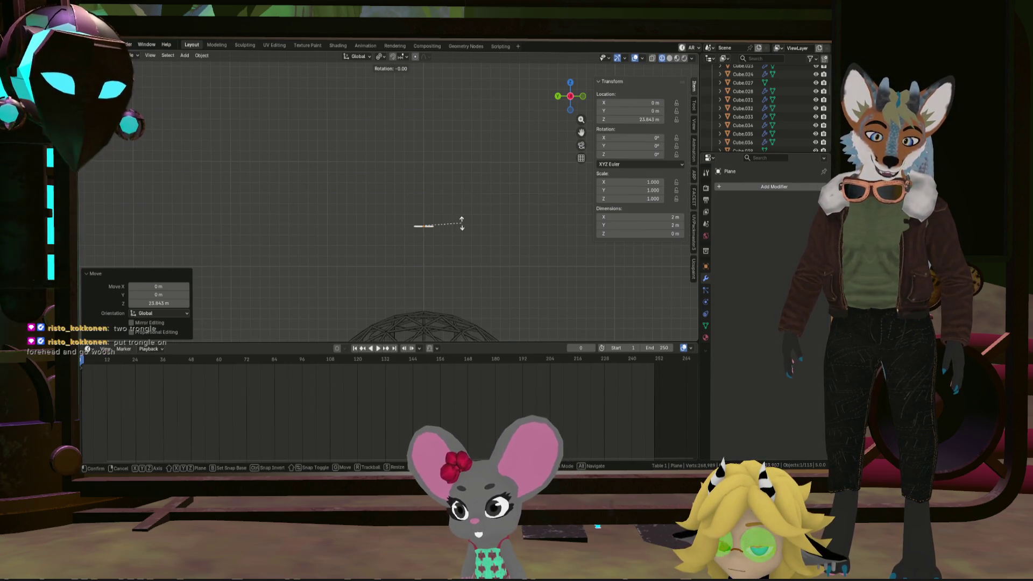
pyautogui.press('y')
pyautogui.press('Return')
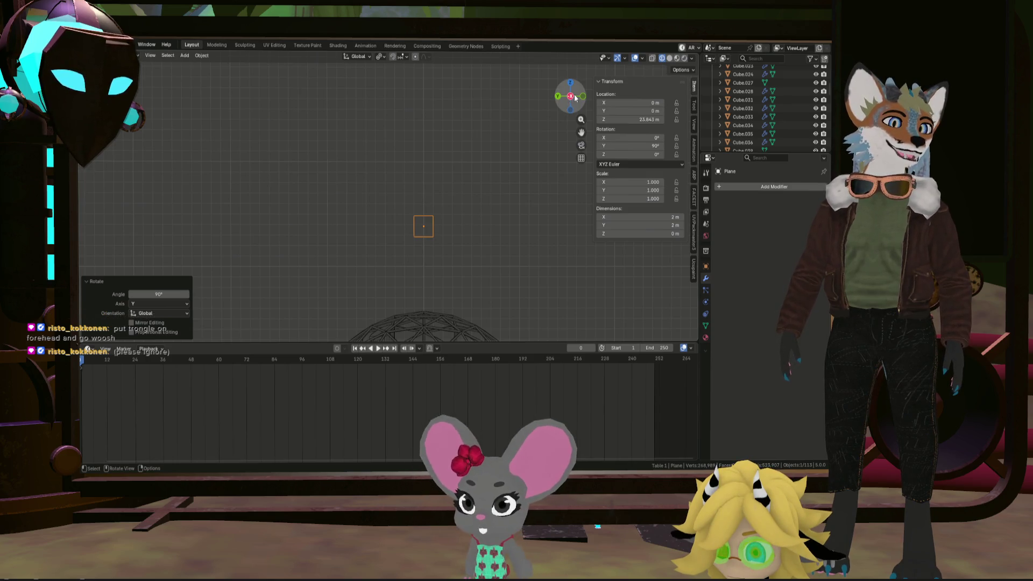
# View the plane face-on from the opposite side in solid shading
pyautogui.click(575, 96)
pyautogui.scroll(3)
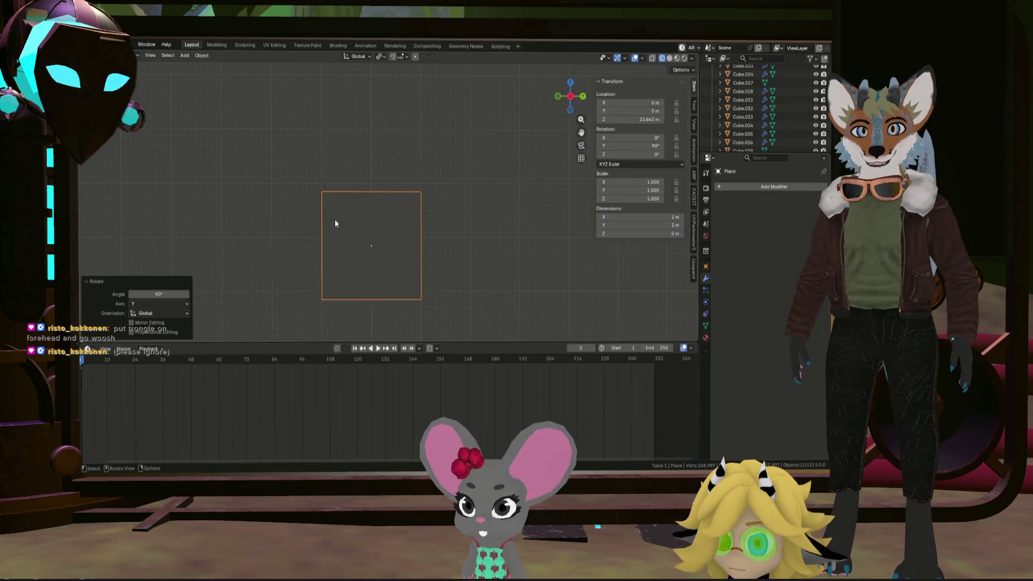
pyautogui.click(670, 58)
pyautogui.scroll(3)
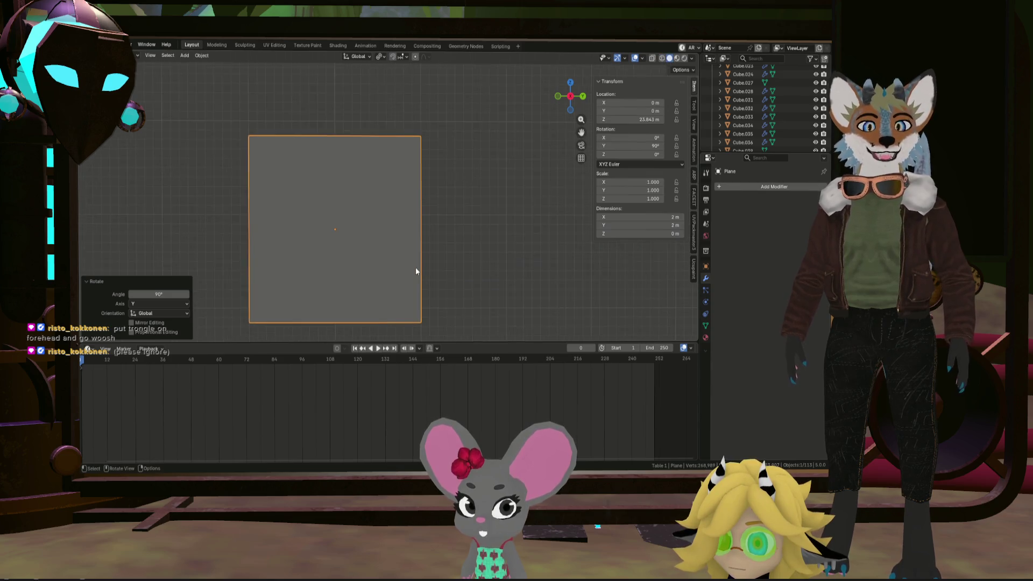
pyautogui.scroll(-3)
pyautogui.scroll(-3)
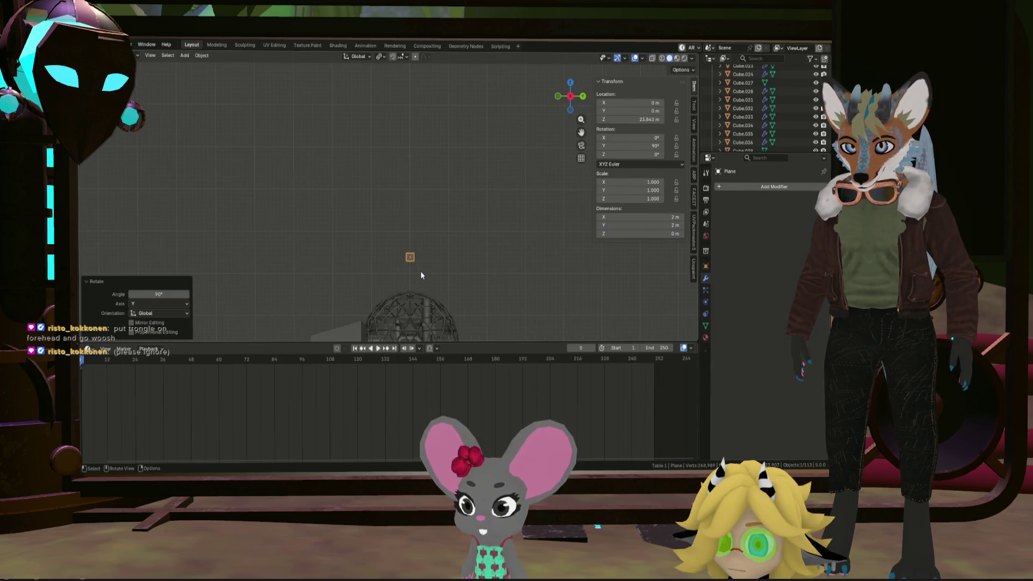
# In Edit Mode, stretch the plane along Y, enlarge it, and make it taller along Z
pyautogui.press('Tab')
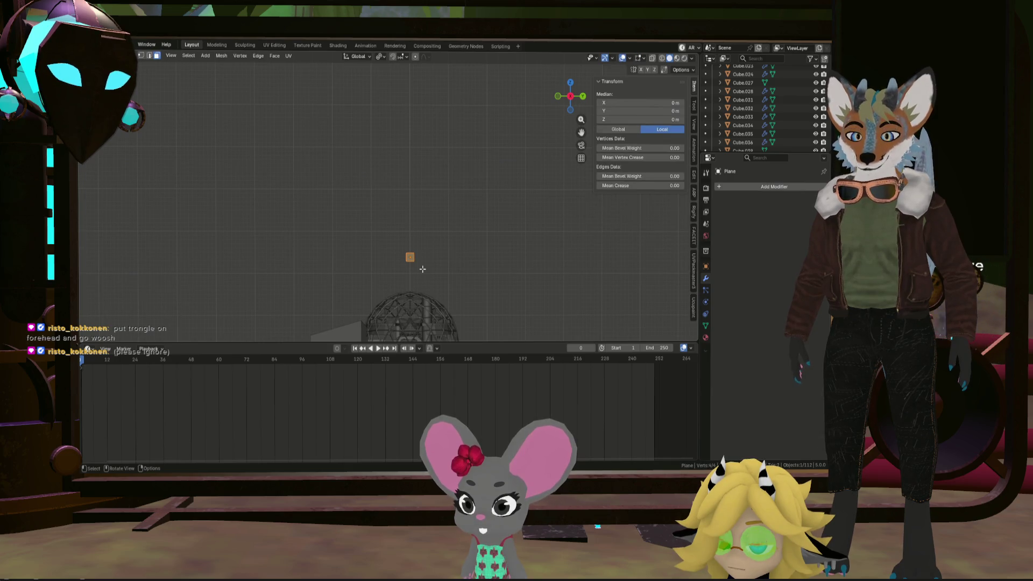
pyautogui.press('s')
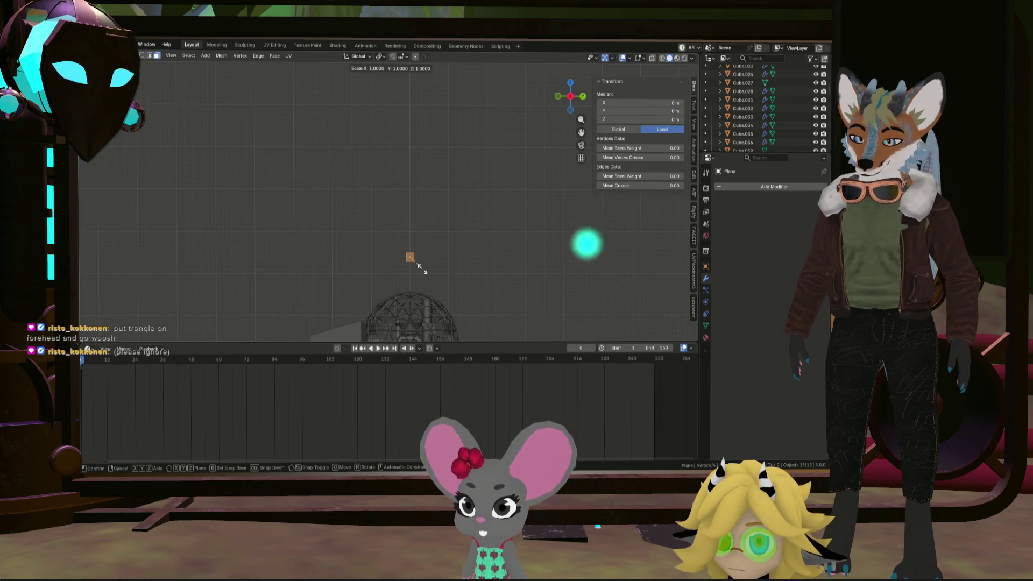
pyautogui.press('y')
pyautogui.click(471, 266)
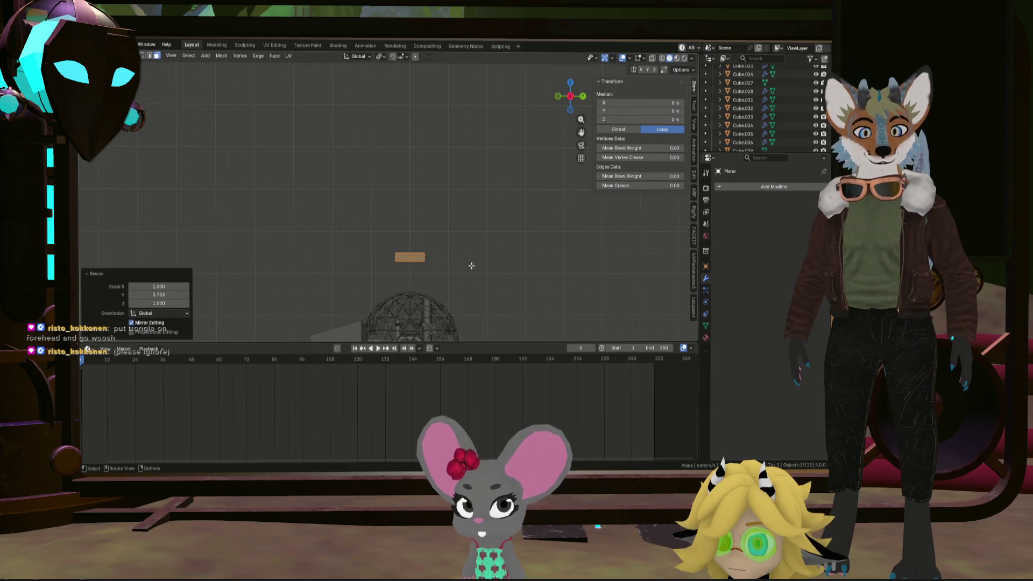
pyautogui.press('s')
pyautogui.click(585, 248)
pyautogui.press('s')
pyautogui.press('y')
pyautogui.press('z')
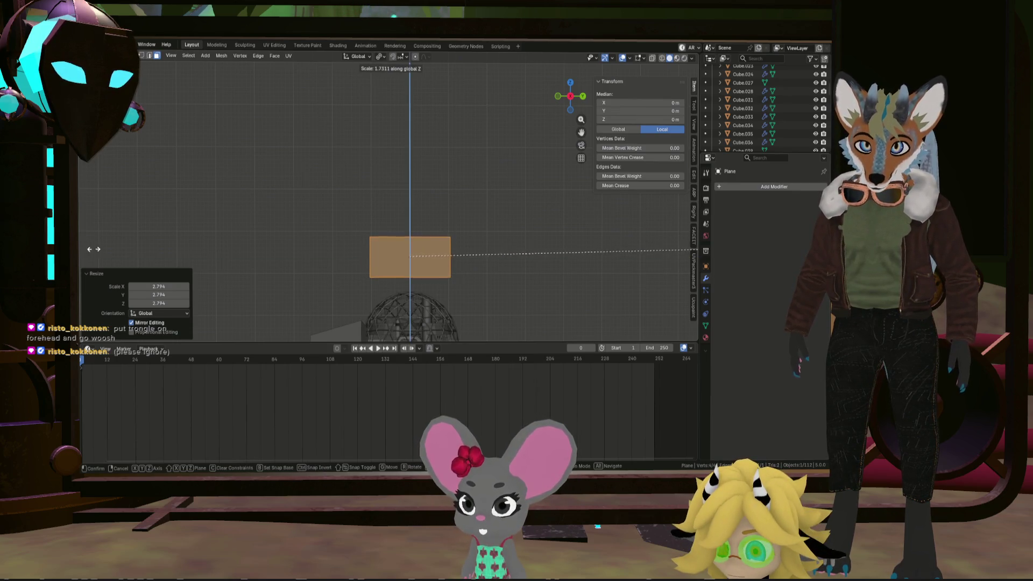
pyautogui.click(94, 251)
pyautogui.scroll(3)
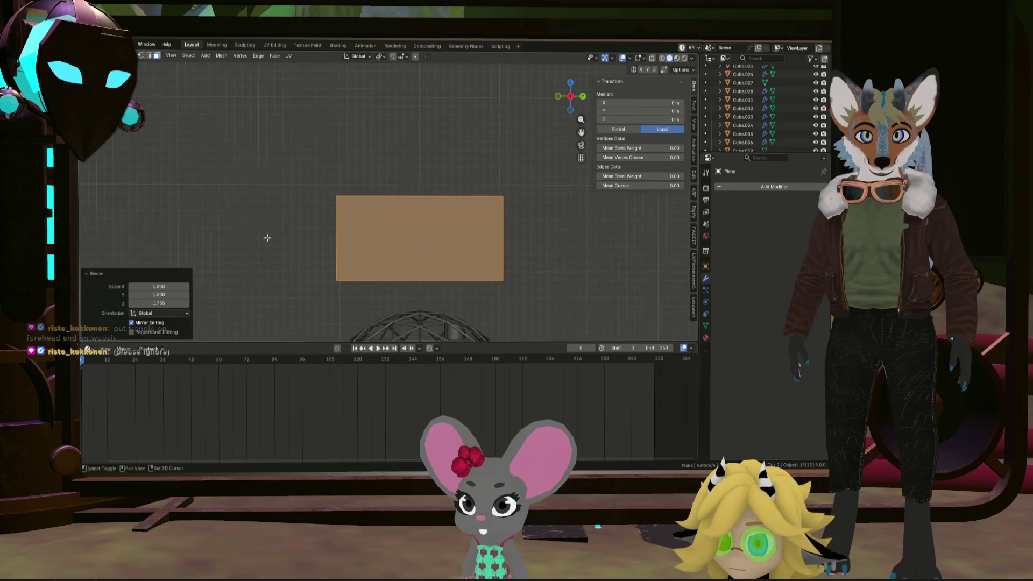
pyautogui.scroll(3)
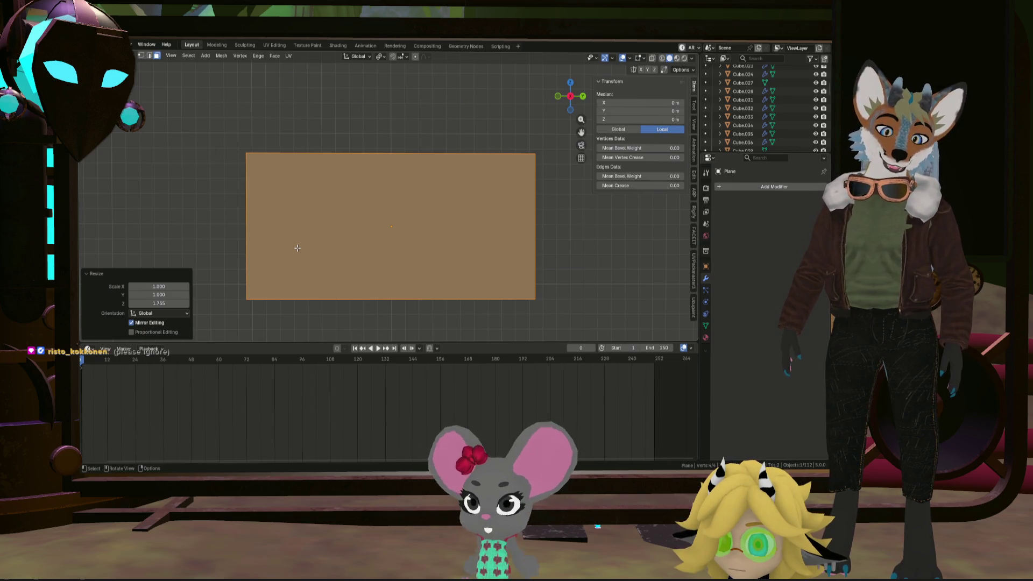
# Knife a long curved cut from the plane's upper-left edge to its bottom-right corner
pyautogui.press('k')
pyautogui.click(246, 170)
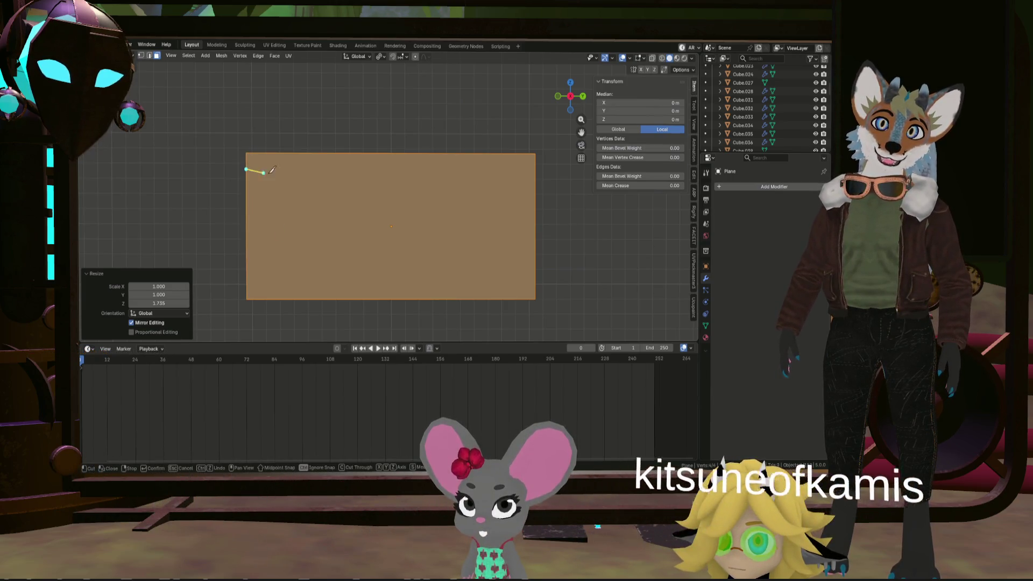
pyautogui.click(535, 220)
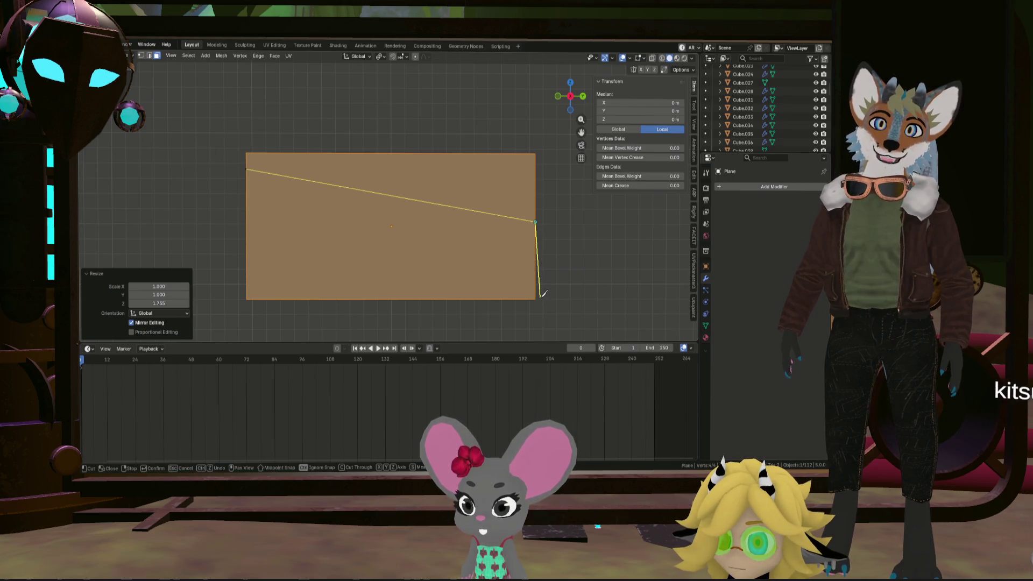
pyautogui.hotkey('ctrl', 'z')
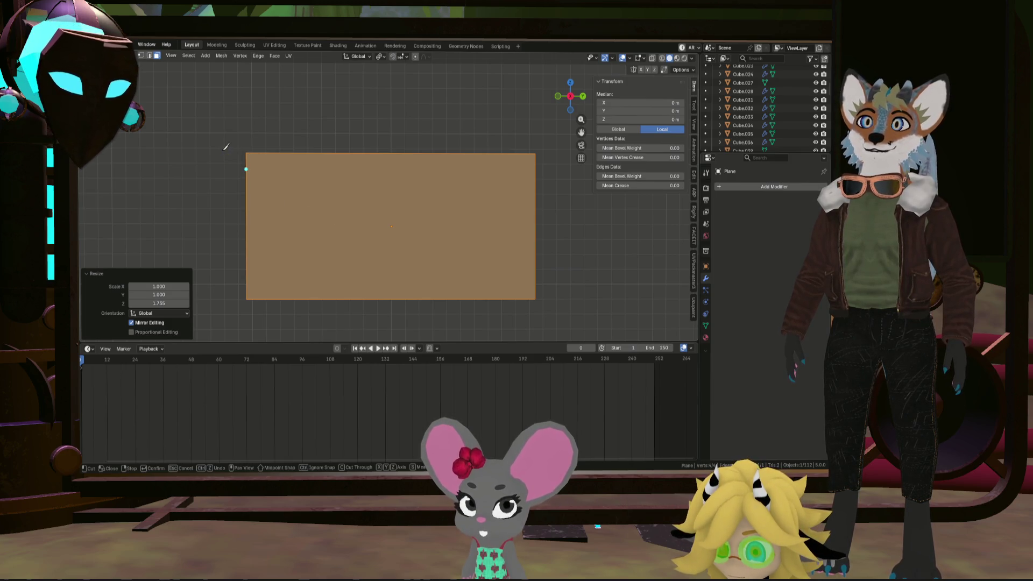
pyautogui.press('Escape')
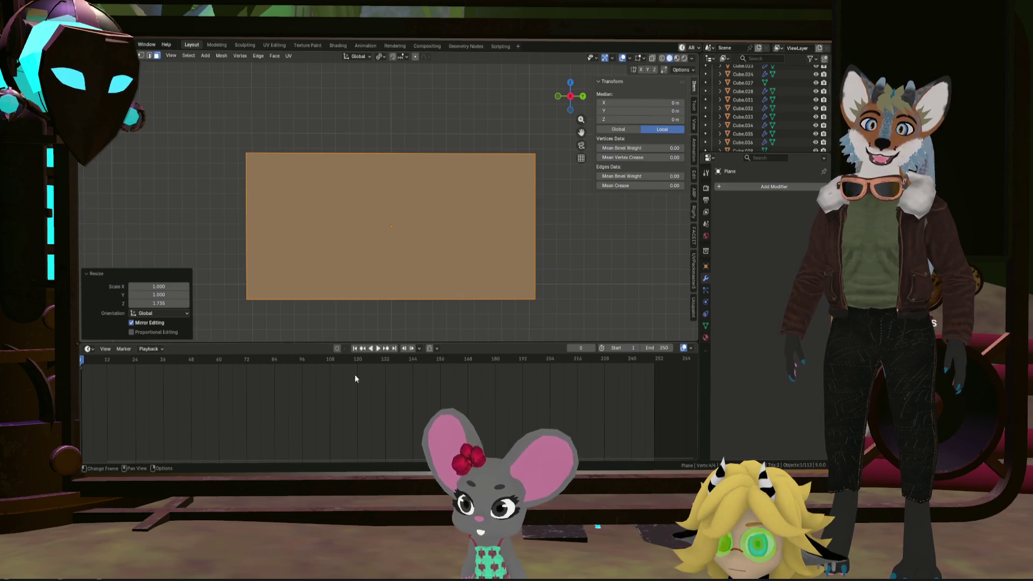
pyautogui.press('k')
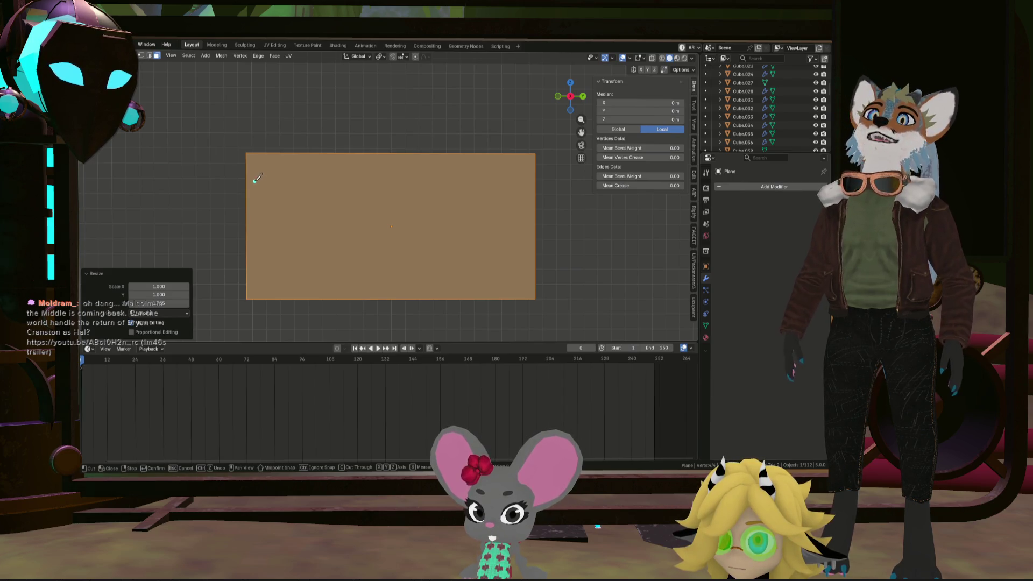
pyautogui.click(247, 184)
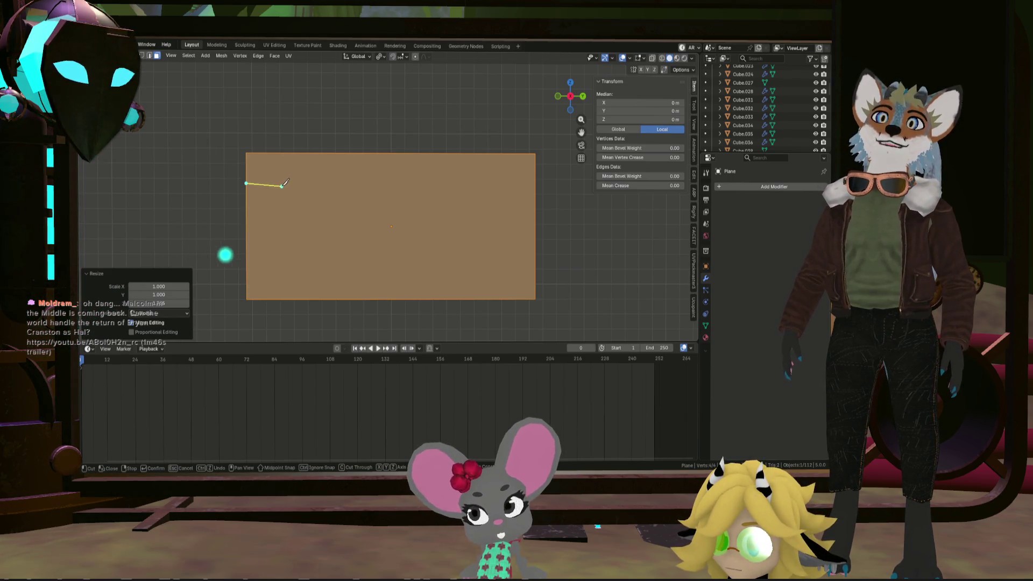
pyautogui.click(282, 185)
pyautogui.click(325, 196)
pyautogui.click(380, 214)
pyautogui.click(422, 230)
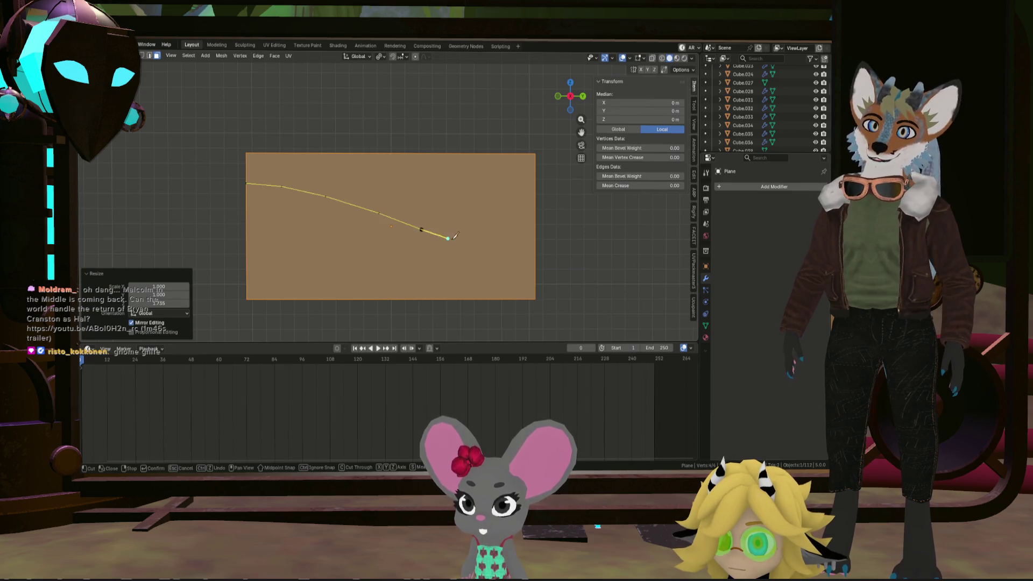
pyautogui.click(476, 255)
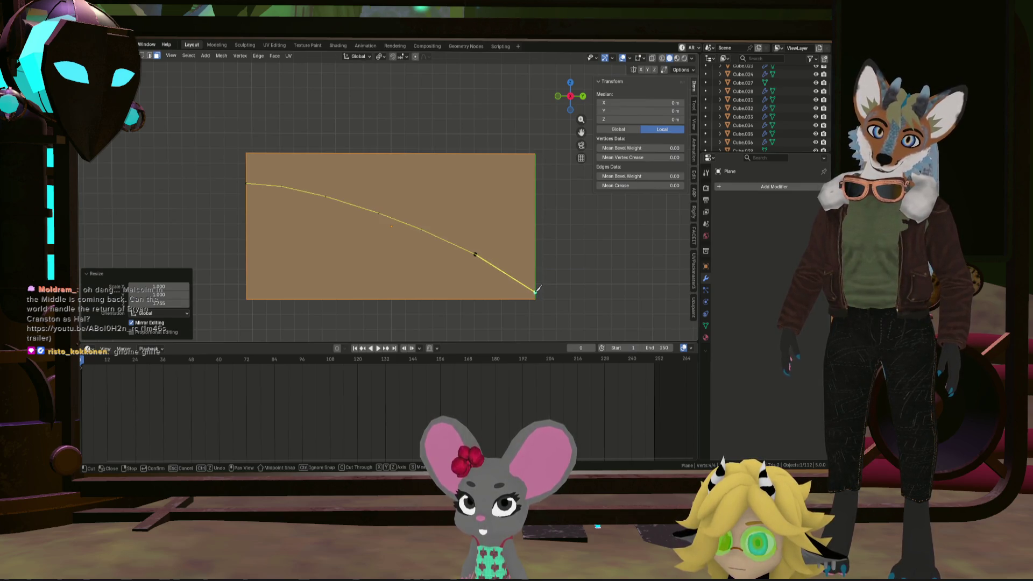
pyautogui.click(535, 298)
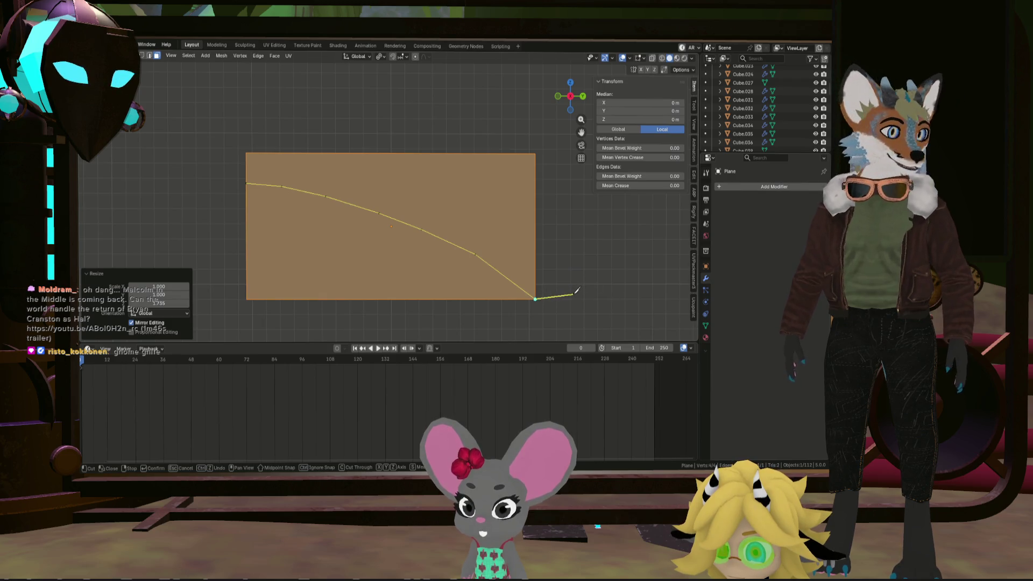
pyautogui.press('Return')
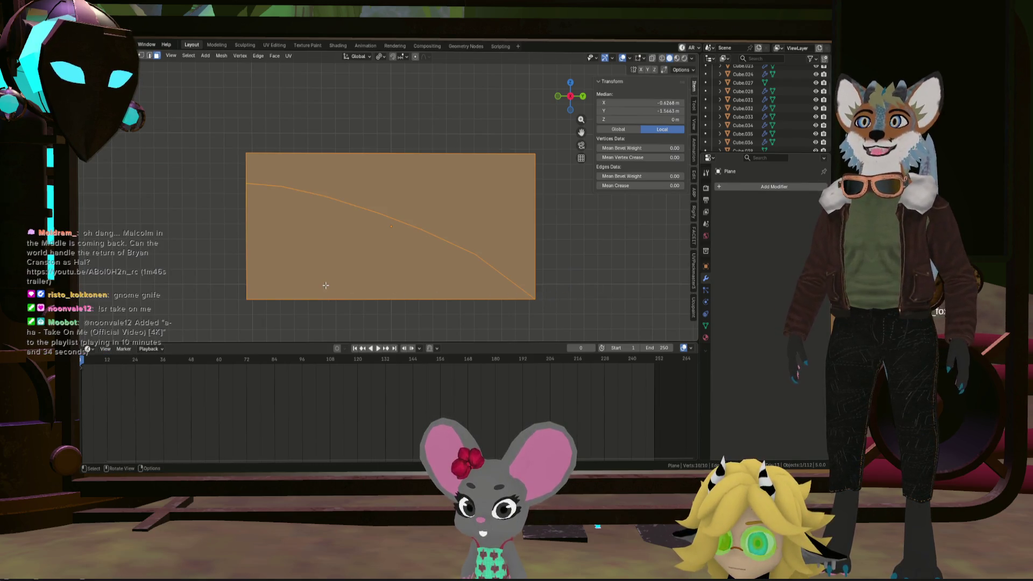
# Knife a second curve down to the bottom-left corner and select the faces outside the fin
pyautogui.press('k')
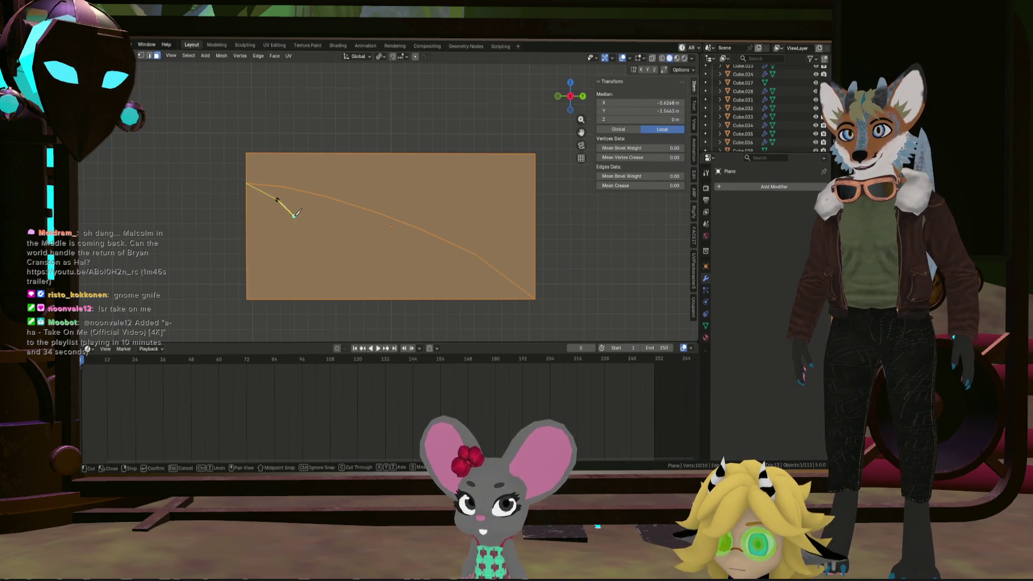
pyautogui.click(301, 246)
pyautogui.click(294, 270)
pyautogui.click(274, 289)
pyautogui.click(246, 299)
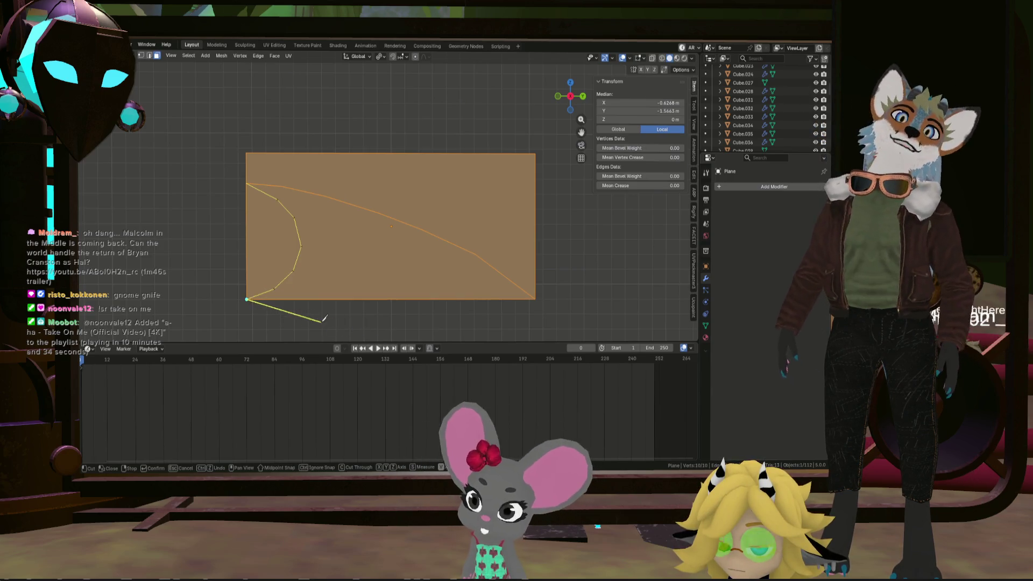
pyautogui.press('Return')
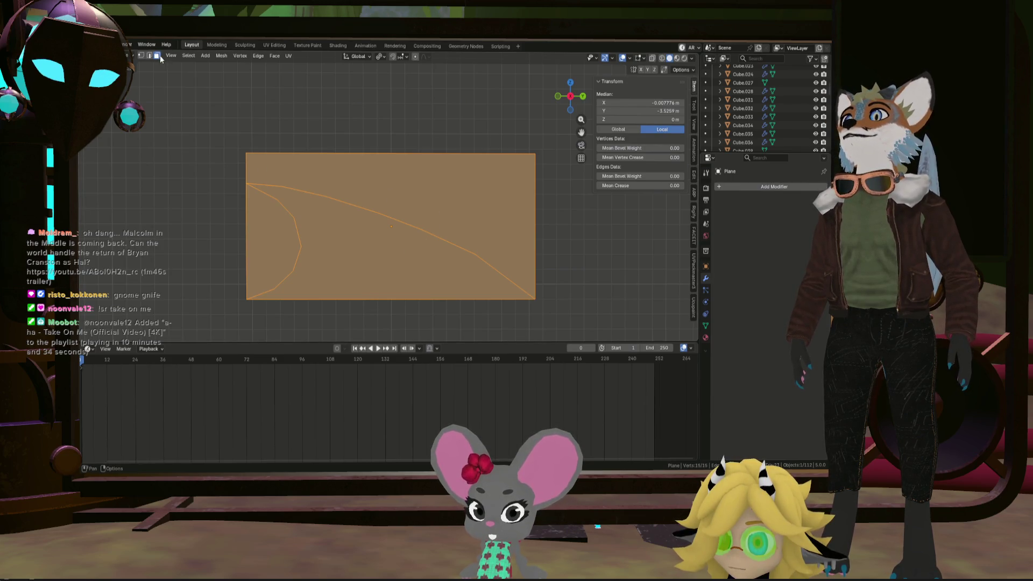
pyautogui.click(363, 181)
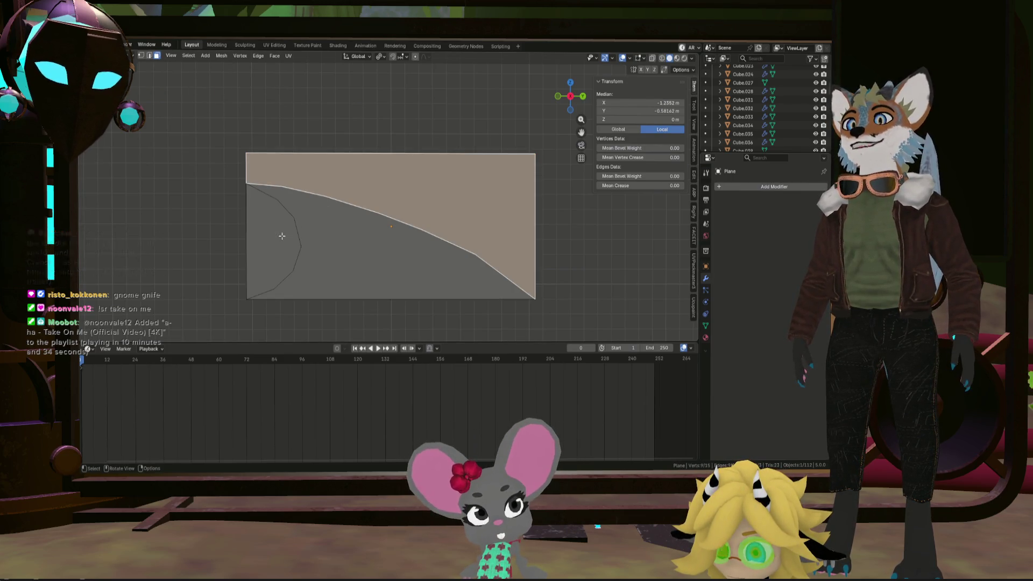
pyautogui.click(269, 237)
# Delete the faces outside the fin and extrude the fin face to give it thickness
pyautogui.press('x')
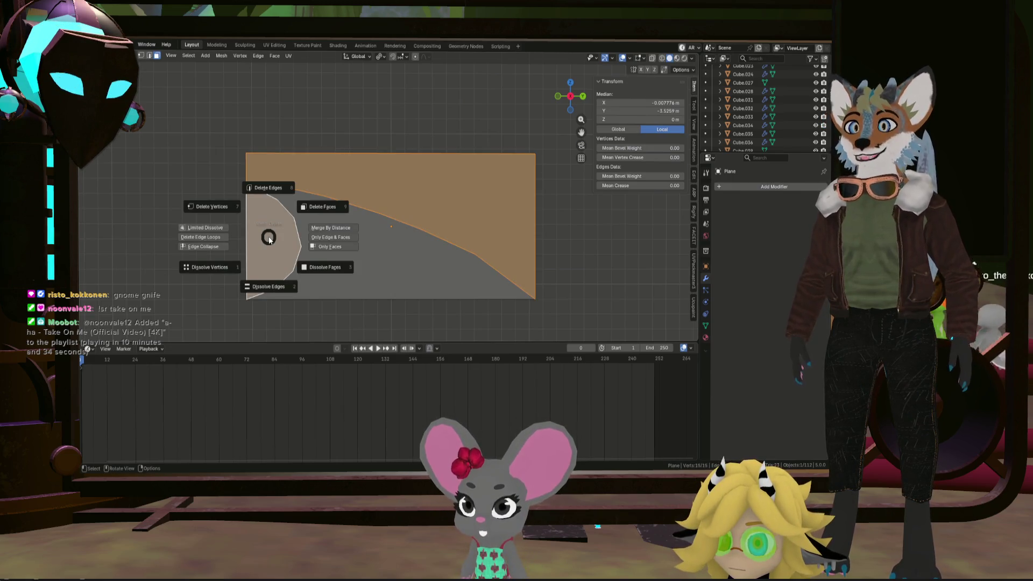
pyautogui.click(306, 210)
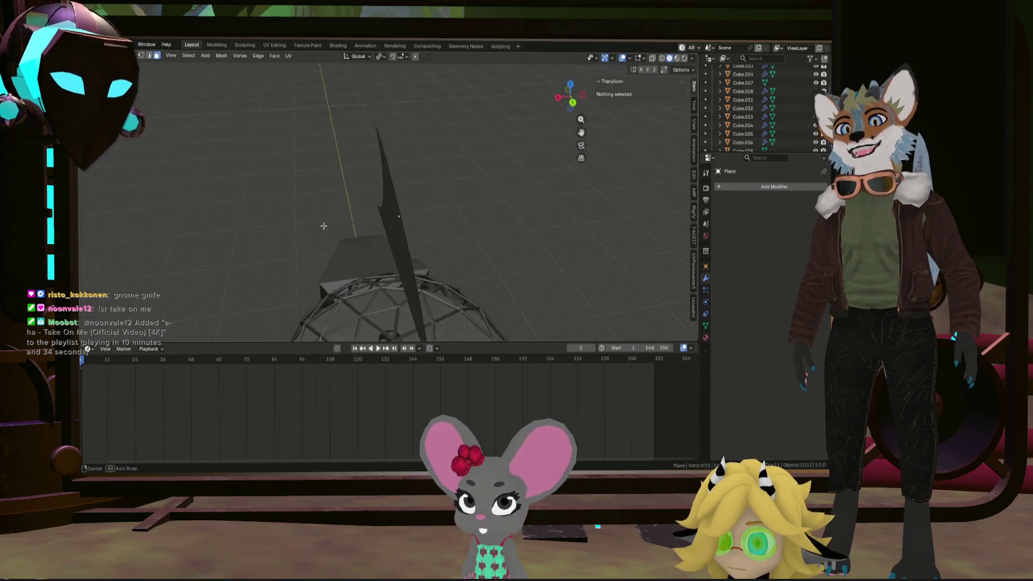
pyautogui.moveTo(300, 203); pyautogui.dragTo(277, 222)
pyautogui.click(318, 220)
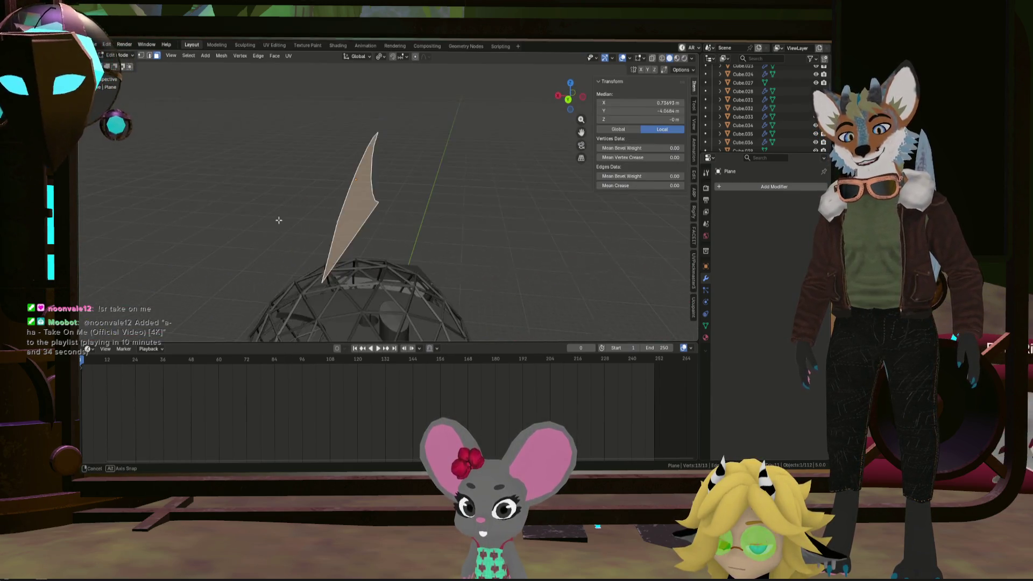
pyautogui.press('e')
pyautogui.click(377, 231)
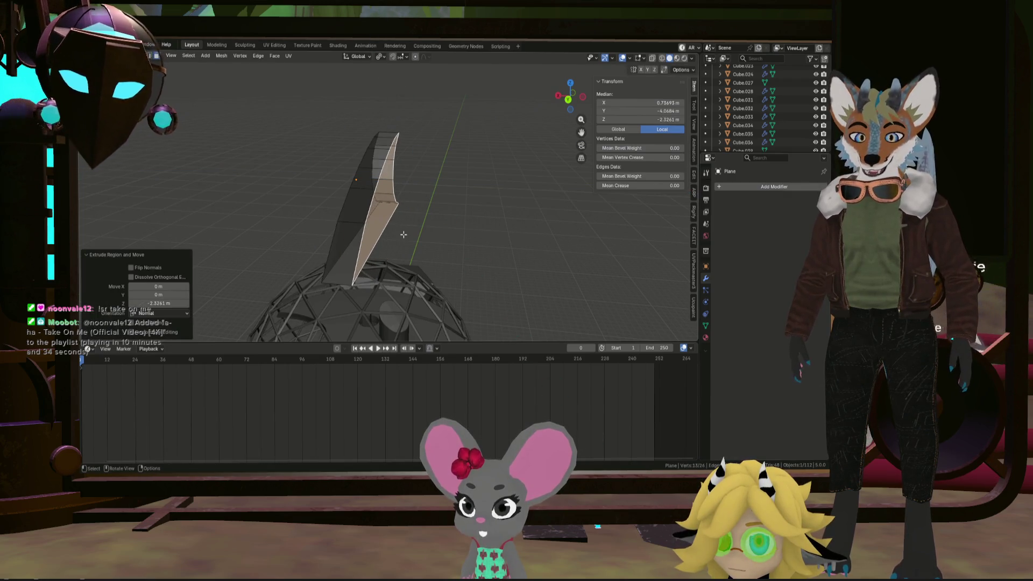
# Recalculate the fin's normals and add a centred loop cut along its length
pyautogui.press('a')
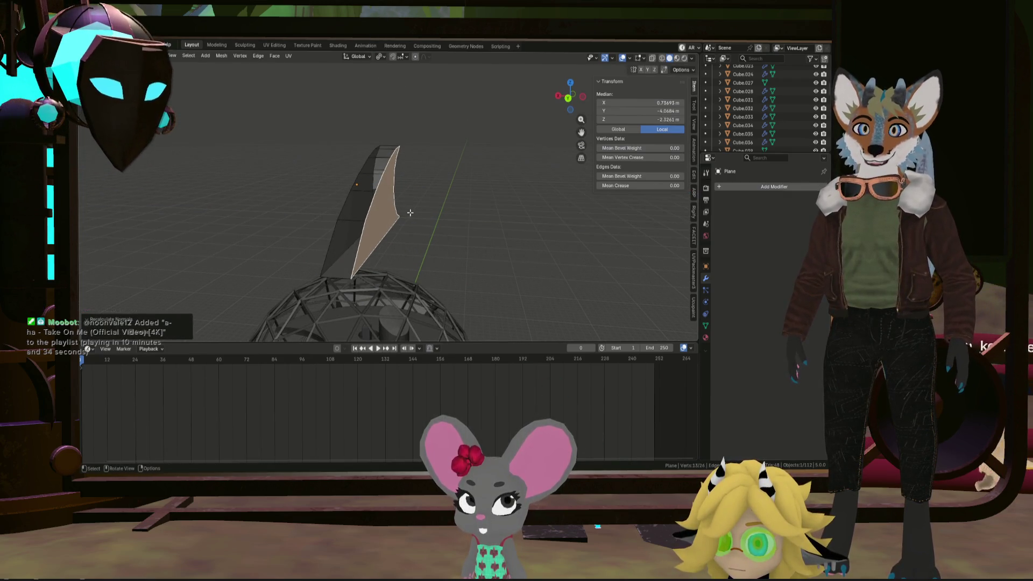
pyautogui.hotkey('shift', 'n')
pyautogui.moveTo(409, 216); pyautogui.dragTo(370, 194)
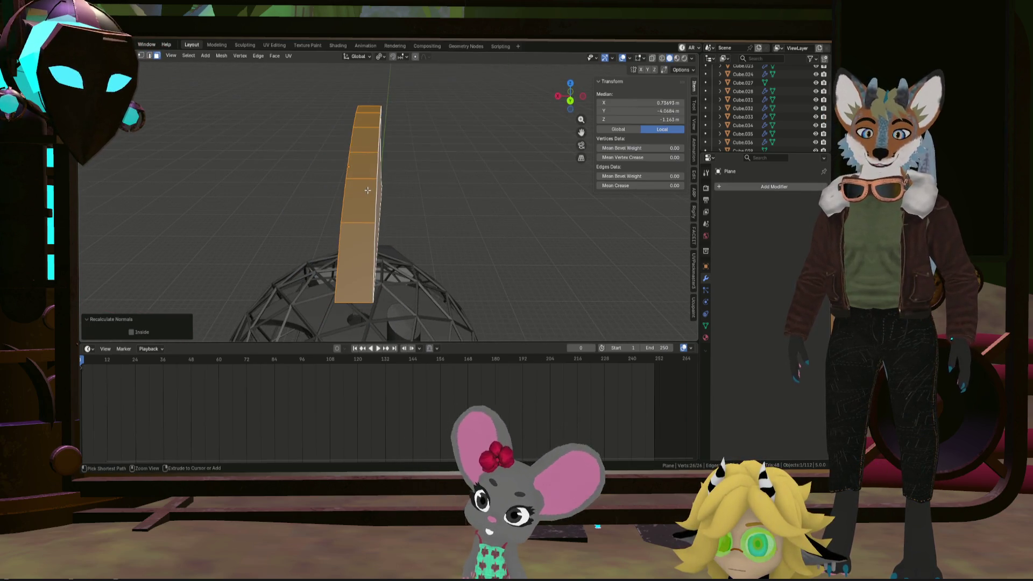
pyautogui.hotkey('ctrl', 'r')
pyautogui.click(368, 189)
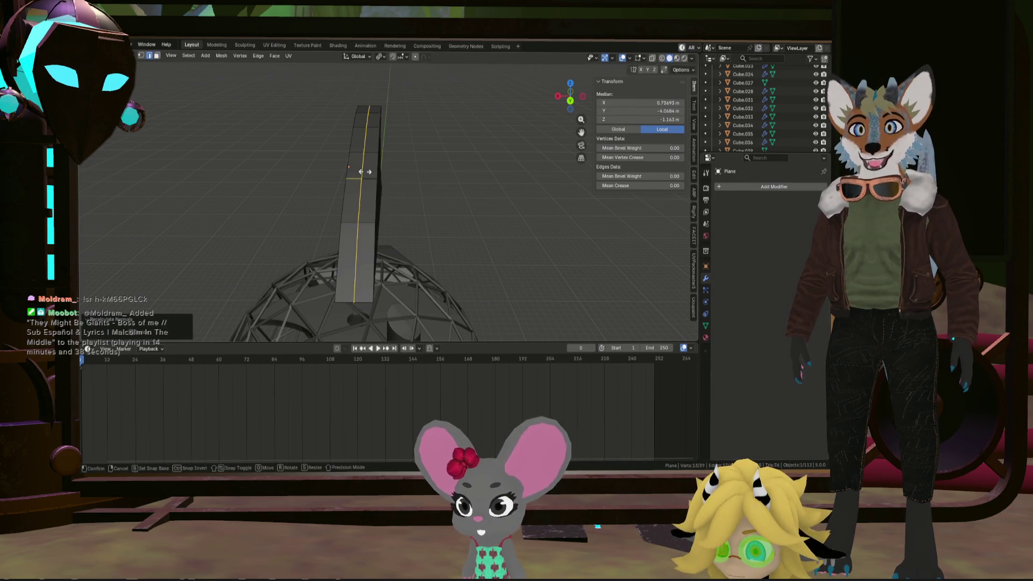
pyautogui.rightClick(367, 188)
pyautogui.moveTo(368, 189); pyautogui.dragTo(351, 132)
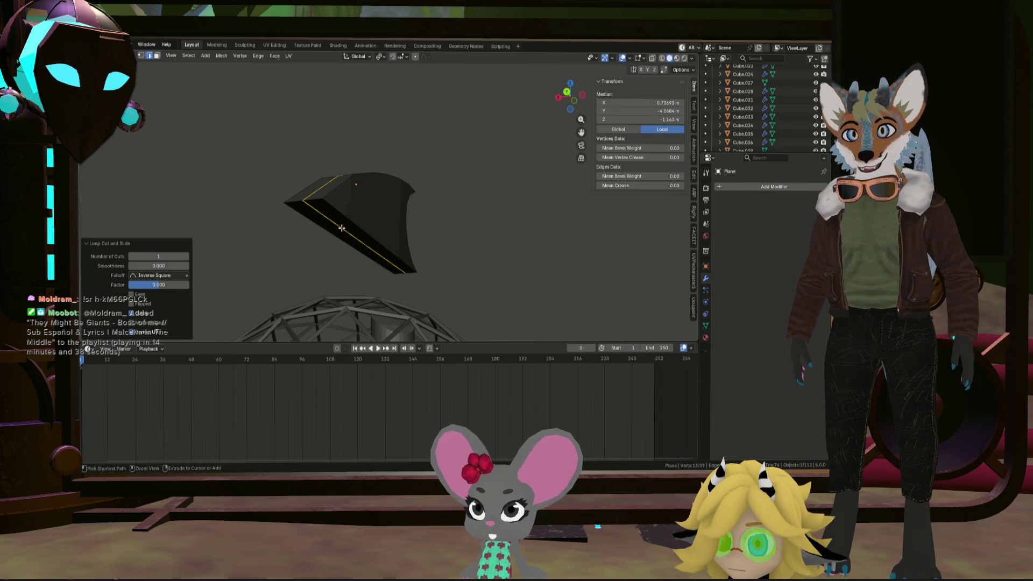
pyautogui.click(342, 229)
pyautogui.scroll(3)
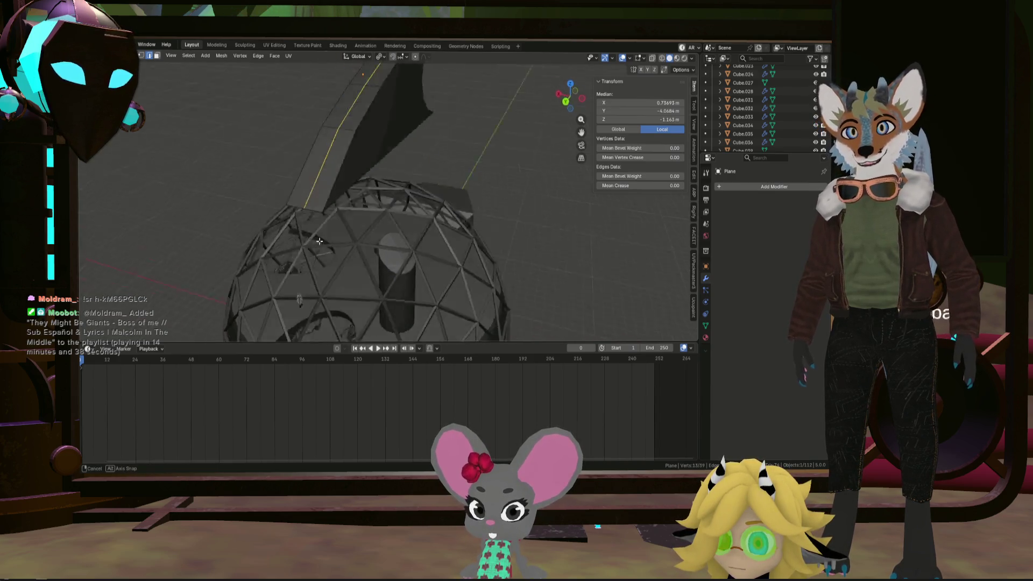
pyautogui.moveTo(334, 228); pyautogui.dragTo(403, 226)
# Scale the fin's middle edge loop outward to 1.151
pyautogui.press('s')
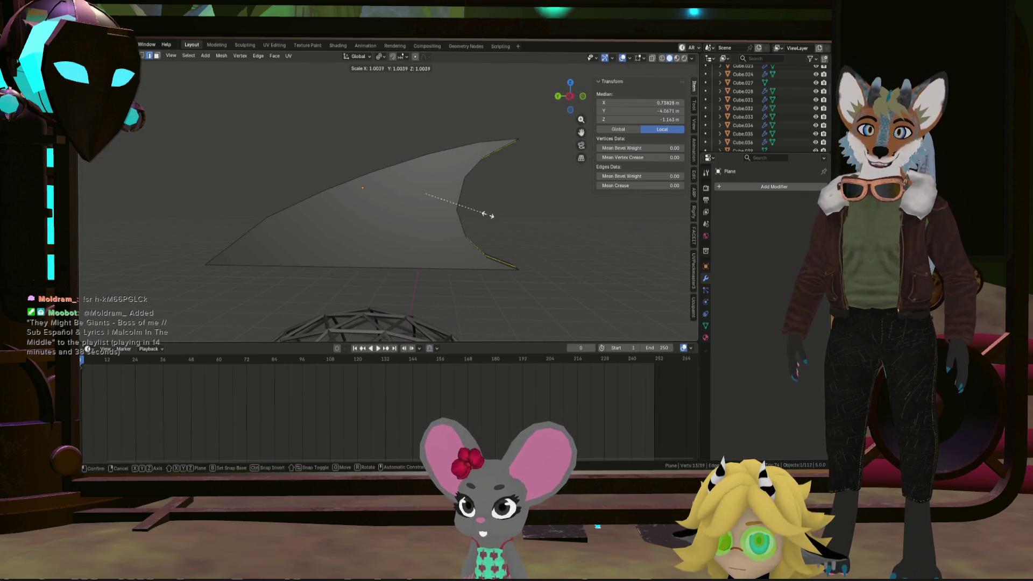
pyautogui.click(498, 208)
pyautogui.moveTo(445, 212); pyautogui.dragTo(519, 228)
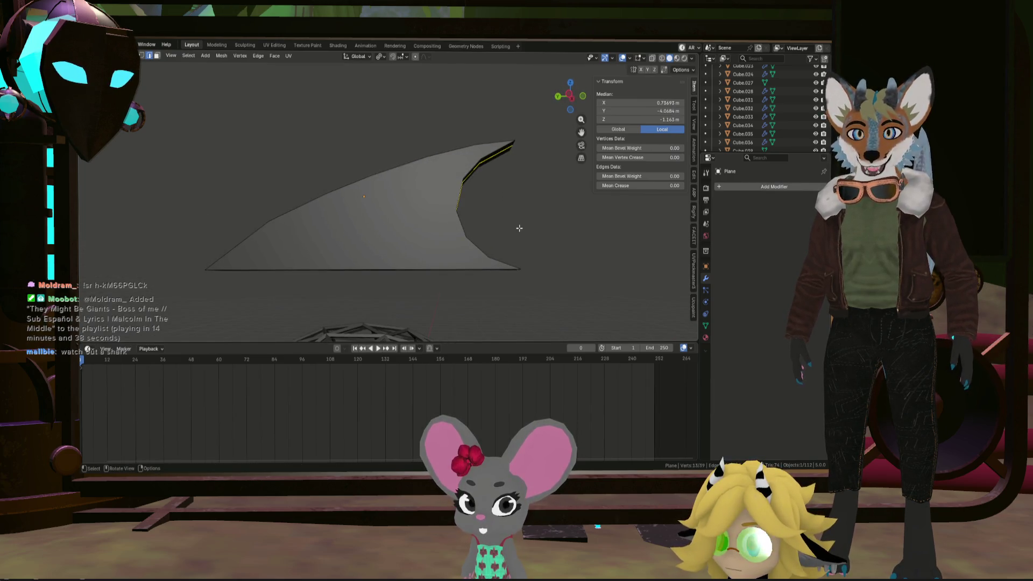
pyautogui.press('s')
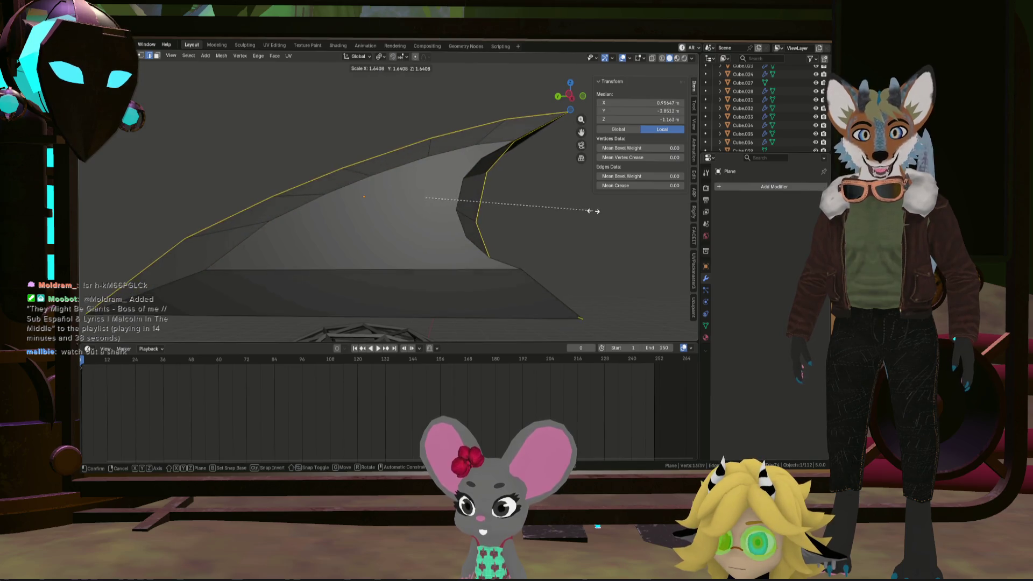
pyautogui.click(542, 208)
# In side view, move the fin down to sit just above the wireframe dome
pyautogui.press('g')
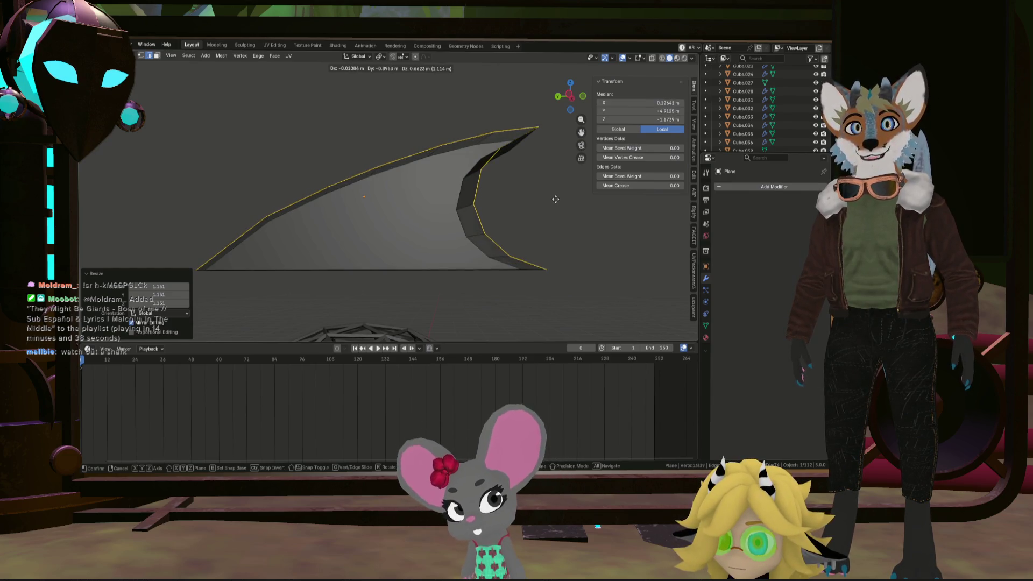
pyautogui.press('Escape')
pyautogui.click(569, 97)
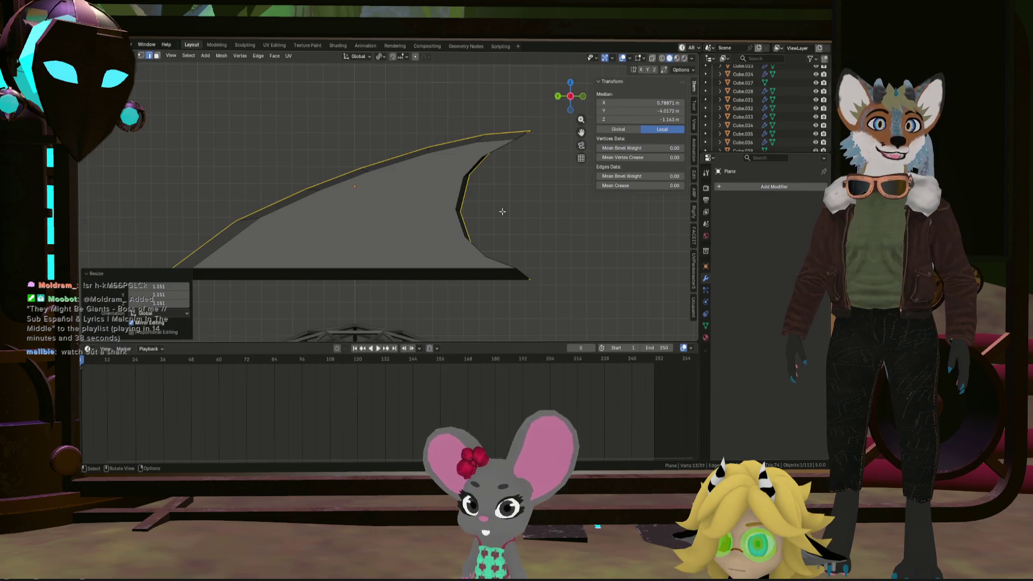
pyautogui.press('g')
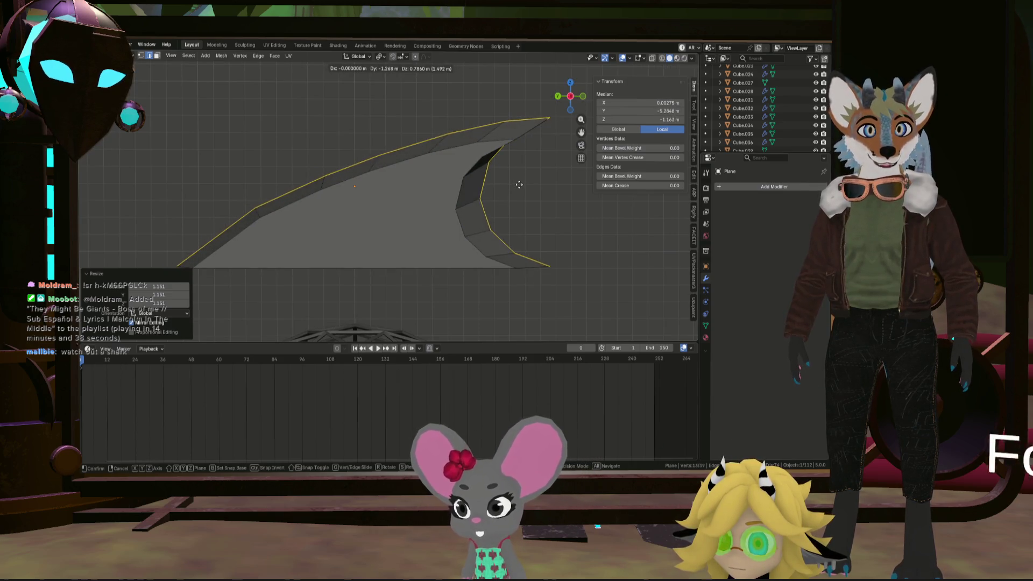
pyautogui.click(520, 186)
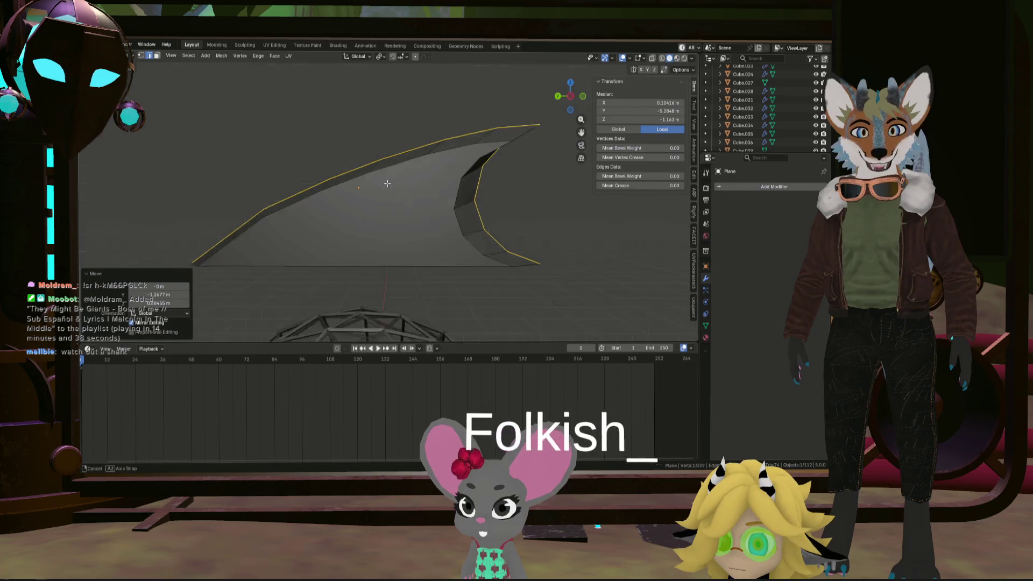
pyautogui.scroll(-3)
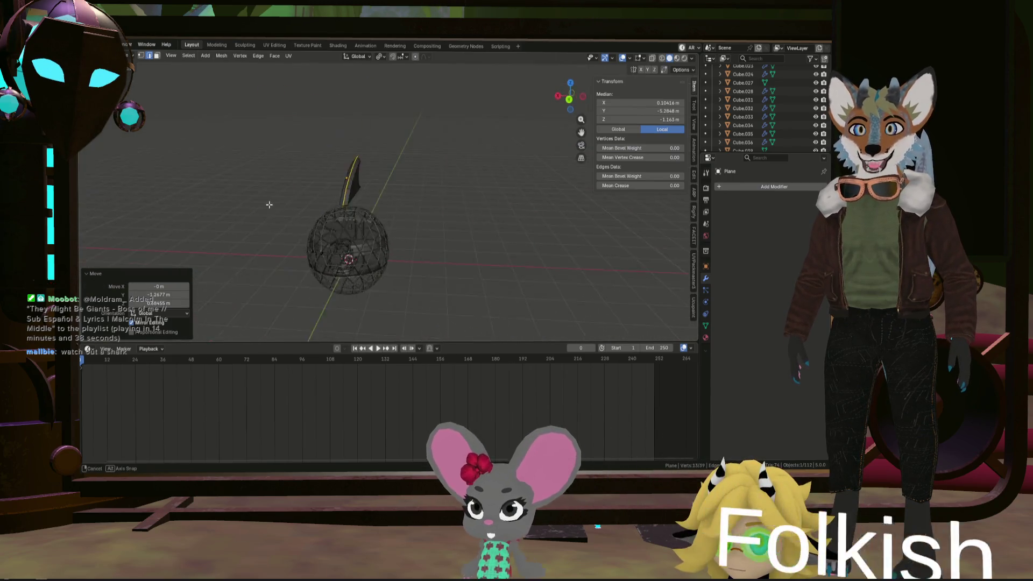
pyautogui.scroll(3)
pyautogui.moveTo(501, 212); pyautogui.dragTo(428, 205)
pyautogui.click(425, 158)
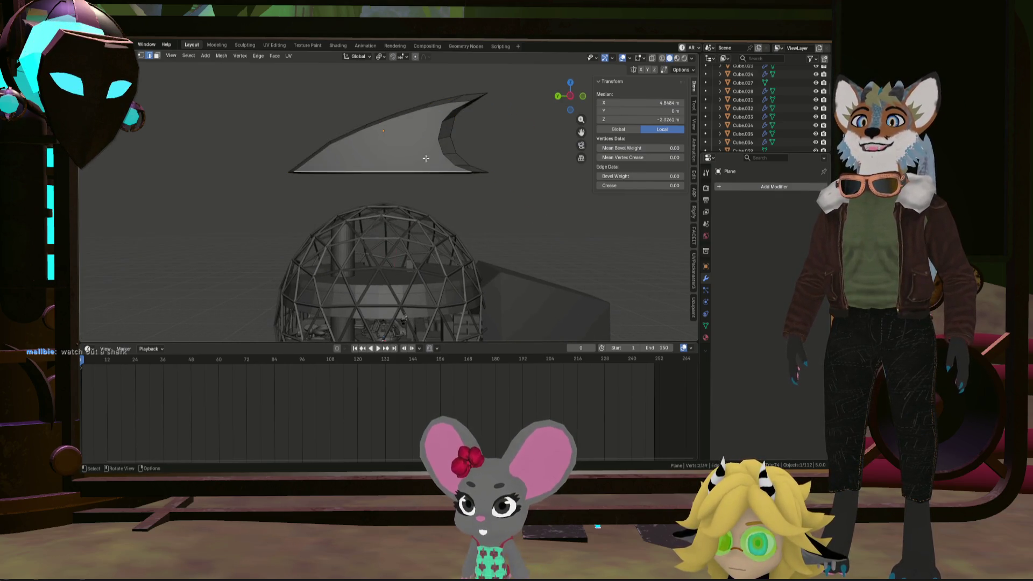
# Select the whole fin mesh and scale it down to 0.433
pyautogui.press('a')
pyautogui.press('g')
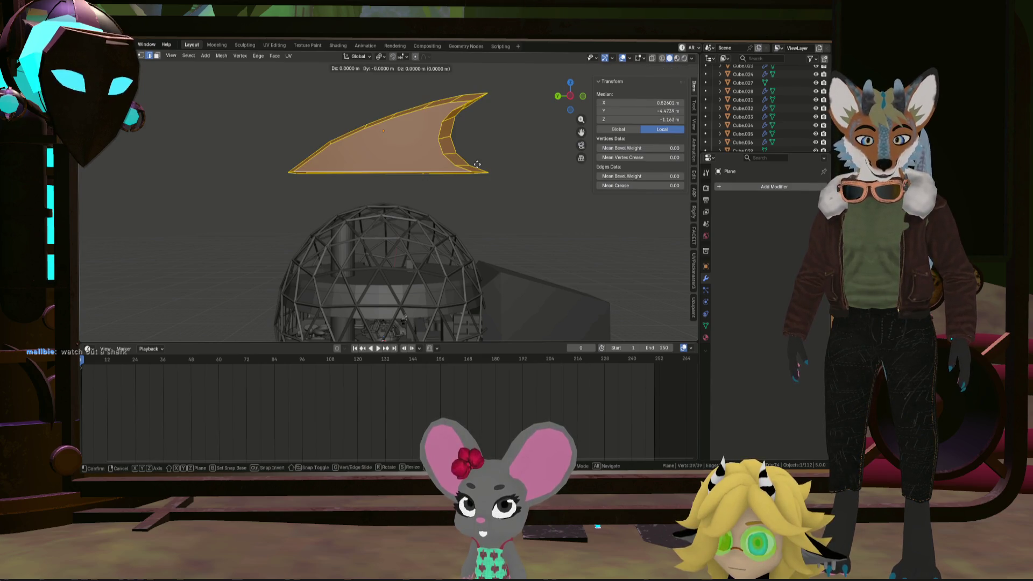
pyautogui.press('s')
pyautogui.click(455, 159)
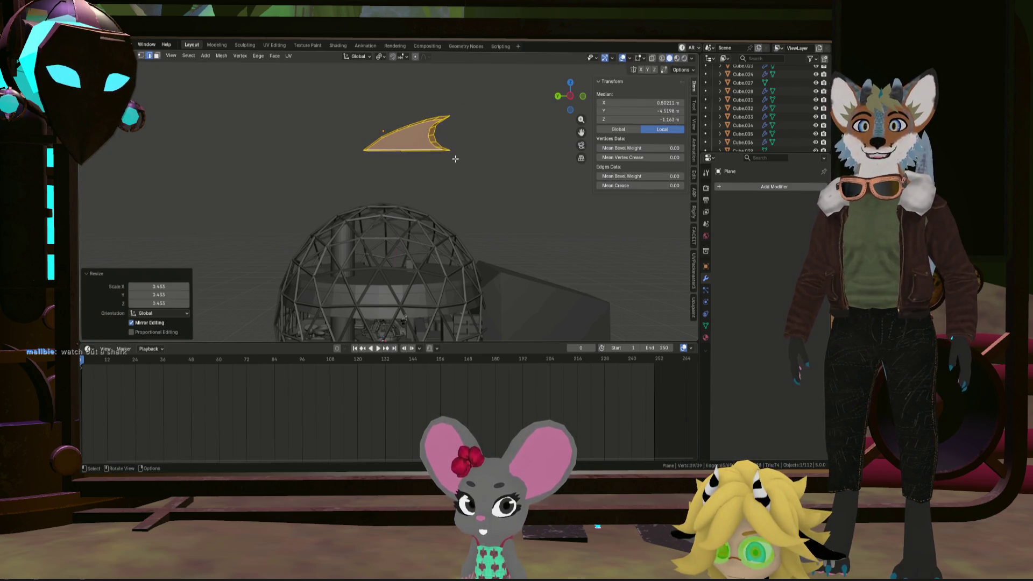
# Move the fin down about 0.519 m and sideways so it rests on top of the dome
pyautogui.press('g')
pyautogui.press('z')
pyautogui.click(460, 213)
pyautogui.press('g')
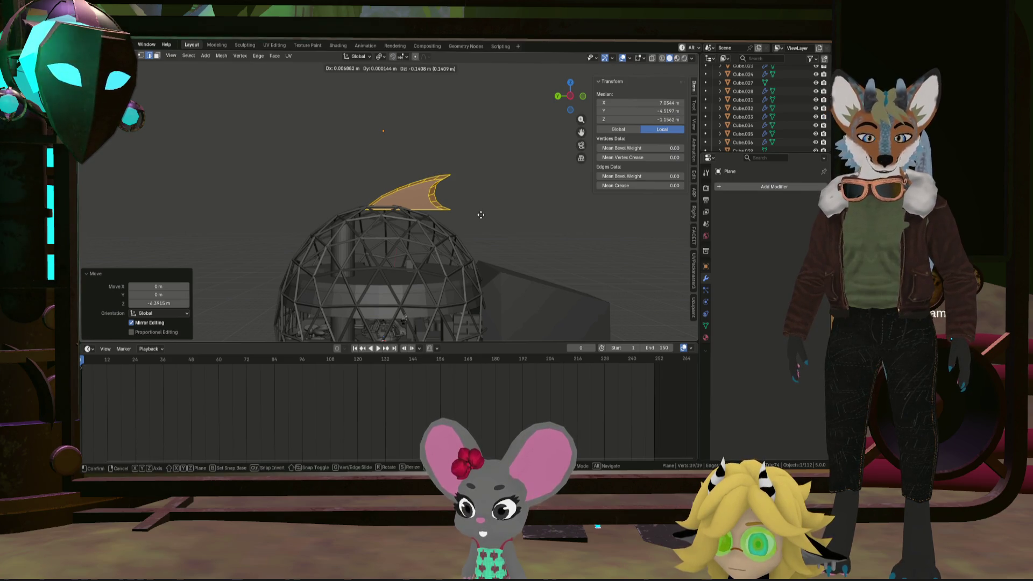
pyautogui.press('y')
pyautogui.click(459, 214)
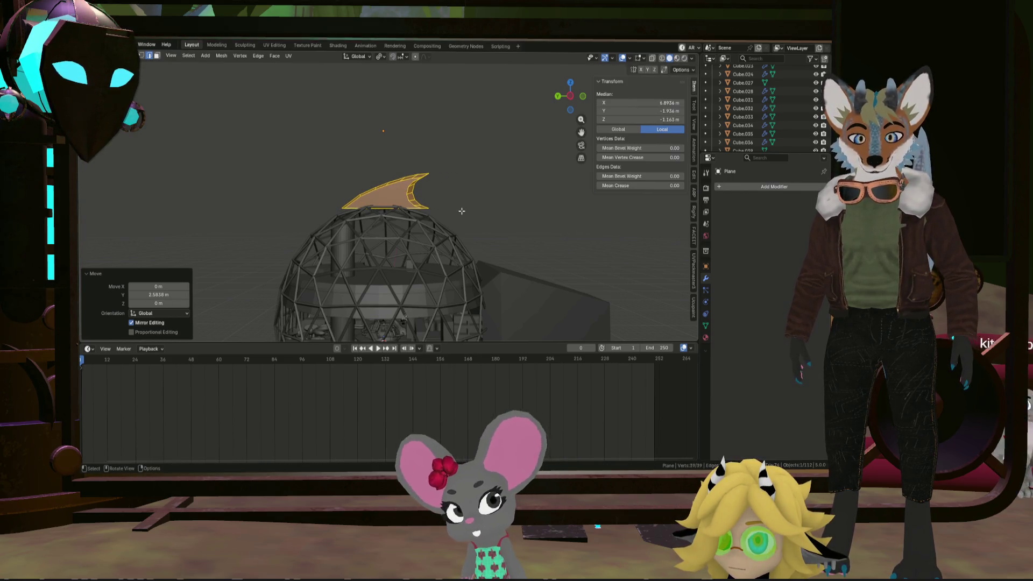
pyautogui.press('g')
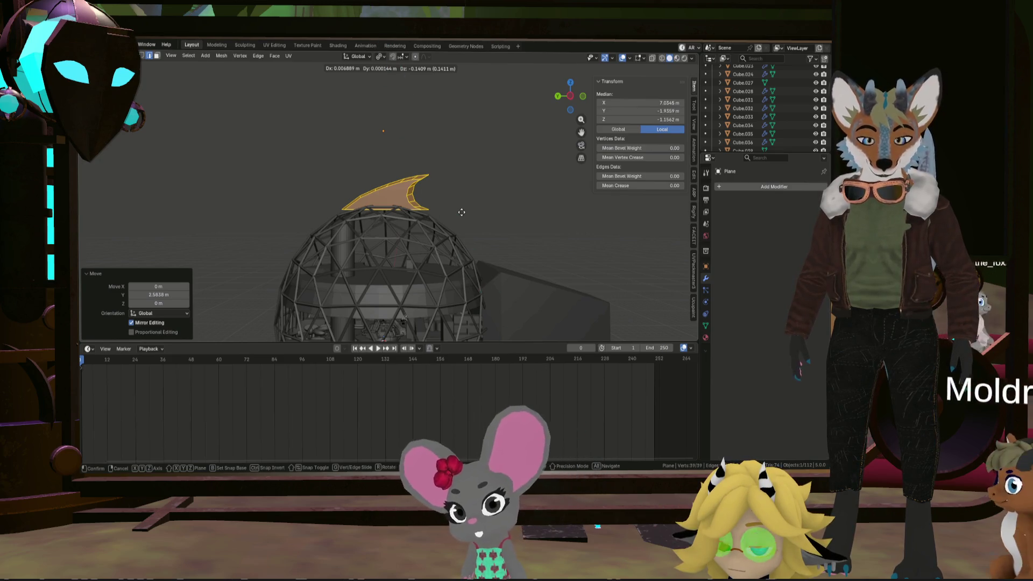
pyautogui.press('z')
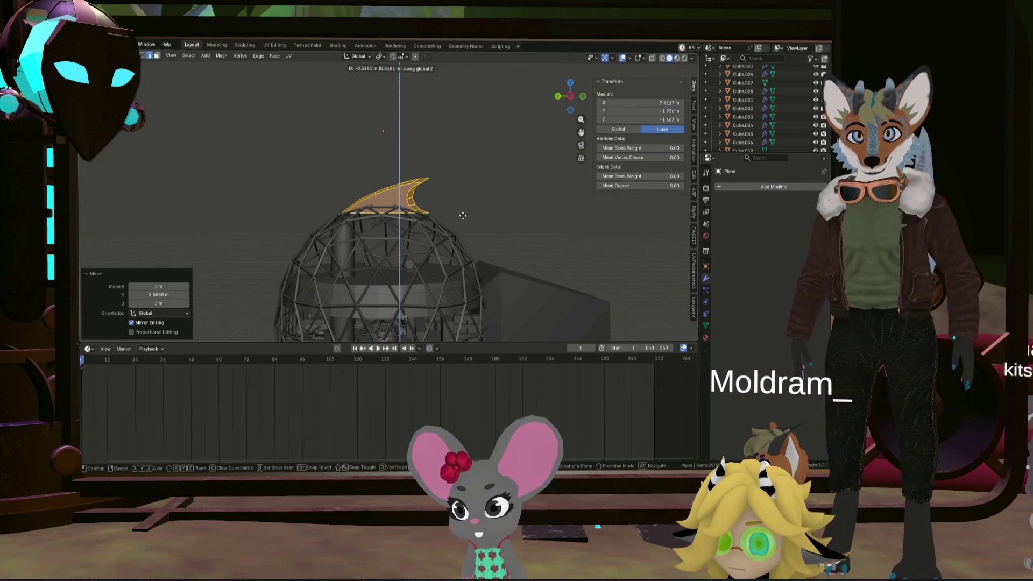
pyautogui.click(345, 207)
# Bring up the fin's Add Modifier list to add a Boolean
pyautogui.scroll(3)
pyautogui.scroll(3)
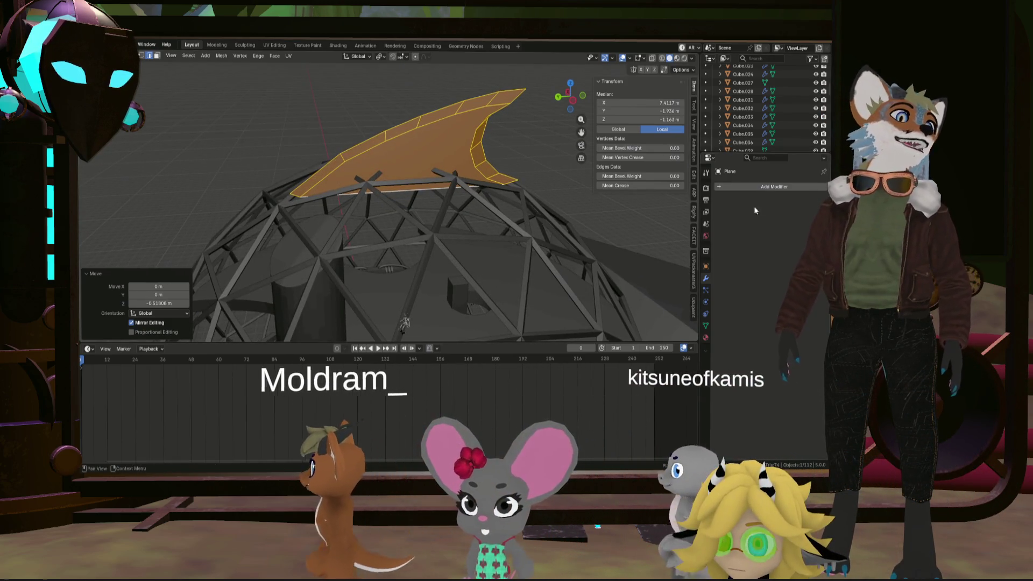
pyautogui.click(725, 187)
pyautogui.moveTo(724, 185)
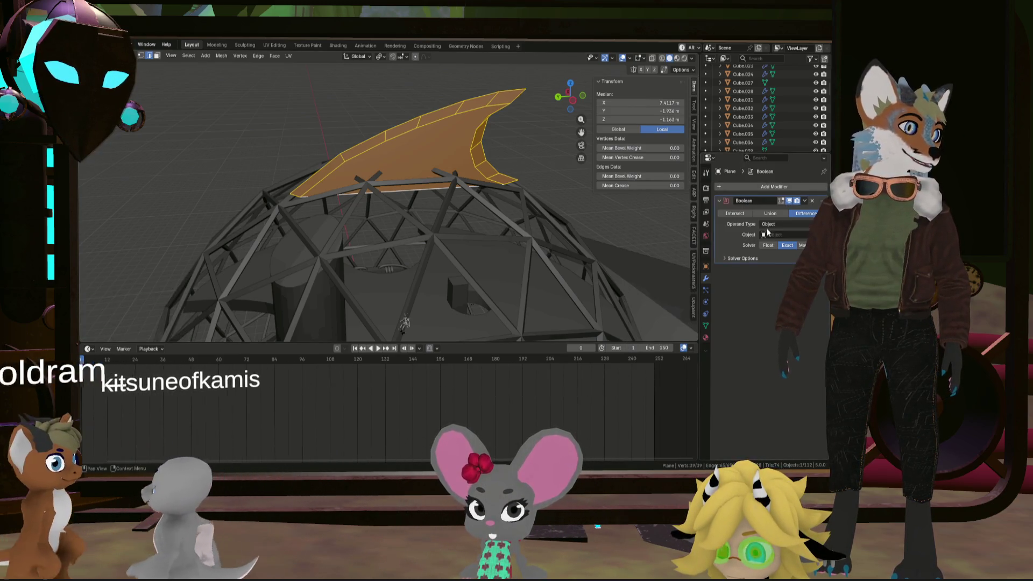
# Add a Boolean modifier to the fin with Icosphere.001 as its object
pyautogui.click(663, 208)
pyautogui.click(807, 234)
pyautogui.scroll(-3)
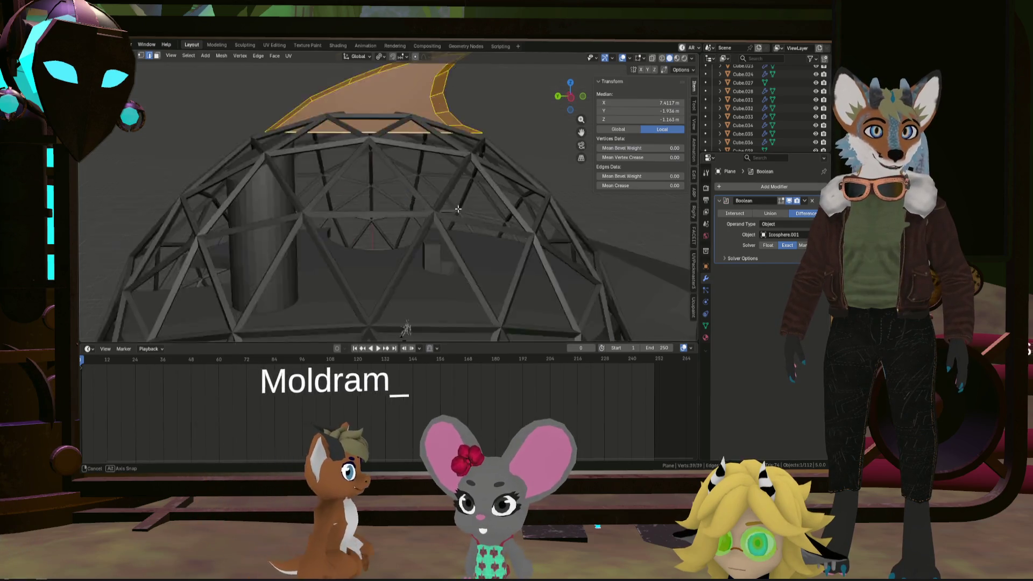
pyautogui.moveTo(512, 219); pyautogui.dragTo(523, 186)
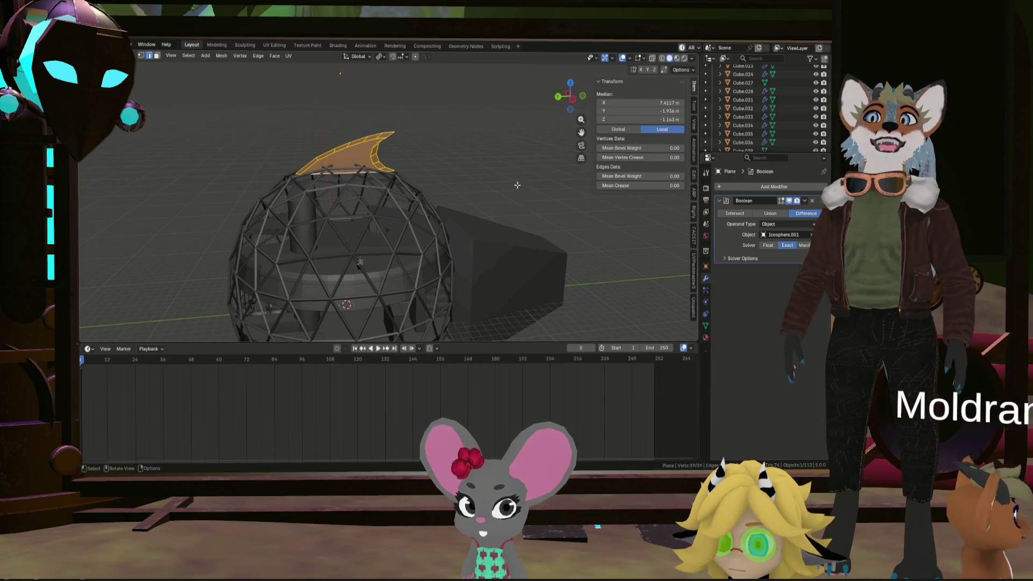
# Return to object mode and select the geodesic sphere Icosphere.001 in the outliner
pyautogui.click(416, 235)
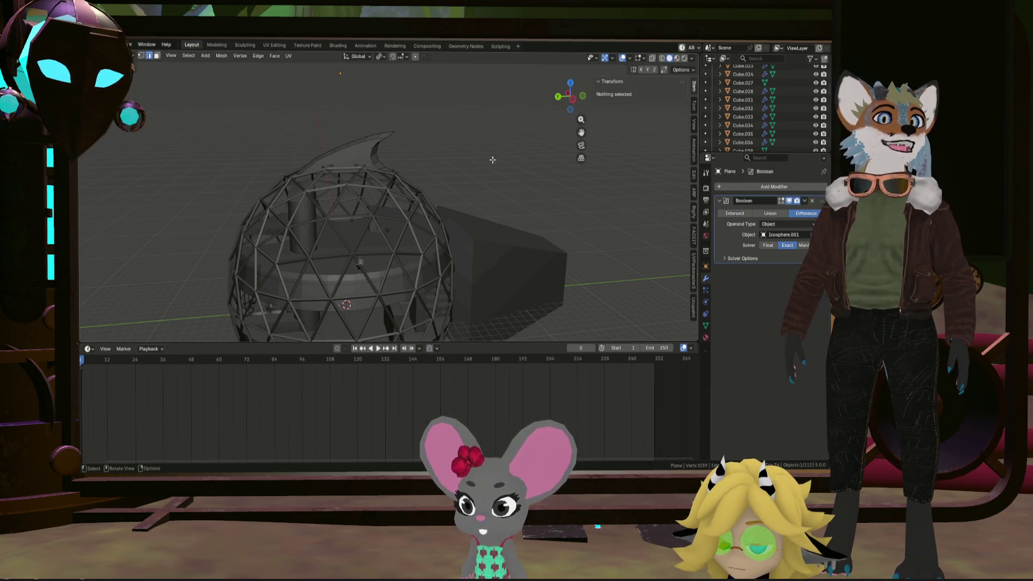
pyautogui.press('Tab')
pyautogui.click(439, 204)
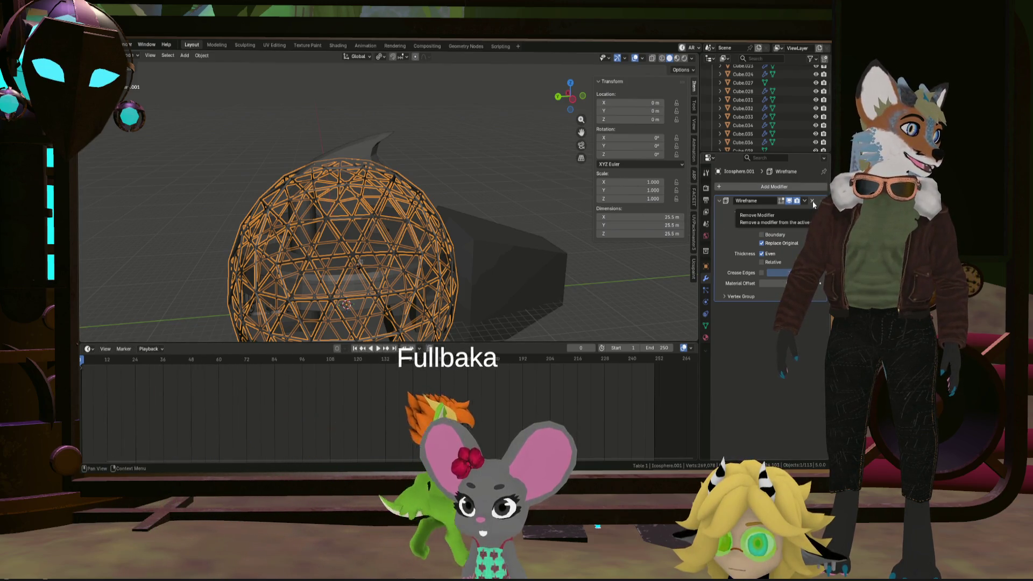
pyautogui.scroll(-3)
pyautogui.scroll(-3)
pyautogui.scroll(3)
pyautogui.scroll(-3)
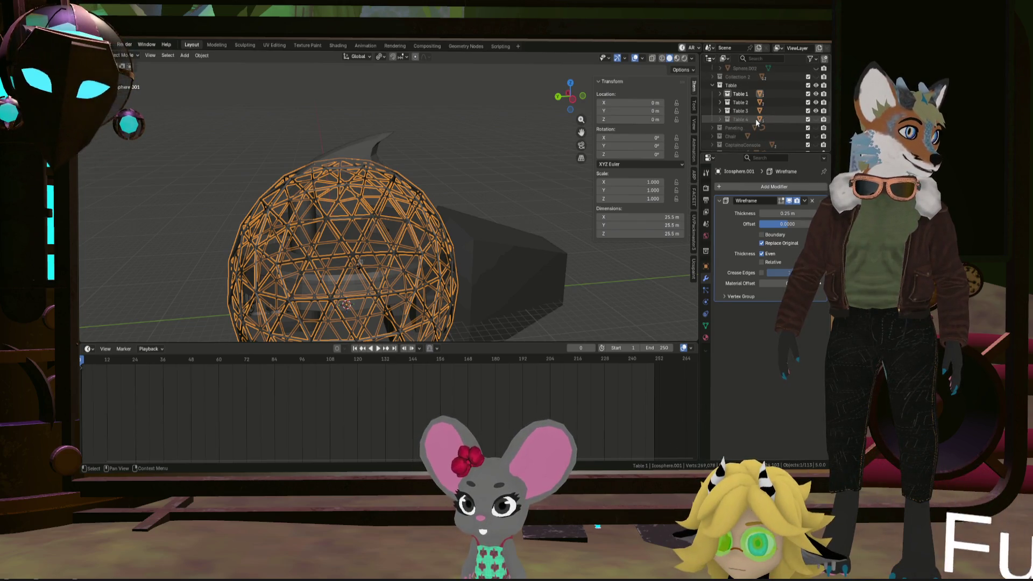
pyautogui.moveTo(763, 110); pyautogui.dragTo(751, 191)
pyautogui.moveTo(744, 127); pyautogui.dragTo(739, 126)
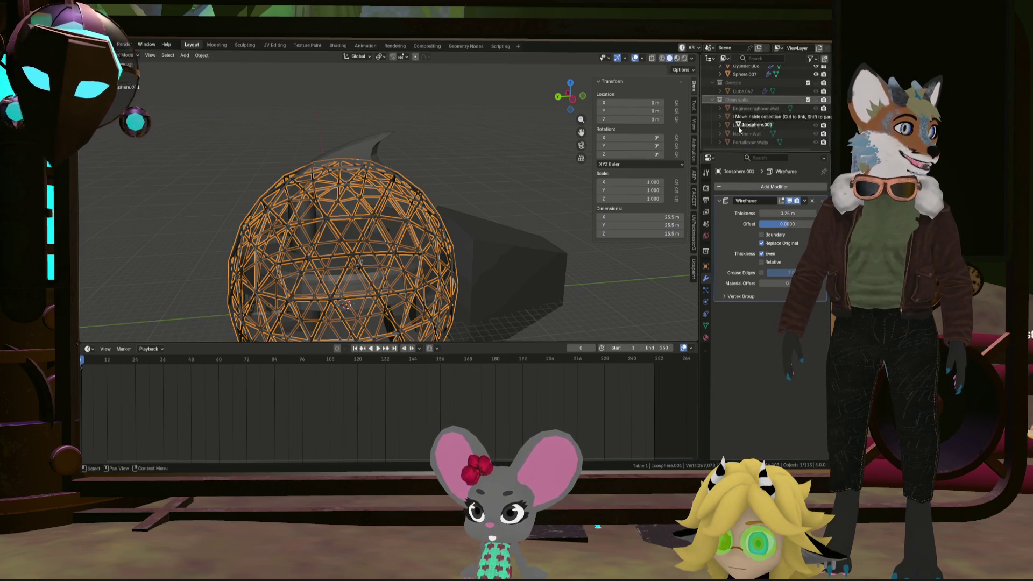
# Duplicate the wireframe sphere in place, hide the Icosphere.002 copy, and select the solid icosphere
pyautogui.hotkey('shift', 'd')
pyautogui.press('Escape')
pyautogui.scroll(-3)
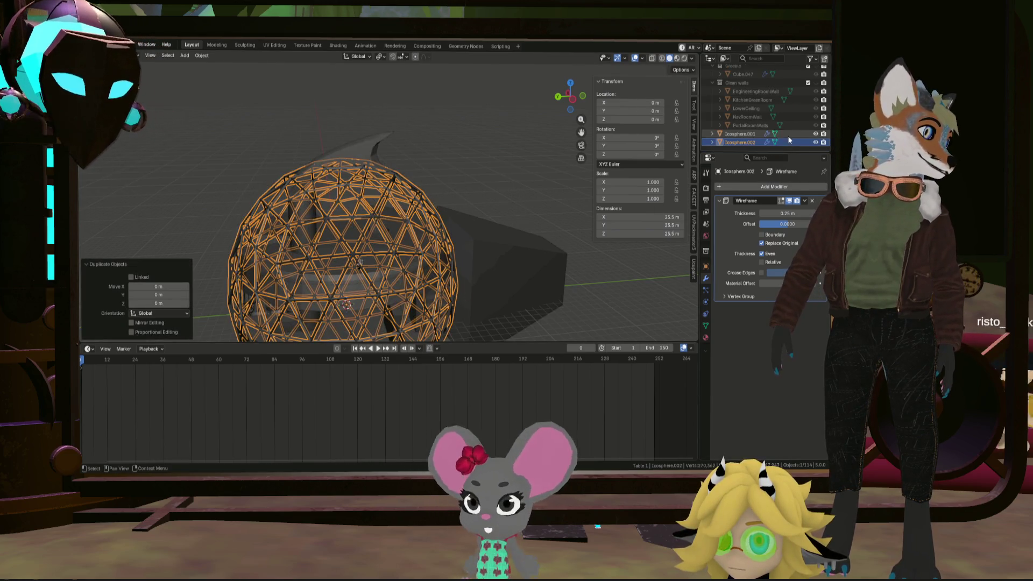
pyautogui.click(815, 142)
pyautogui.click(809, 134)
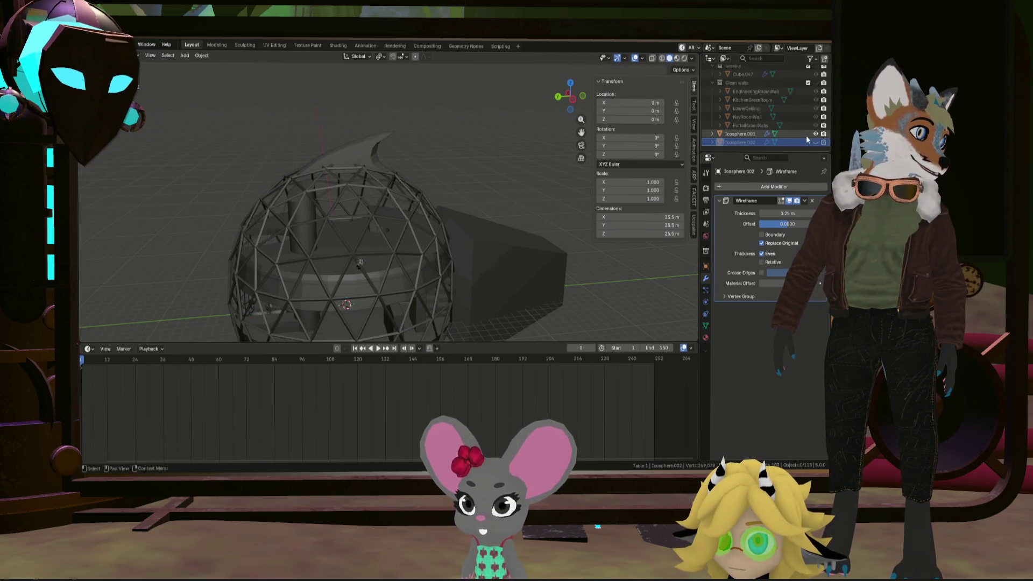
pyautogui.click(815, 202)
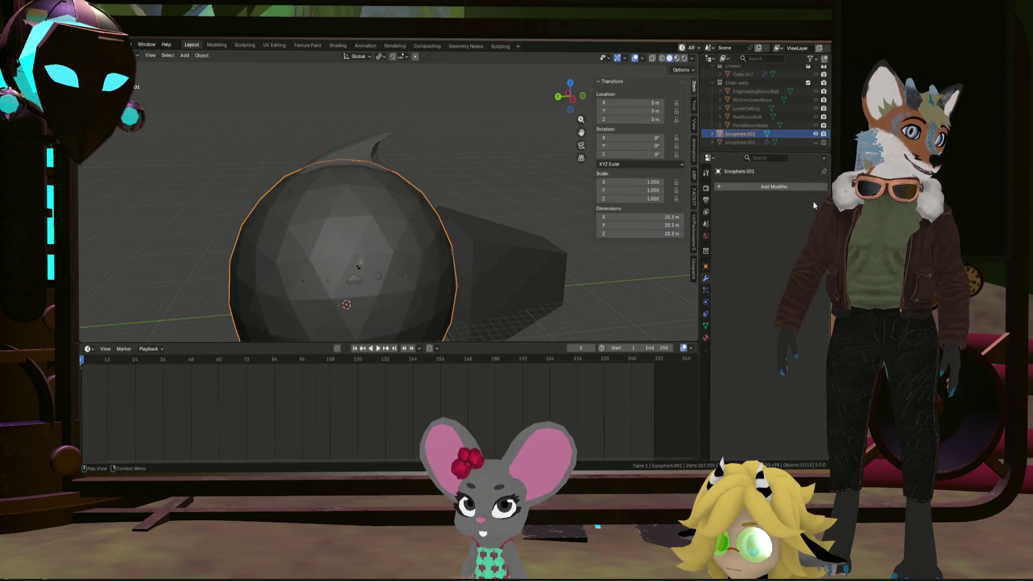
pyautogui.scroll(3)
# Select the fin plane and move it down and sideways onto the sphere
pyautogui.click(379, 160)
pyautogui.moveTo(379, 160); pyautogui.dragTo(366, 139)
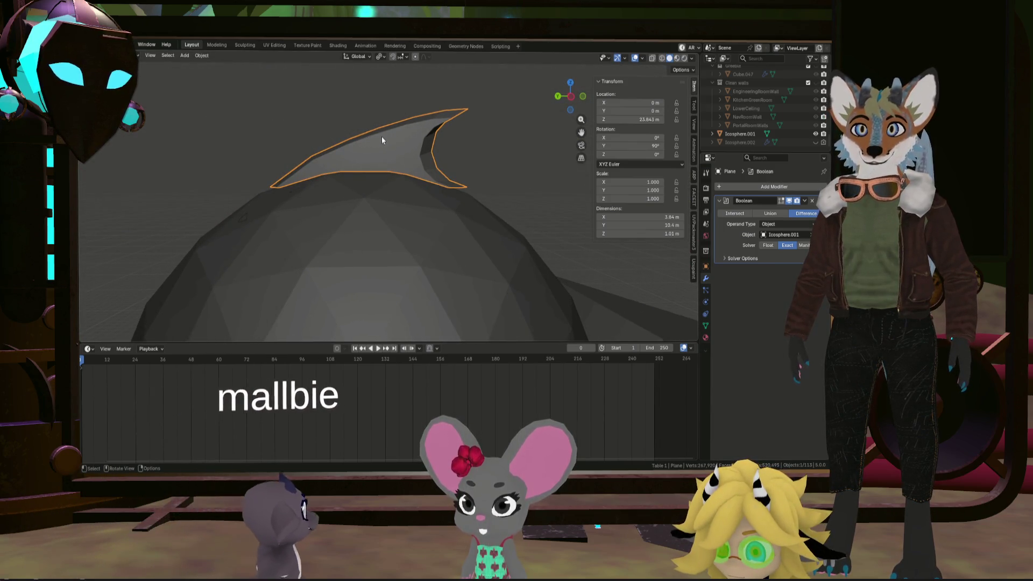
pyautogui.press('g')
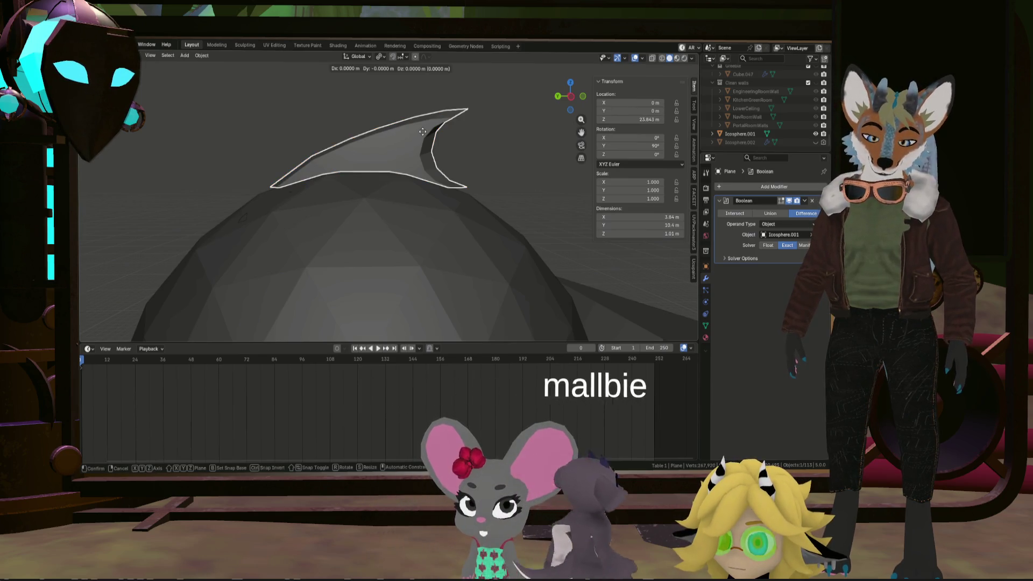
pyautogui.press('z')
pyautogui.click(421, 137)
pyautogui.moveTo(421, 136); pyautogui.dragTo(292, 176)
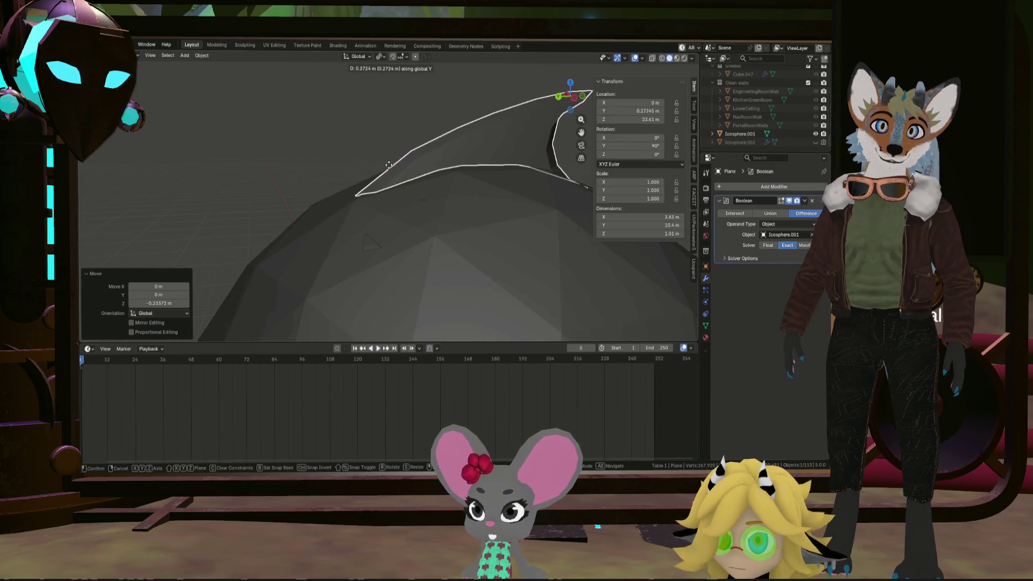
pyautogui.click(387, 168)
pyautogui.moveTo(427, 169); pyautogui.dragTo(398, 187)
pyautogui.scroll(3)
pyautogui.moveTo(446, 158); pyautogui.dragTo(345, 164)
pyautogui.scroll(-3)
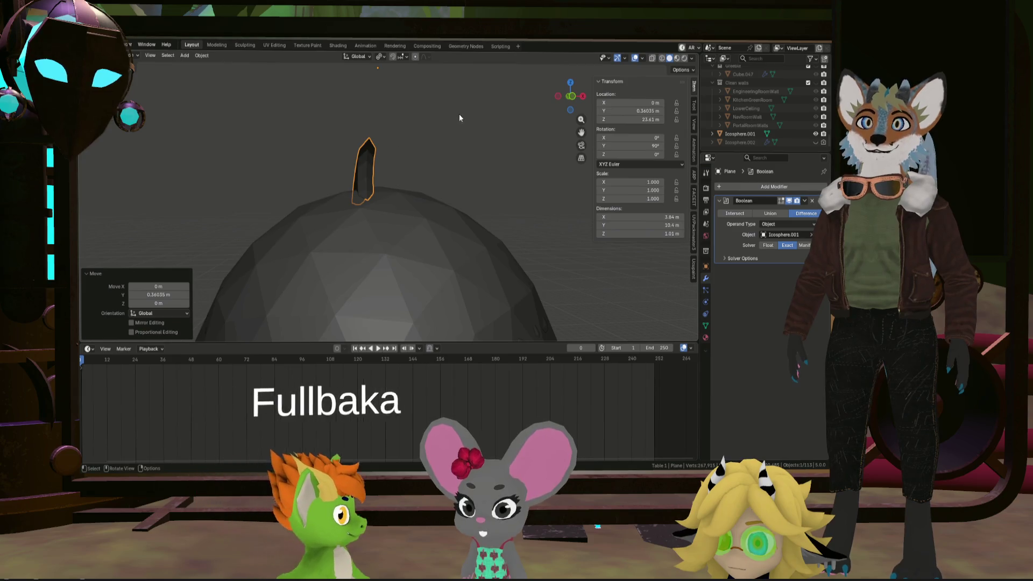
pyautogui.press('KP_1')
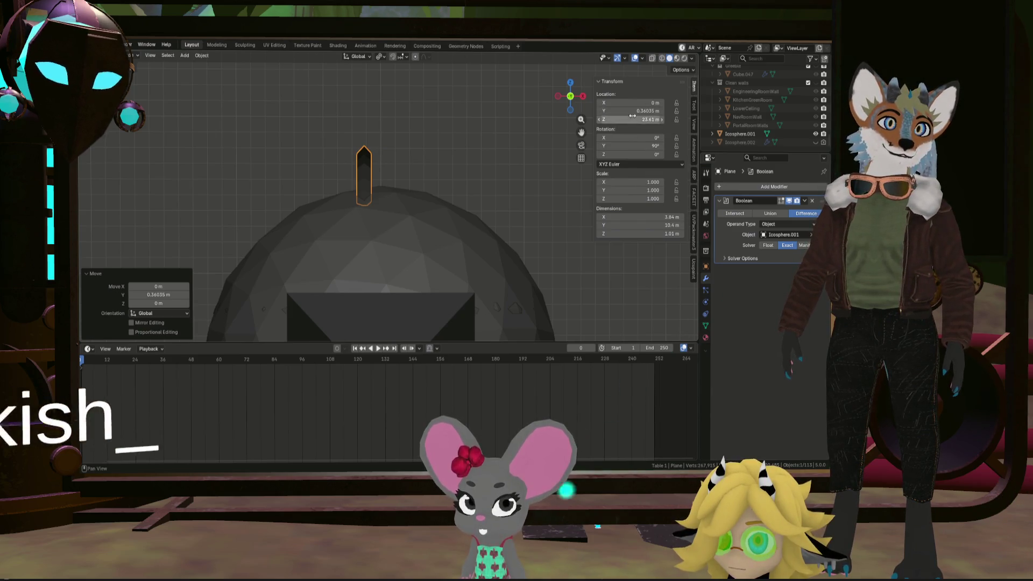
# Set the fin's X location to 1.18 m and lower it 0.02025 m to Z 23.589 m
pyautogui.moveTo(485, 146); pyautogui.dragTo(563, 113)
pyautogui.press('KP_1')
pyautogui.moveTo(632, 102); pyautogui.dragTo(643, 102)
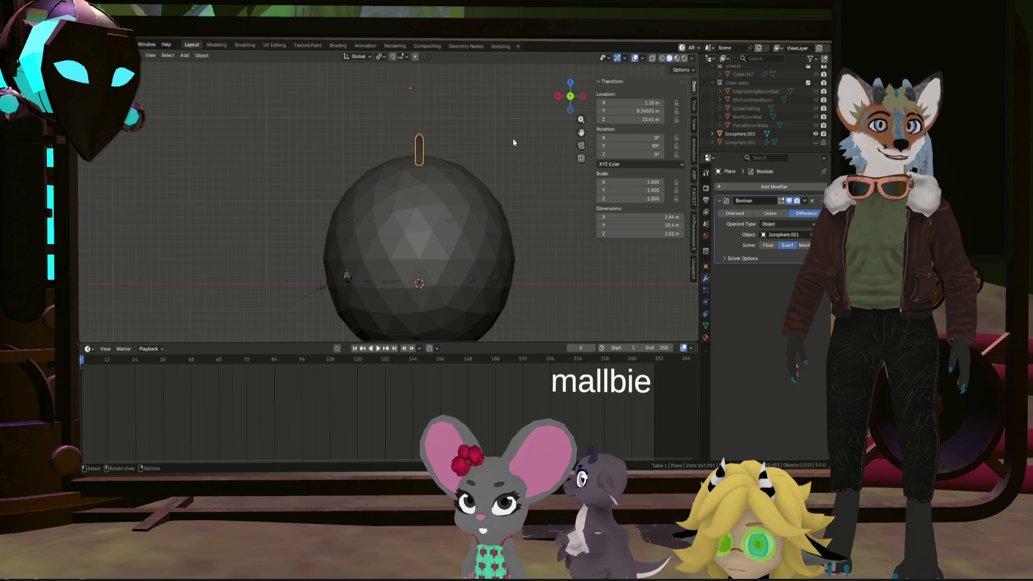
pyautogui.scroll(-3)
pyautogui.scroll(3)
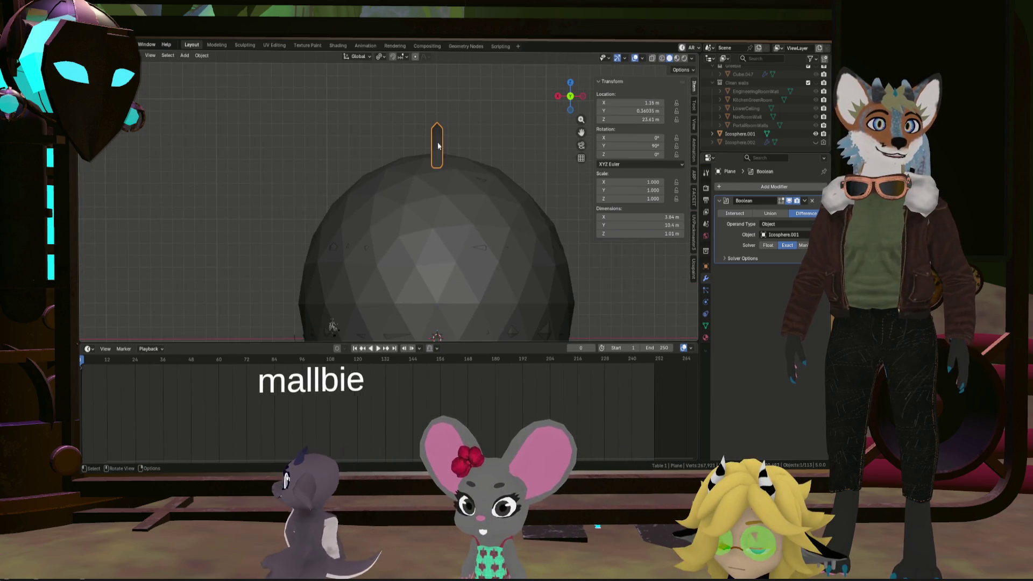
pyautogui.scroll(-3)
pyautogui.moveTo(444, 144); pyautogui.dragTo(402, 154)
pyautogui.scroll(3)
pyautogui.scroll(3)
pyautogui.press('g')
pyautogui.press('z')
pyautogui.click(494, 124)
pyautogui.moveTo(494, 123); pyautogui.dragTo(694, 159)
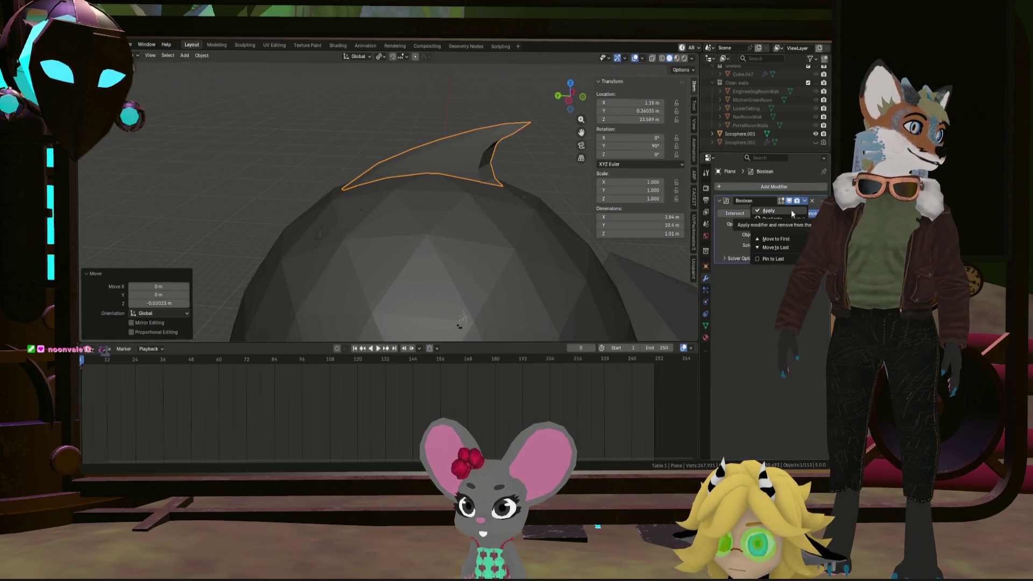
# Apply the fin's Boolean cut and snap the 3D cursor to its selected geometry
pyautogui.click(791, 210)
pyautogui.moveTo(455, 179); pyautogui.dragTo(473, 187)
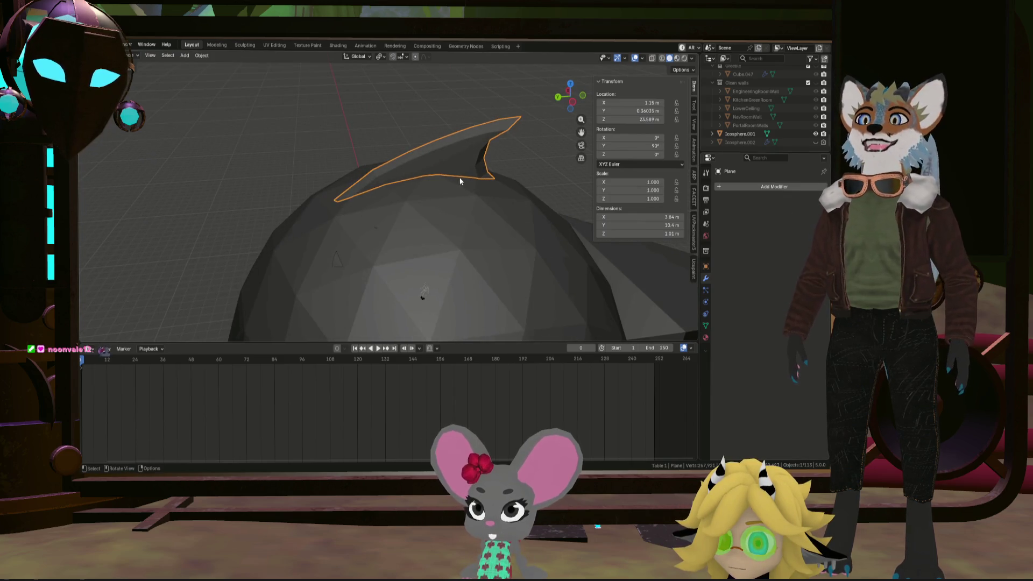
pyautogui.press('Tab')
pyautogui.press('a')
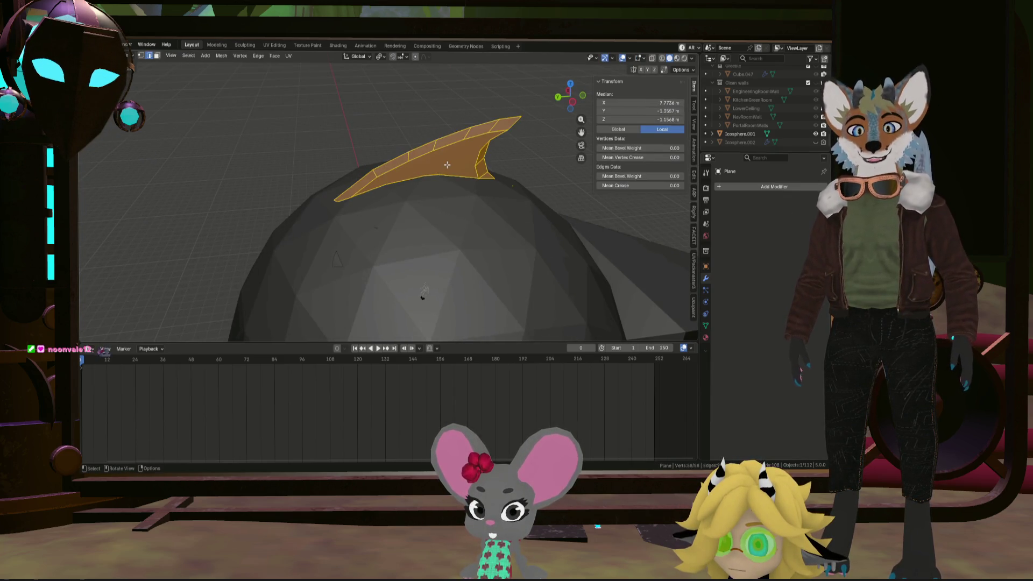
pyautogui.hotkey('shift', 's')
pyautogui.click(449, 208)
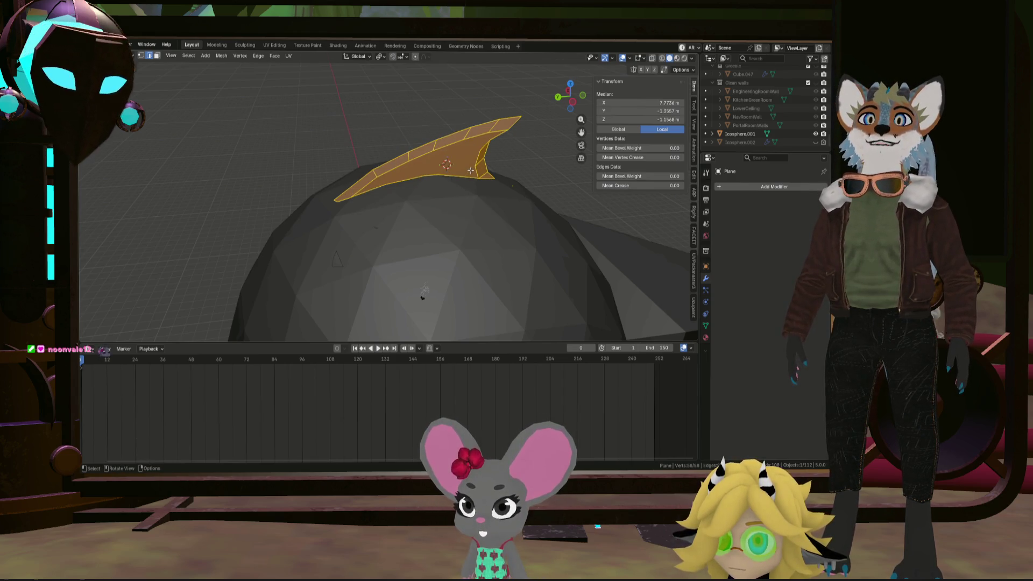
# Set the fin's origin to the 3D cursor, giving location Z 15.816 m
pyautogui.press('Tab')
pyautogui.click(201, 55)
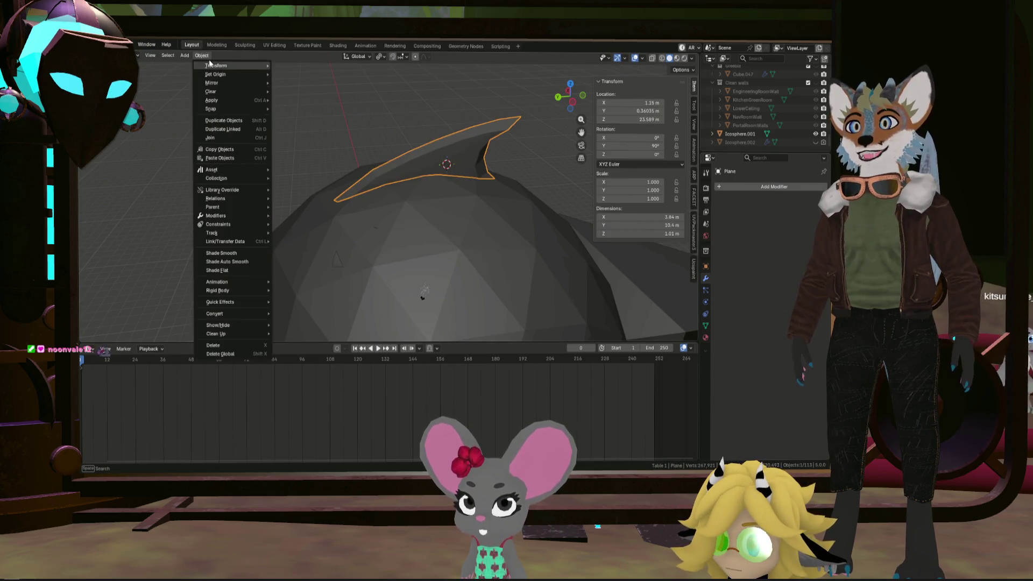
pyautogui.moveTo(245, 78)
pyautogui.click(319, 96)
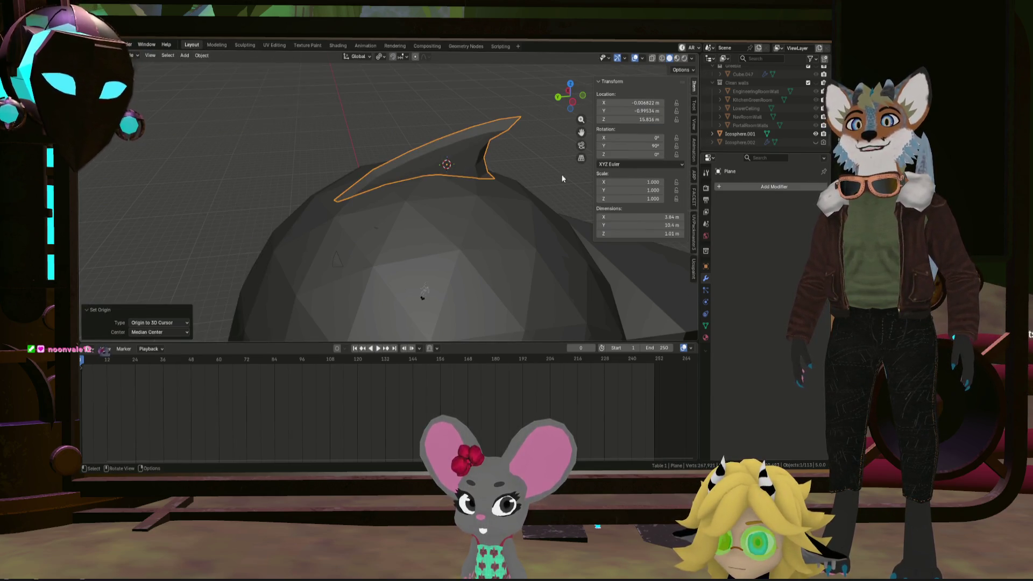
pyautogui.moveTo(502, 166); pyautogui.dragTo(559, 159)
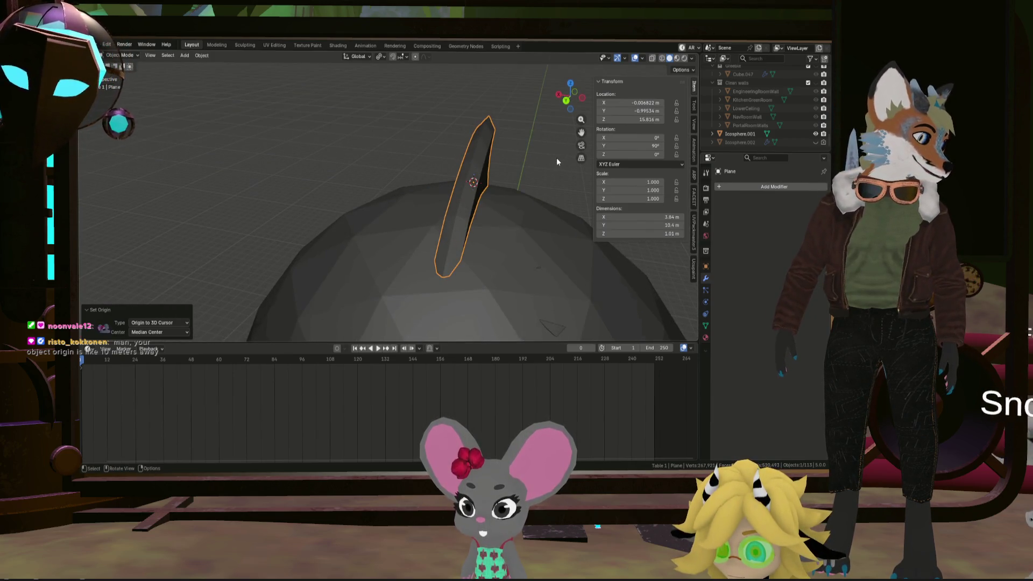
pyautogui.scroll(-3)
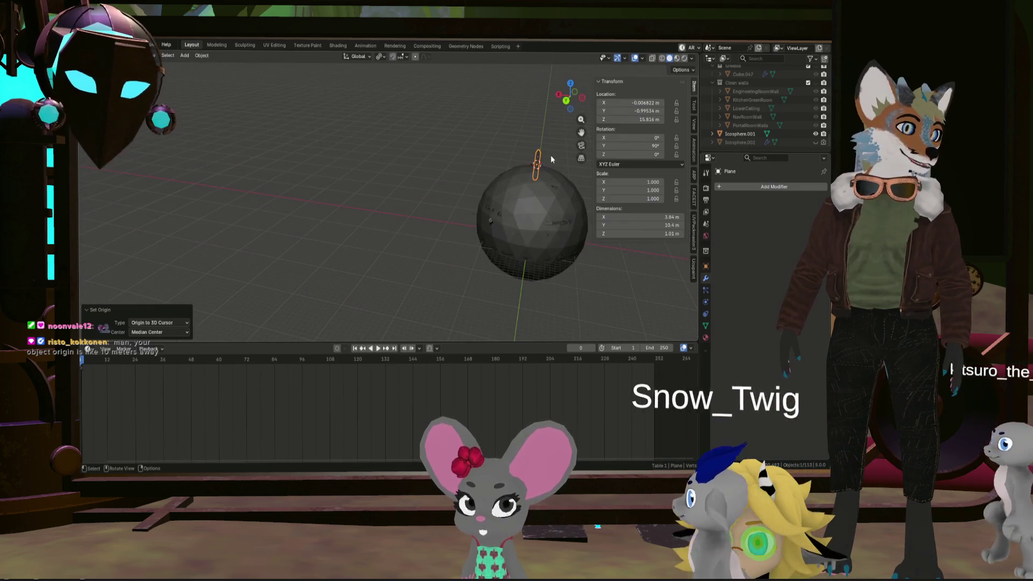
pyautogui.moveTo(515, 129); pyautogui.dragTo(444, 152)
pyautogui.scroll(3)
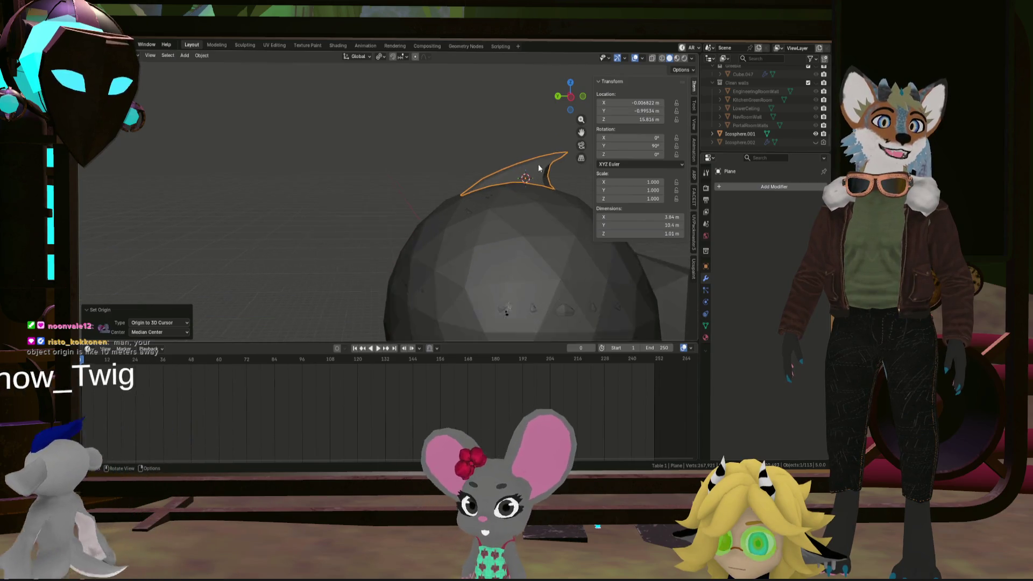
pyautogui.scroll(3)
pyautogui.scroll(3)
pyautogui.scroll(3)
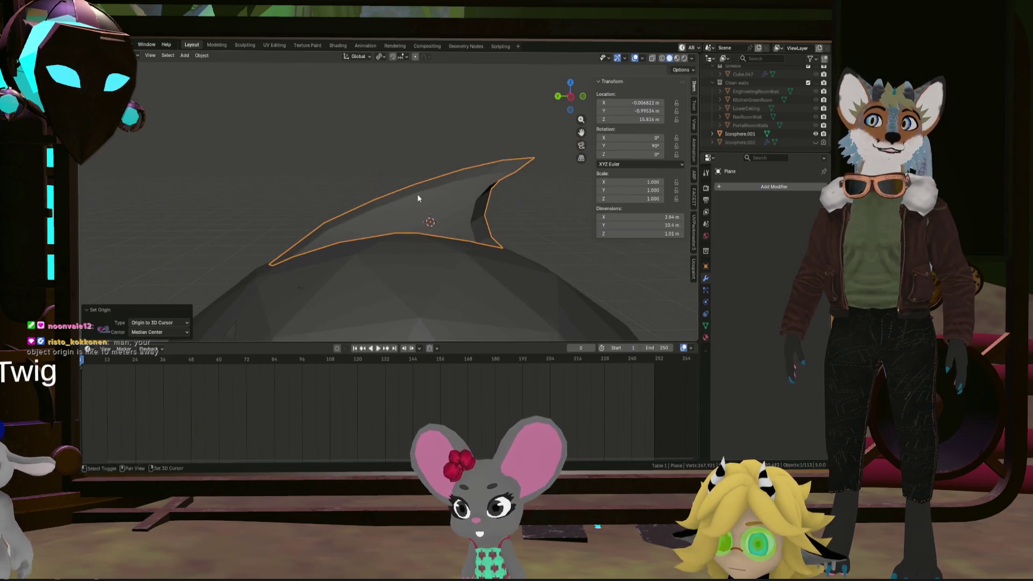
pyautogui.scroll(3)
pyautogui.scroll(-3)
pyautogui.moveTo(436, 185); pyautogui.dragTo(477, 199)
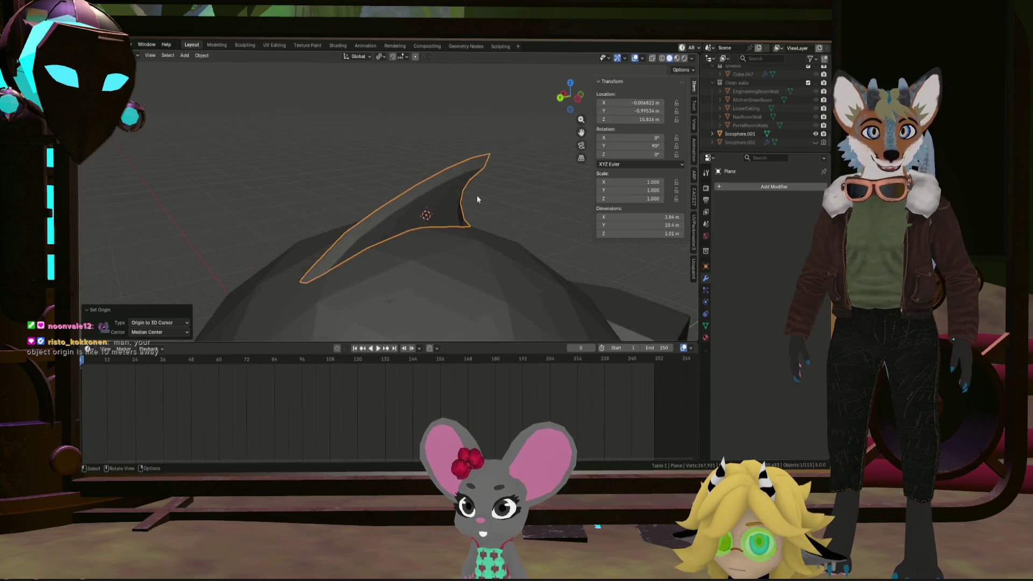
pyautogui.scroll(-3)
pyautogui.hotkey('shift', 'a')
# Add a cylinder, rotate it 90° about Y, and scale it to 0.711
pyautogui.moveTo(475, 192)
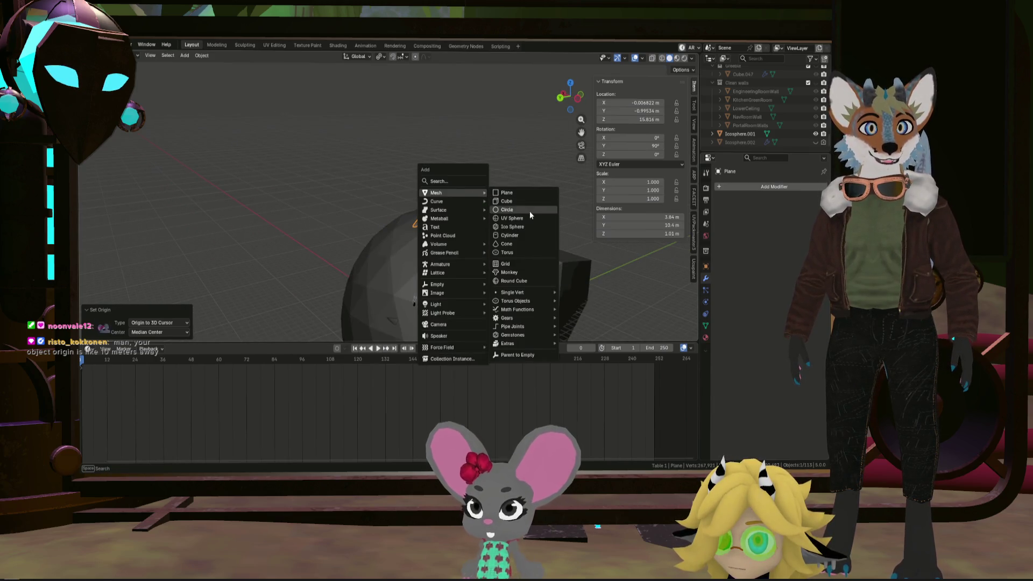
pyautogui.click(532, 236)
pyautogui.scroll(3)
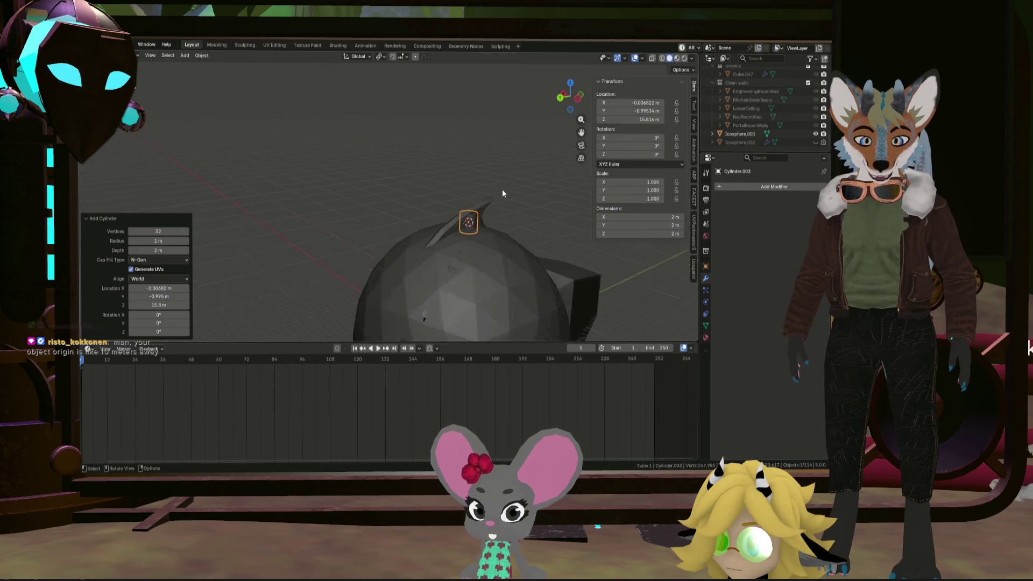
pyautogui.press('r')
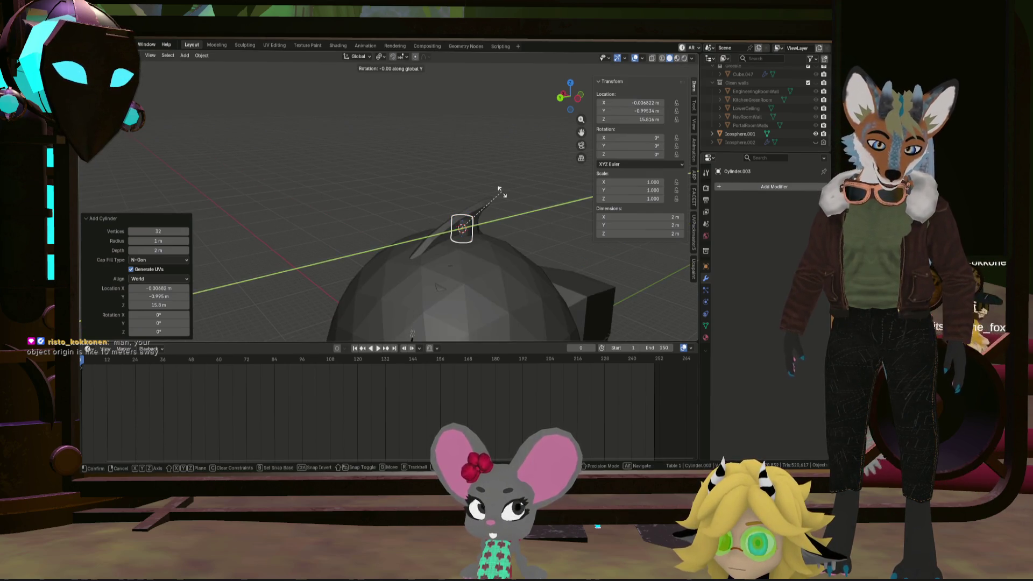
pyautogui.press('Return')
pyautogui.scroll(3)
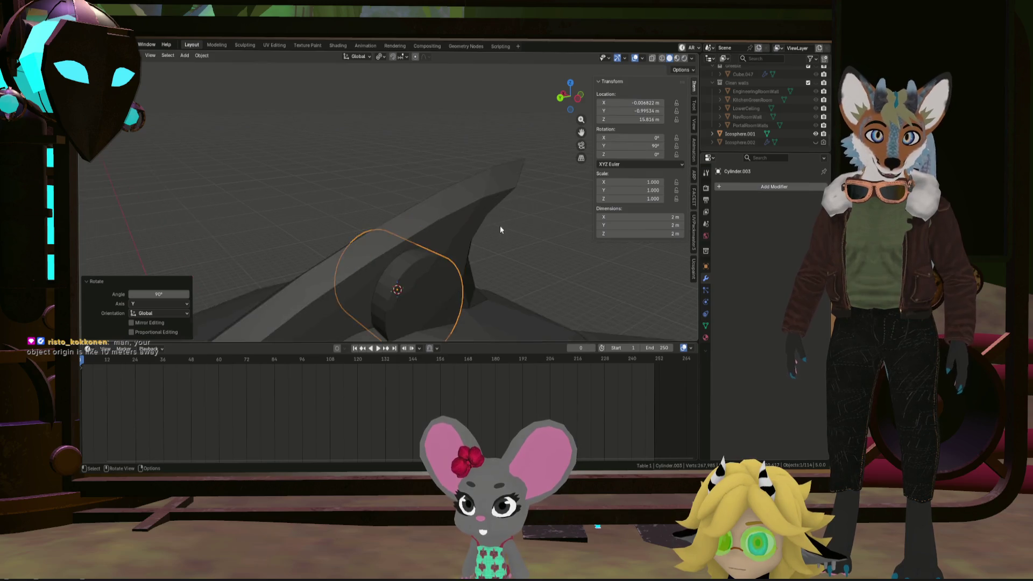
pyautogui.click(576, 95)
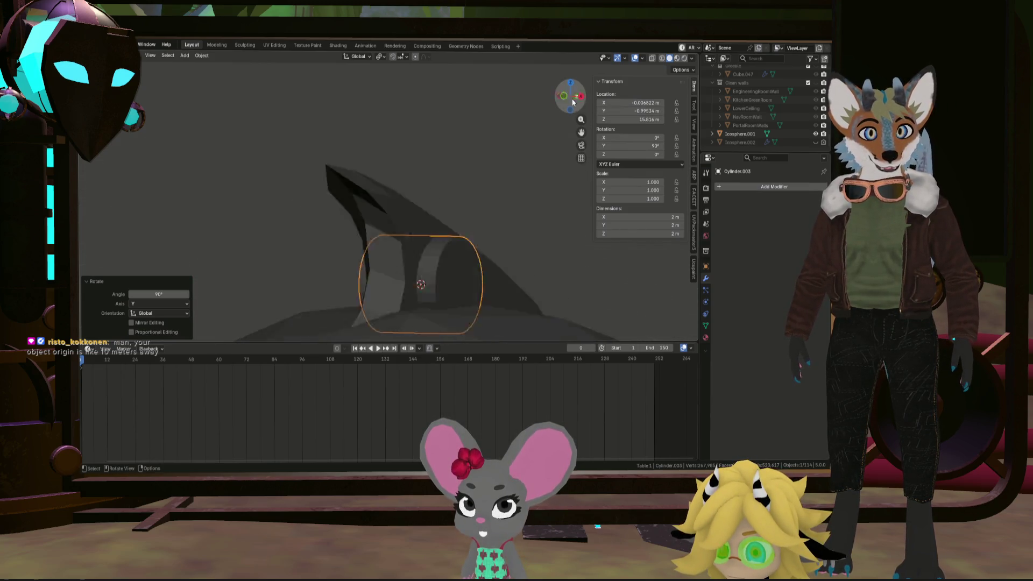
pyautogui.click(460, 244)
# Position the cylinder through the fin near its base, then reselect the fin plane
pyautogui.press('g')
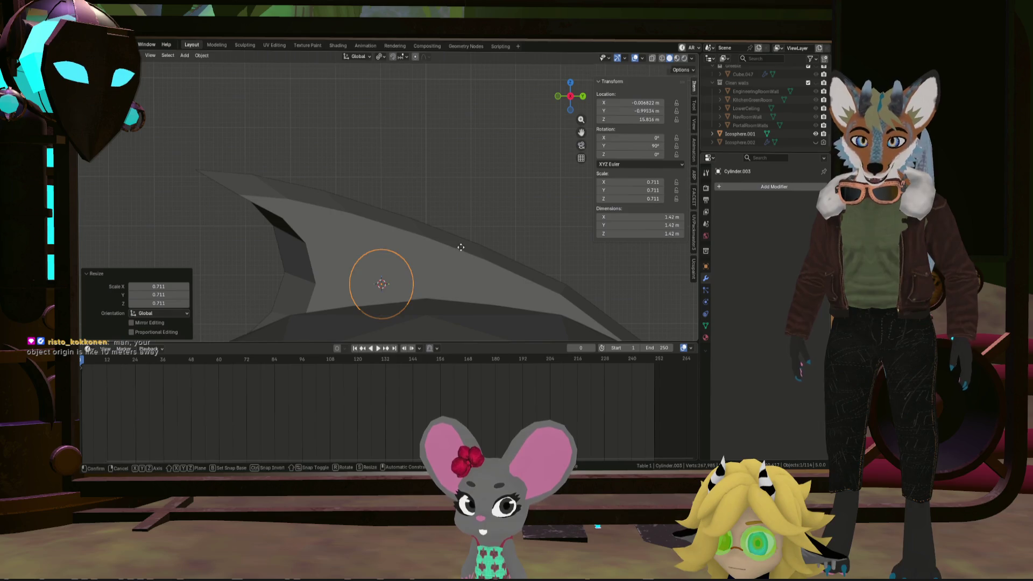
pyautogui.click(440, 224)
pyautogui.moveTo(394, 225); pyautogui.dragTo(269, 218)
pyautogui.click(441, 258)
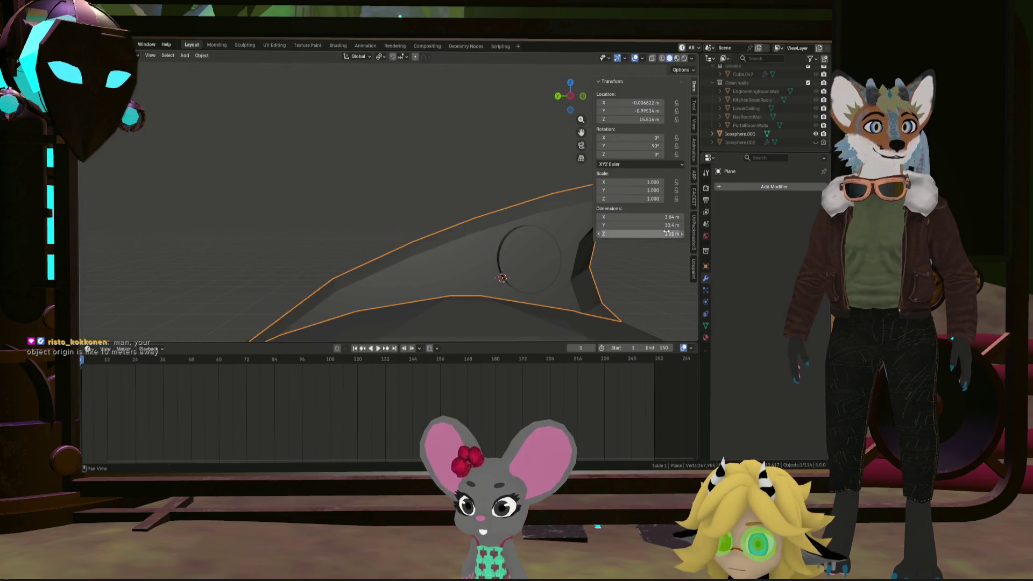
pyautogui.click(765, 184)
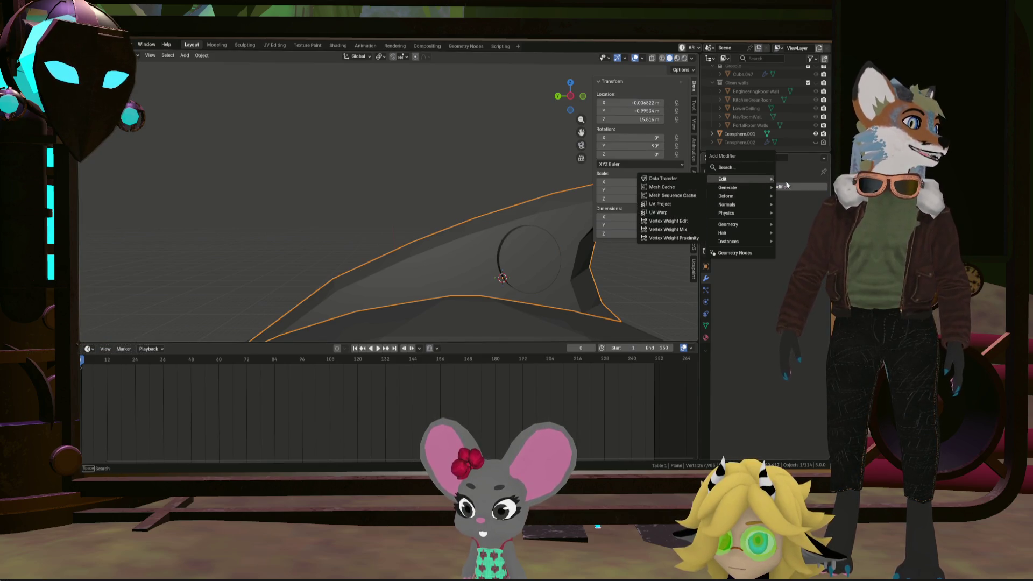
# Add a Boolean Difference with Cylinder.003 to the fin and apply it
pyautogui.moveTo(744, 186)
pyautogui.click(667, 212)
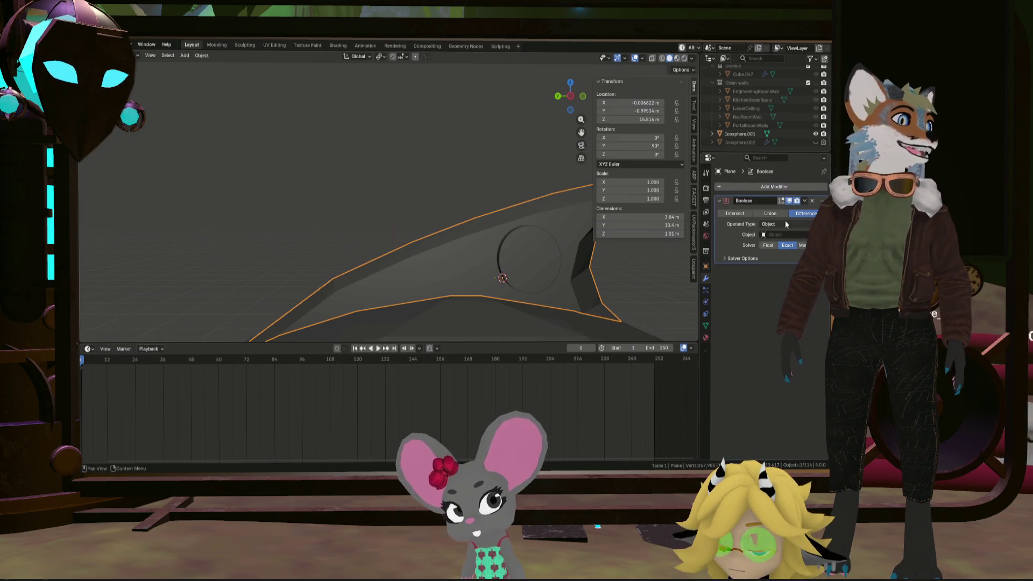
pyautogui.click(535, 262)
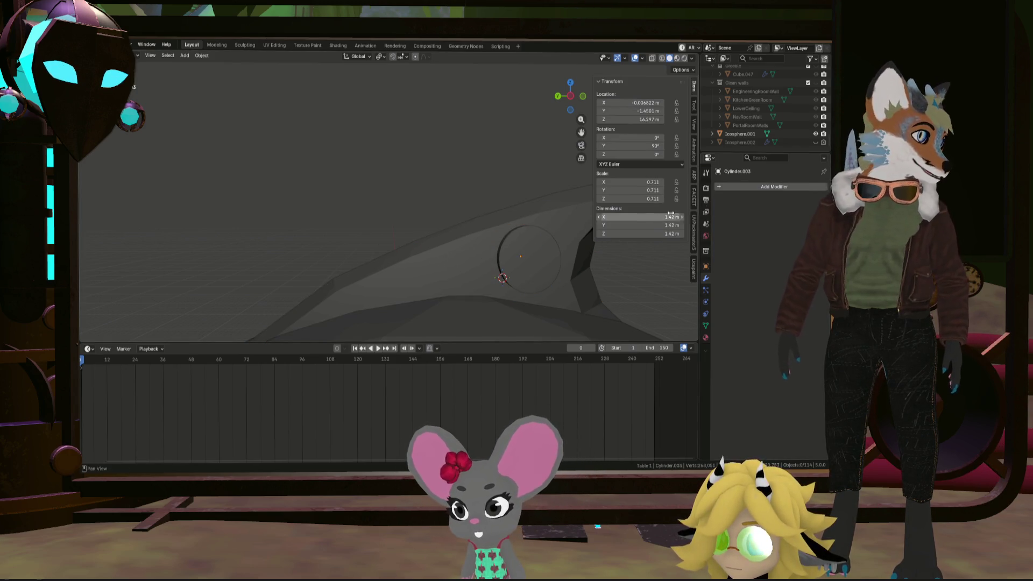
pyautogui.click(453, 257)
pyautogui.click(804, 204)
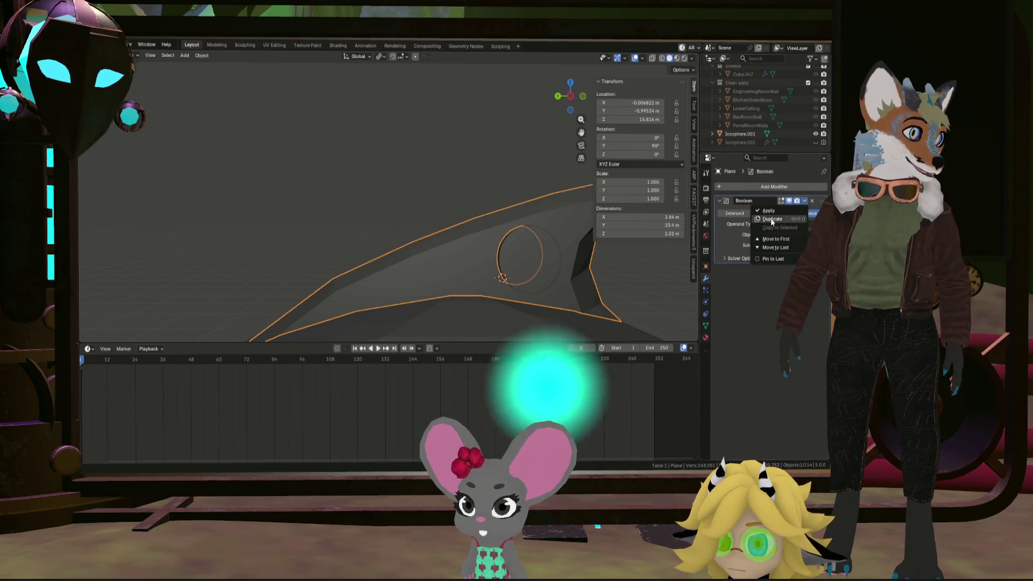
pyautogui.click(786, 215)
# Delete Cylinder.003 from the file and reselect the winglet plane
pyautogui.click(540, 262)
pyautogui.click(527, 258)
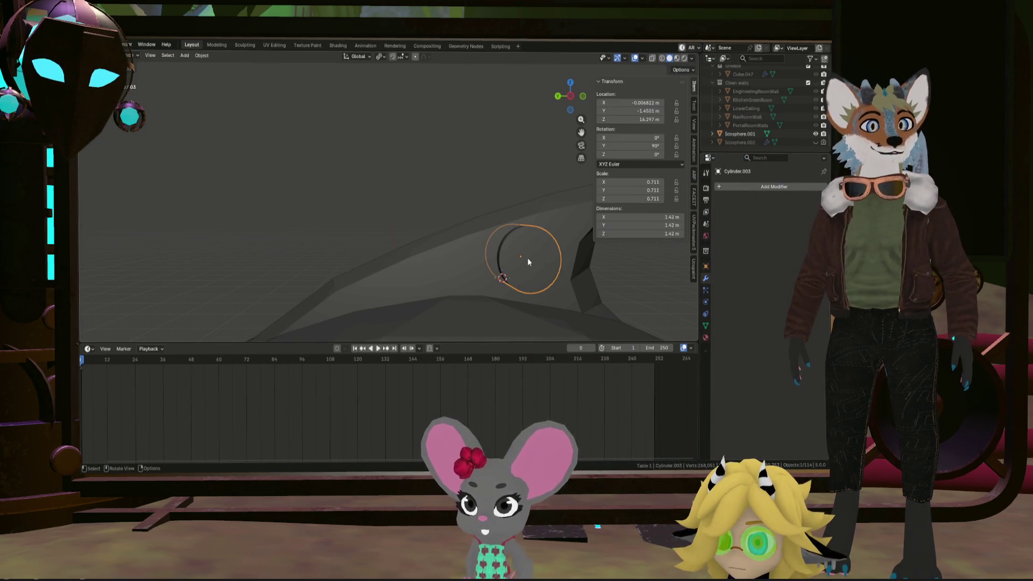
pyautogui.press('x')
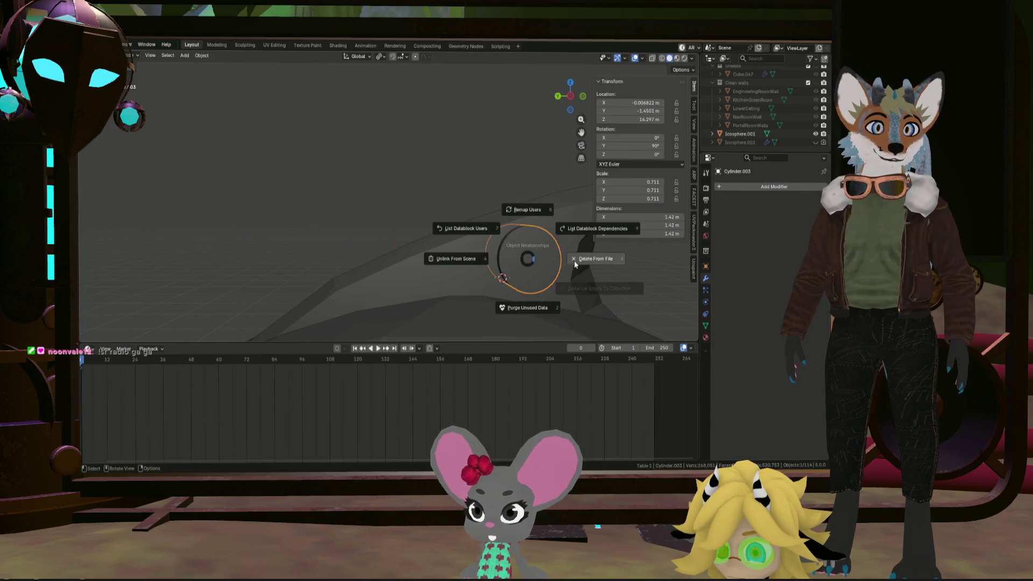
pyautogui.click(574, 264)
pyautogui.click(496, 240)
pyautogui.moveTo(527, 253); pyautogui.dragTo(391, 167)
pyautogui.click(201, 55)
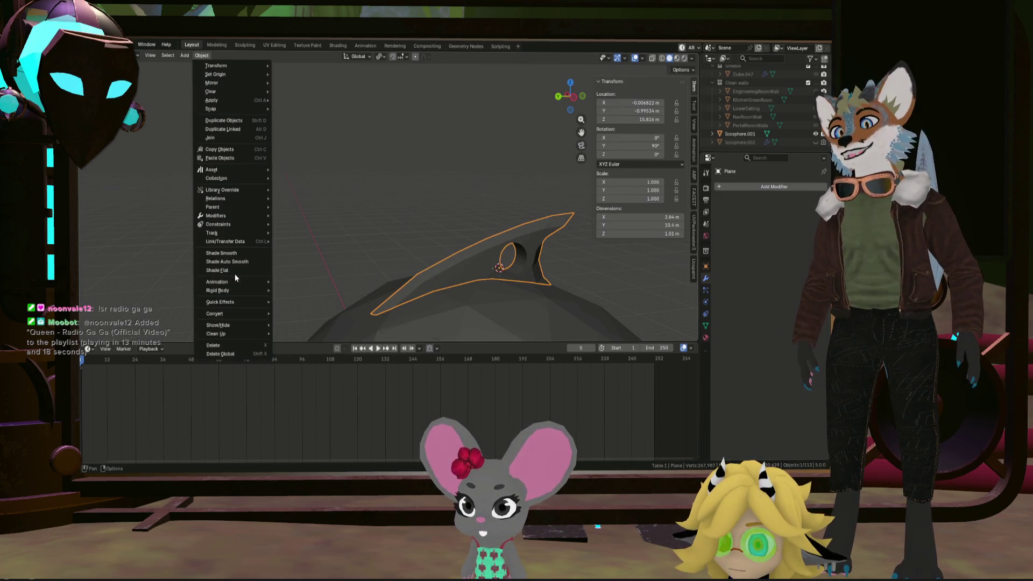
# Smooth-shade the winglet and apply all its transforms: location, rotation and scale
pyautogui.click(221, 252)
pyautogui.moveTo(373, 245); pyautogui.dragTo(411, 235)
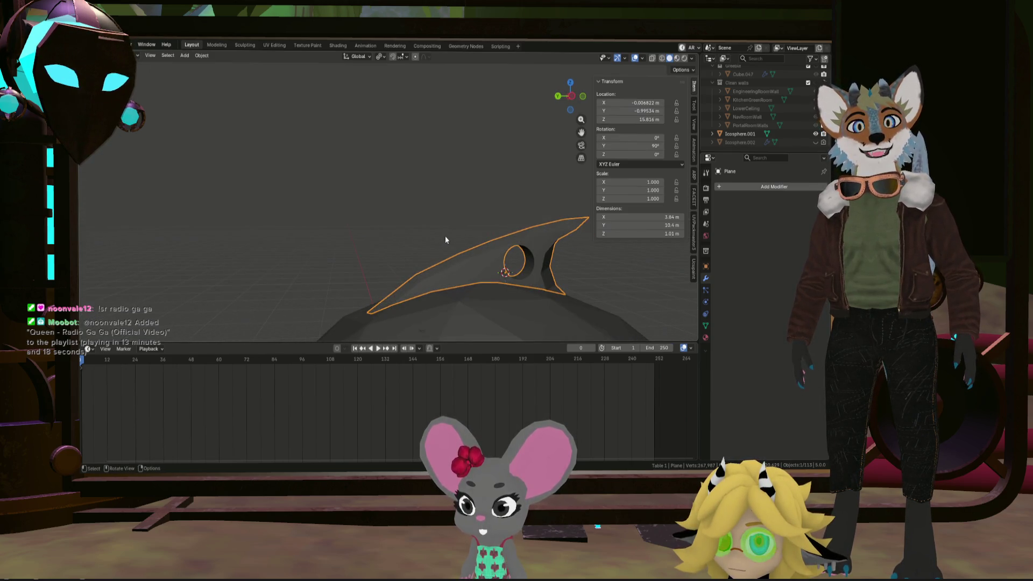
pyautogui.rightClick(444, 236)
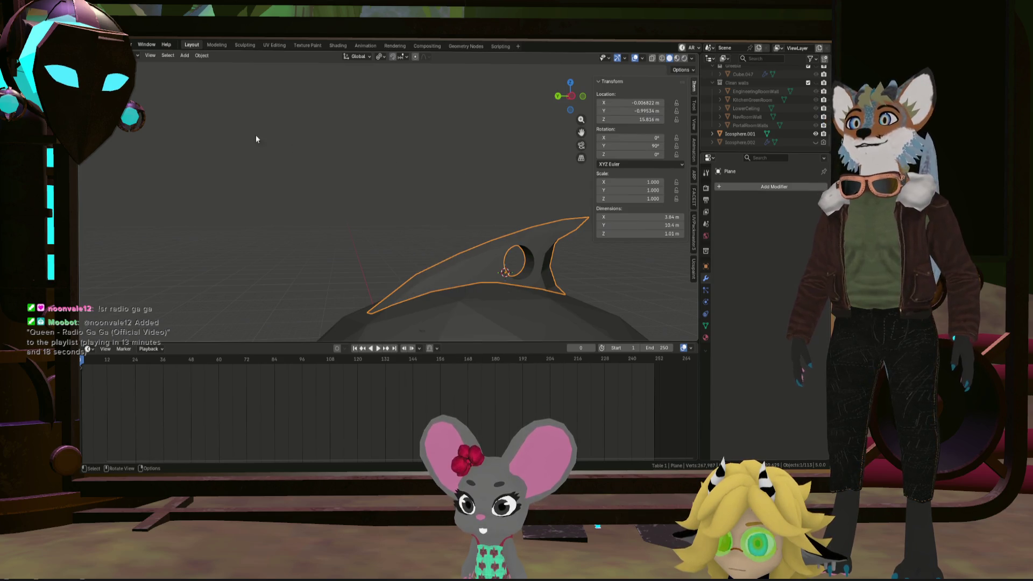
pyautogui.hotkey('ctrl', 'a')
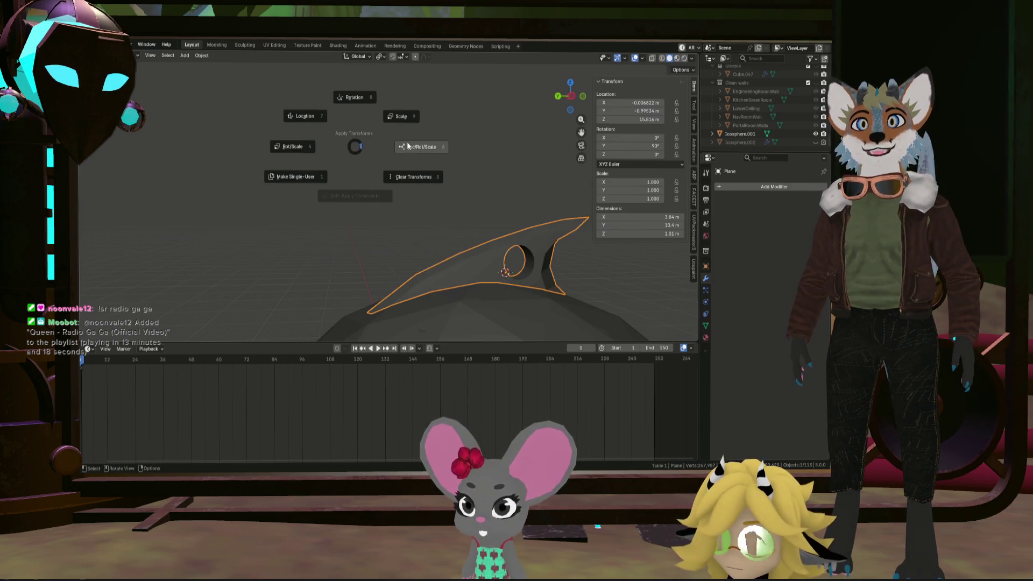
pyautogui.click(407, 147)
pyautogui.moveTo(470, 176); pyautogui.dragTo(454, 186)
# Smooth-shade the winglet again and add a 30° Smooth by Angle modifier
pyautogui.click(202, 56)
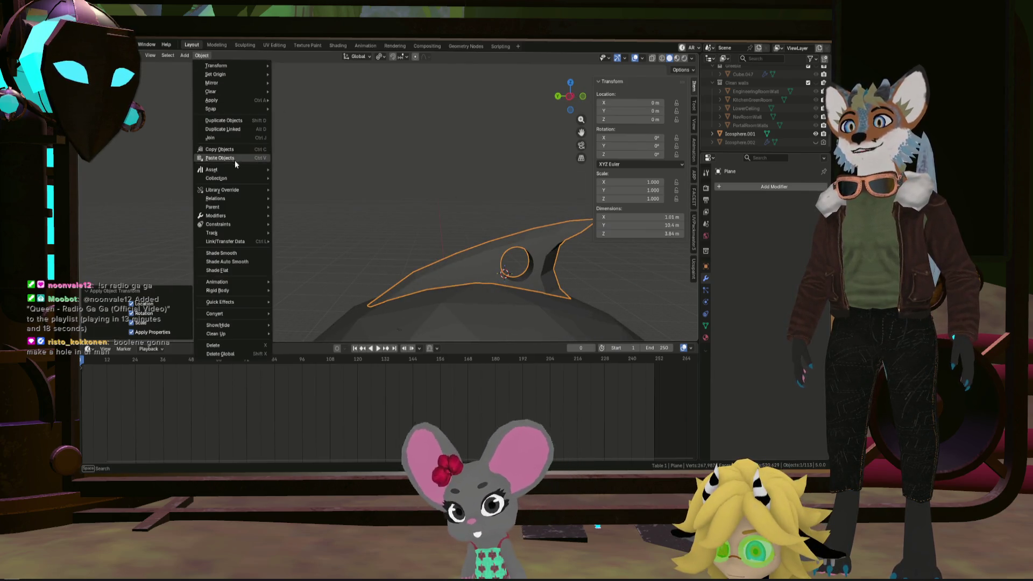
pyautogui.click(240, 253)
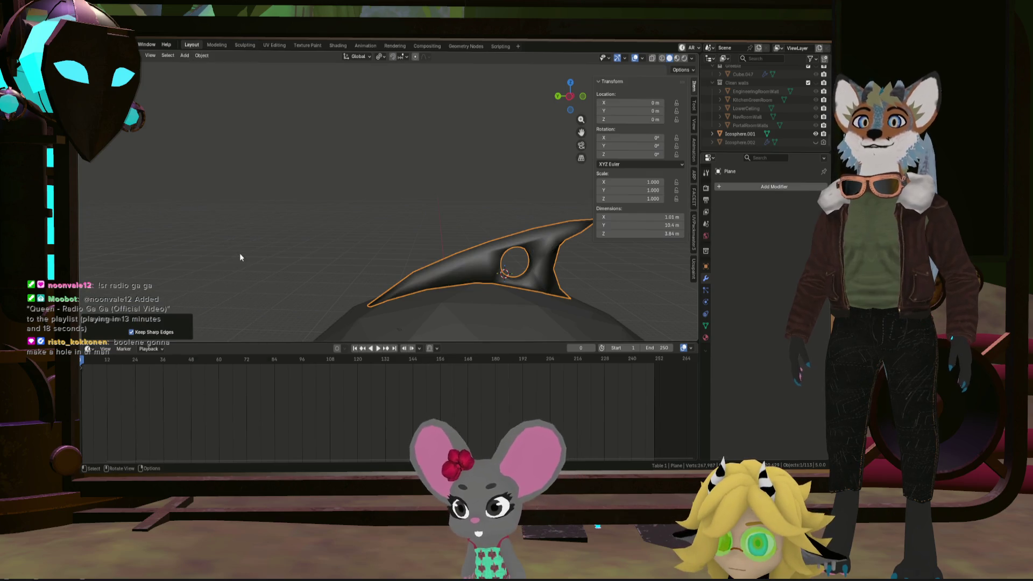
pyautogui.moveTo(240, 253); pyautogui.dragTo(347, 169)
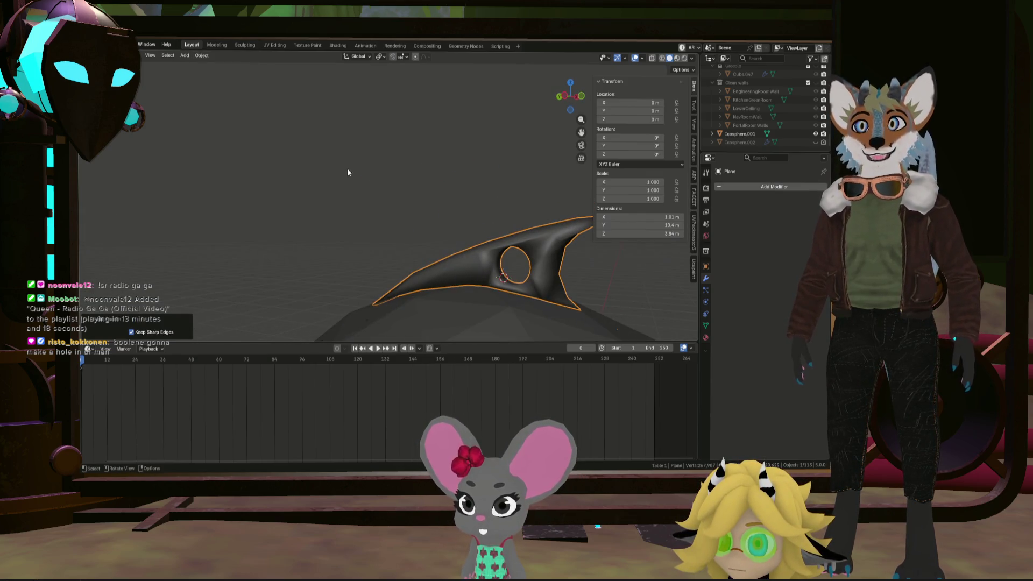
pyautogui.click(202, 55)
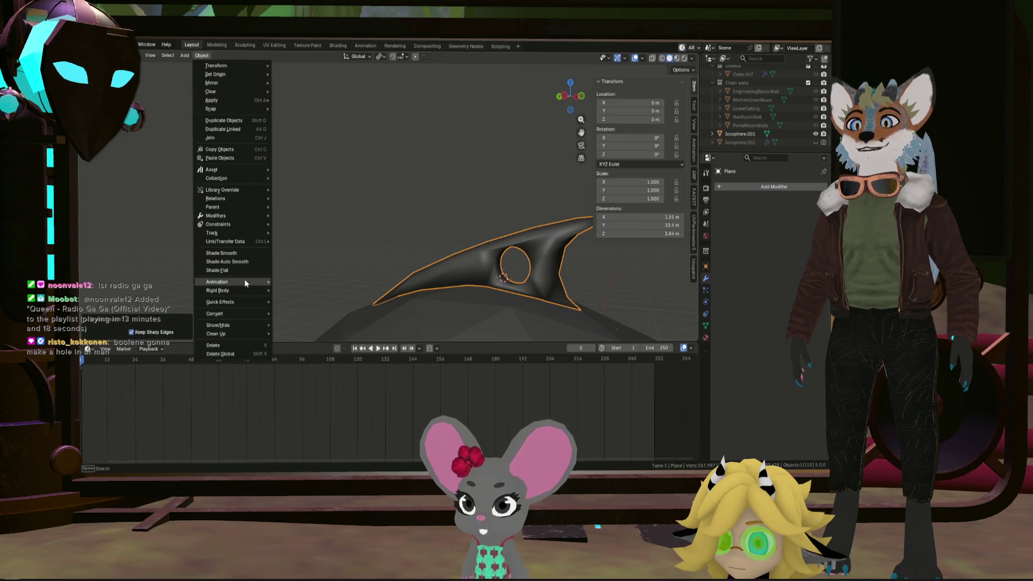
pyautogui.click(248, 262)
pyautogui.moveTo(250, 262); pyautogui.dragTo(496, 269)
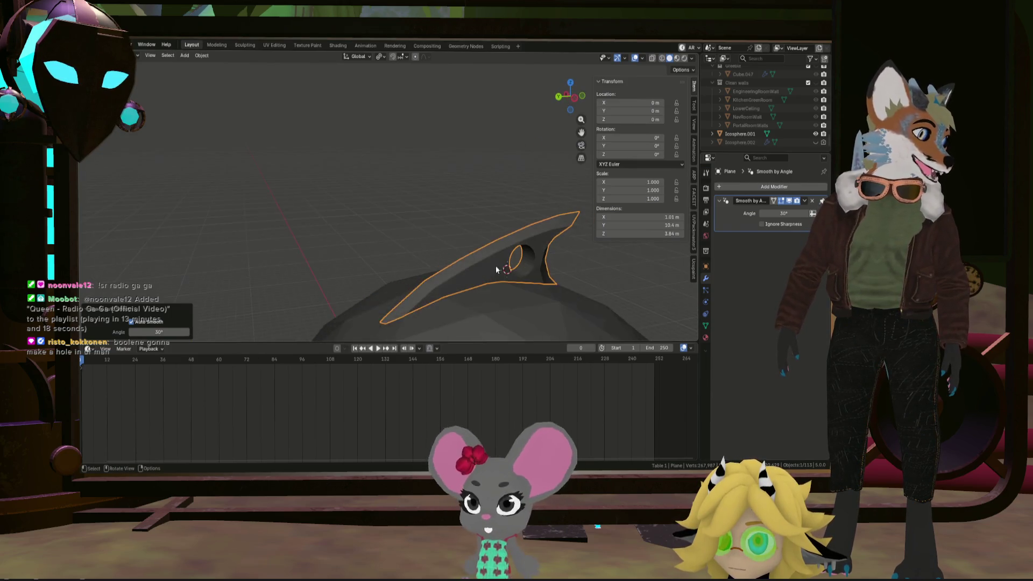
pyautogui.scroll(3)
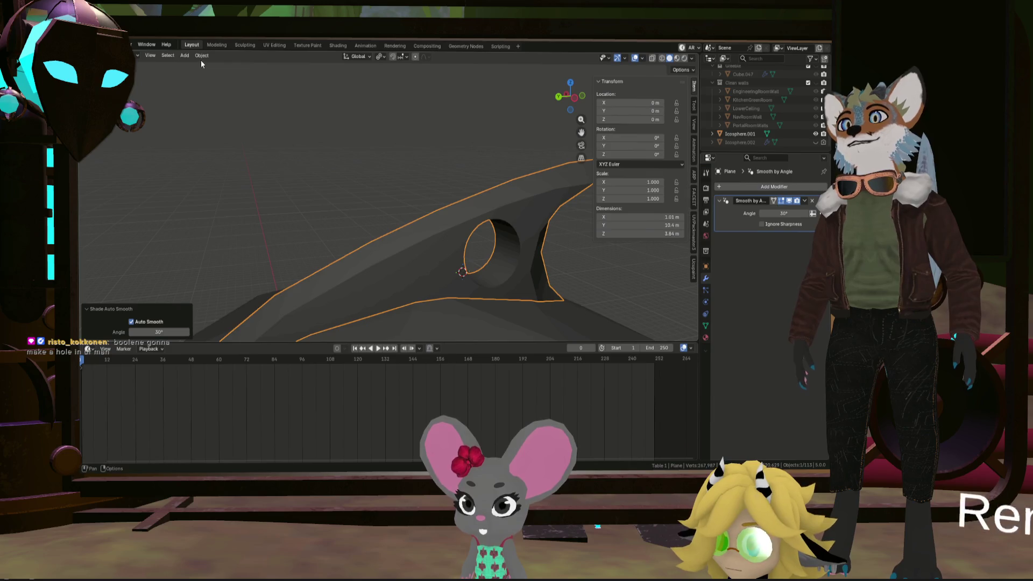
# Set the winglet's origin to the 3D cursor, undoing an accidental geometry-to-origin move
pyautogui.click(202, 56)
pyautogui.moveTo(212, 75)
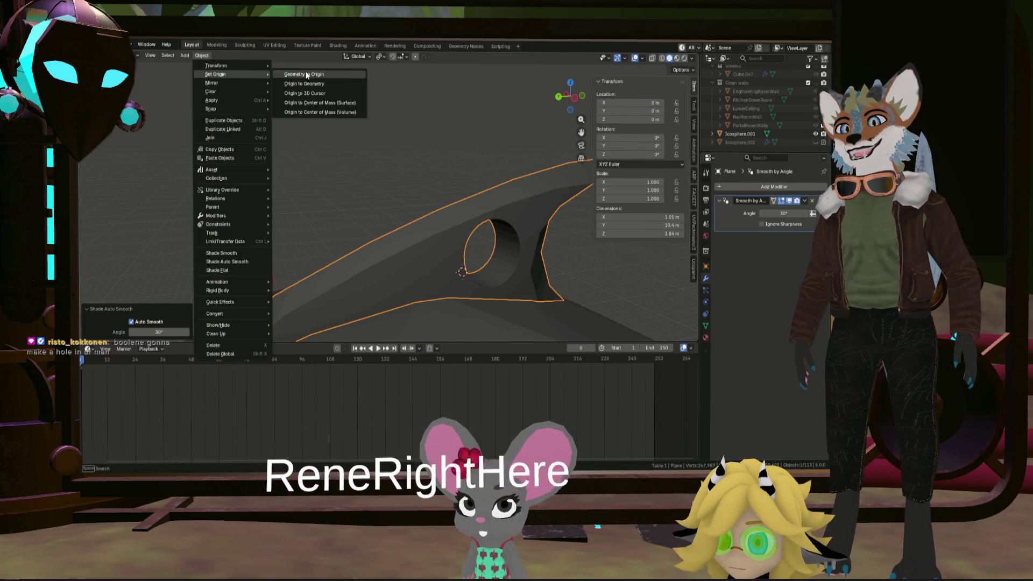
pyautogui.click(307, 75)
pyautogui.hotkey('ctrl', 'z')
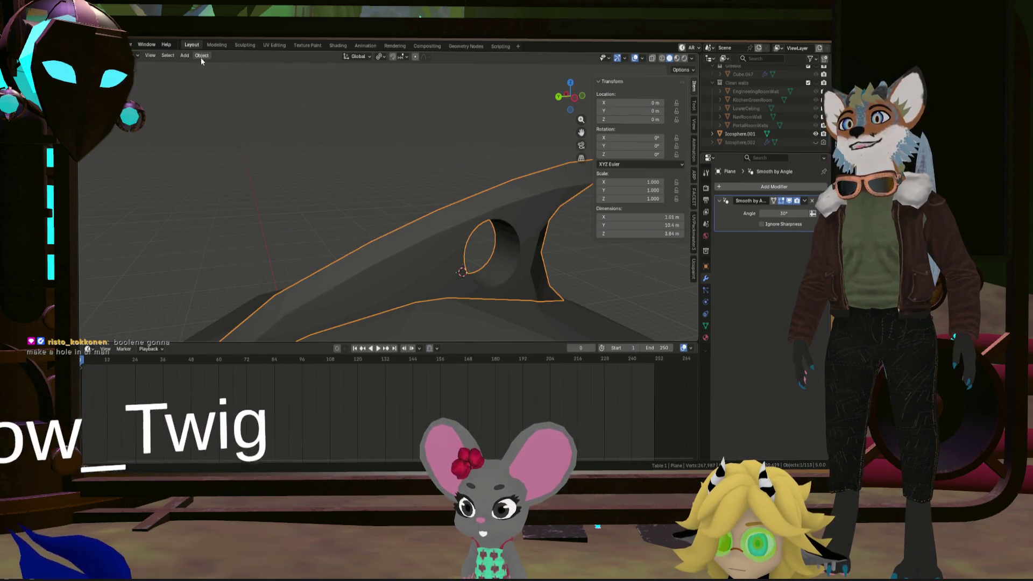
pyautogui.click(201, 56)
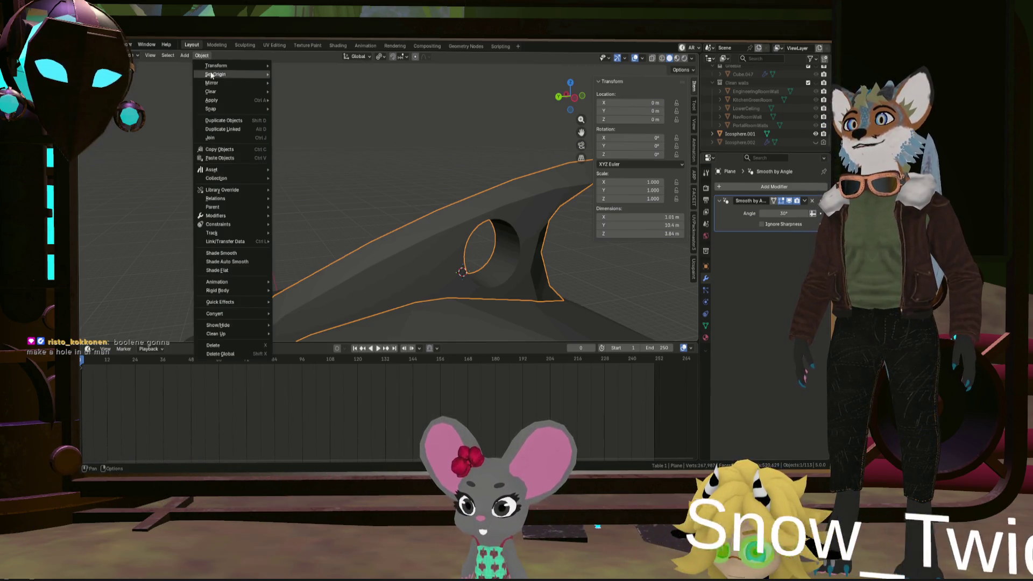
pyautogui.moveTo(212, 75)
pyautogui.click(310, 92)
pyautogui.click(414, 178)
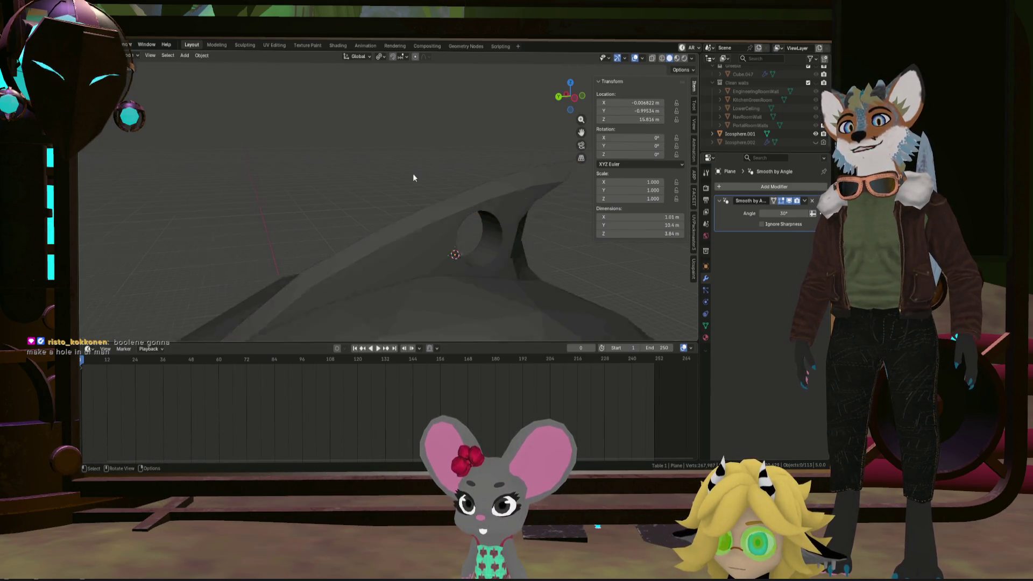
# Snap the 3D cursor to the world origin and make the 3D cursor the rotation pivot
pyautogui.scroll(-3)
pyautogui.moveTo(356, 172); pyautogui.dragTo(396, 163)
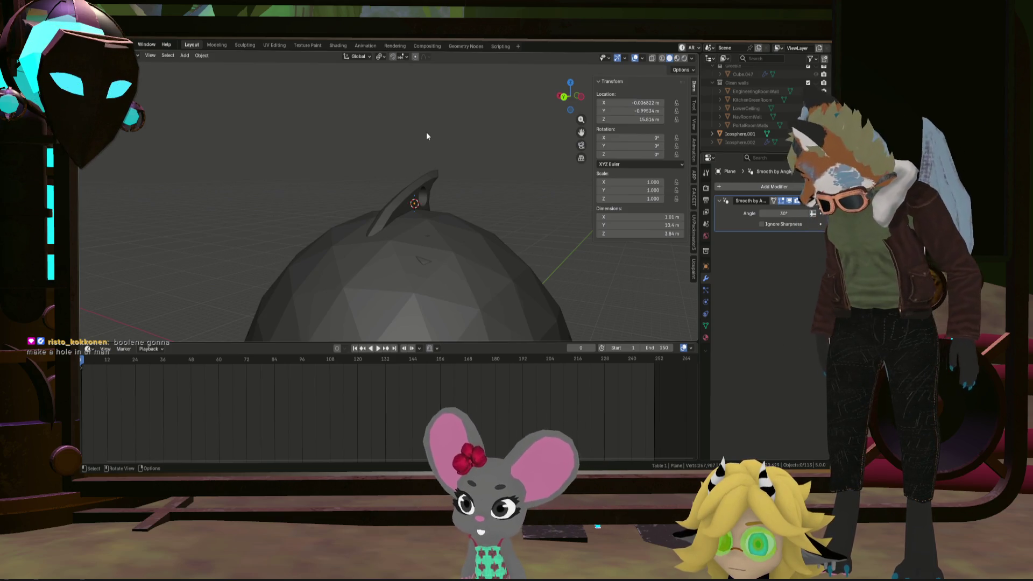
pyautogui.moveTo(439, 159); pyautogui.dragTo(418, 198)
pyautogui.scroll(-3)
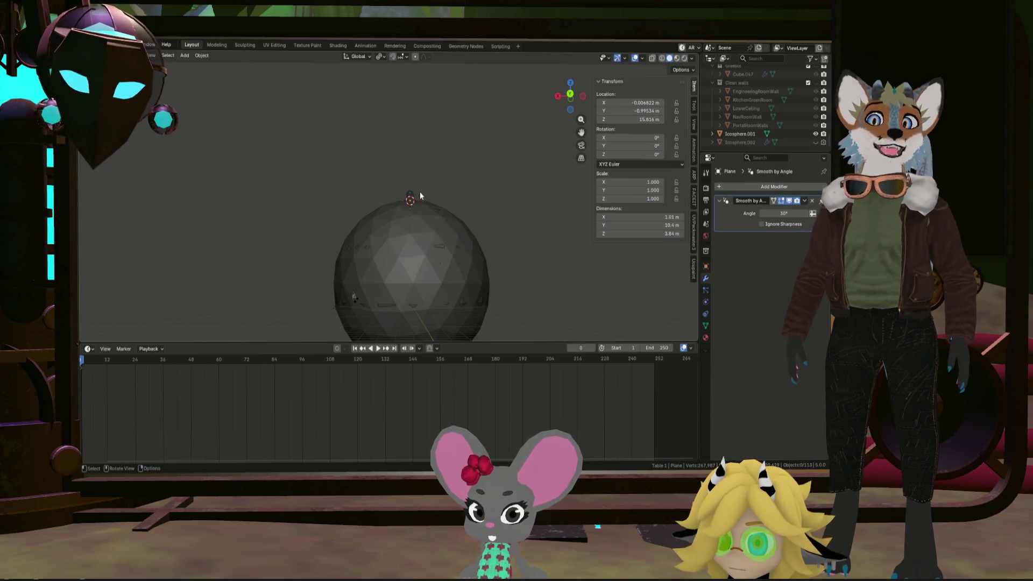
pyautogui.moveTo(560, 251); pyautogui.dragTo(437, 236)
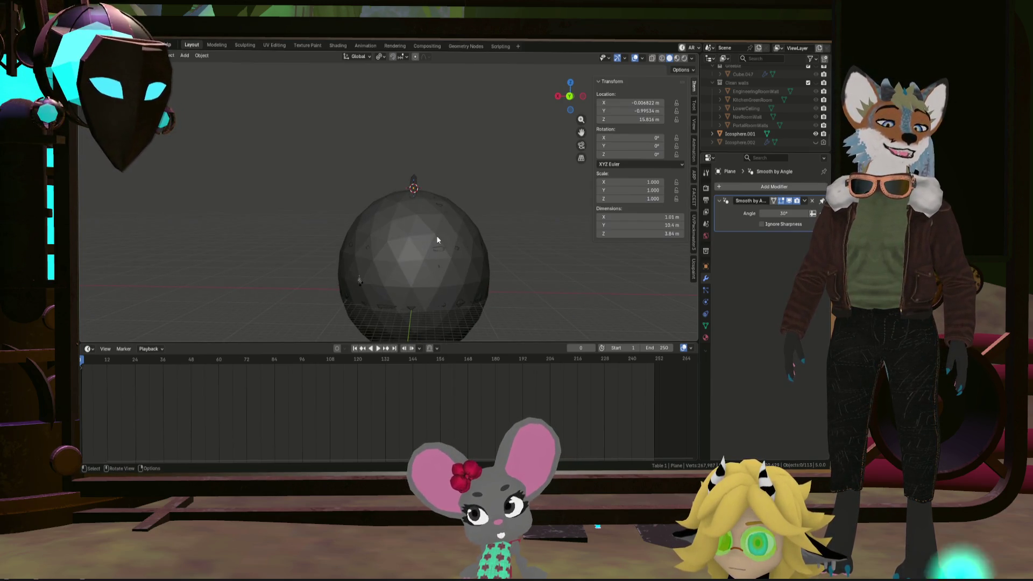
pyautogui.hotkey('shift', 's')
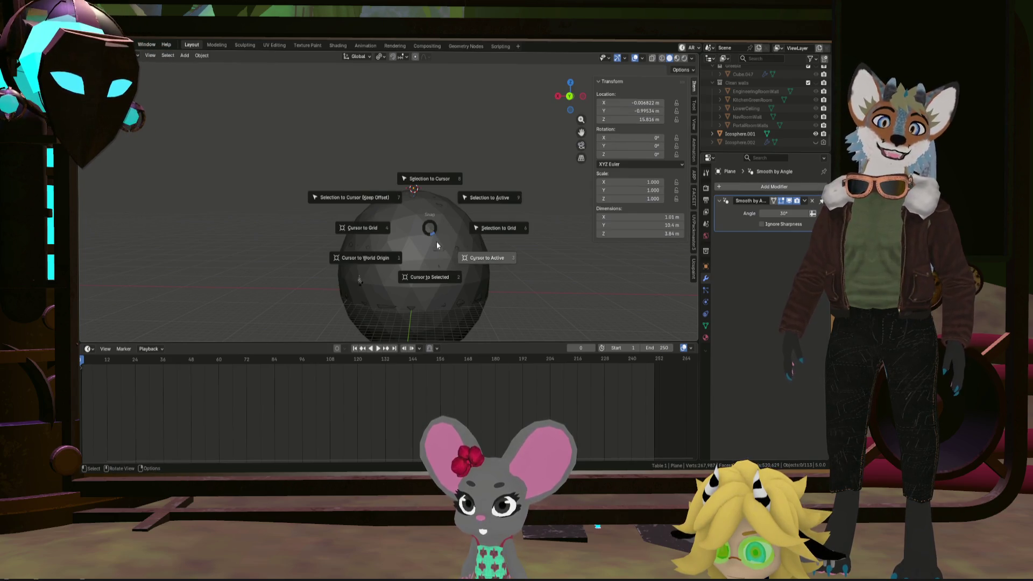
pyautogui.click(394, 259)
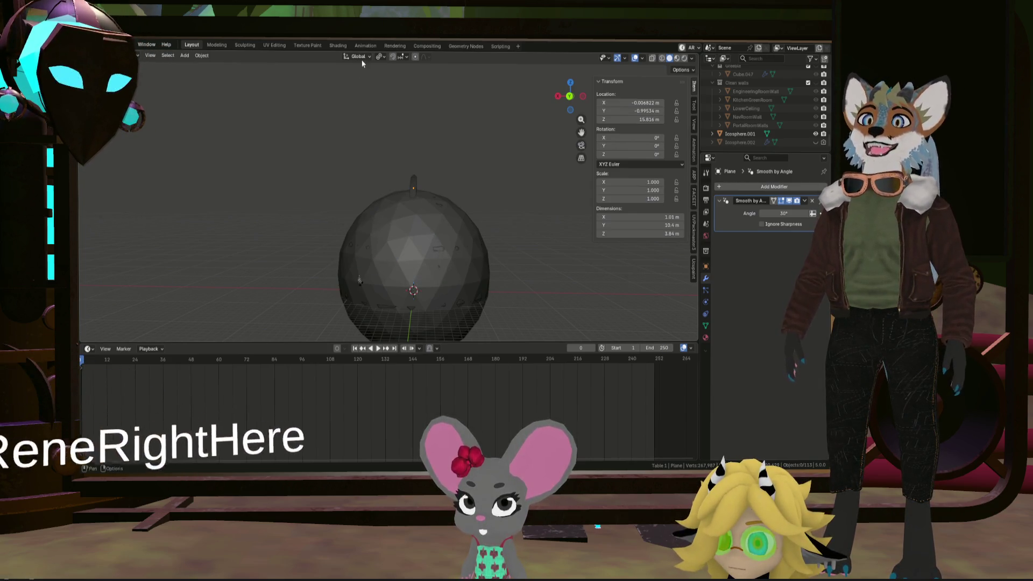
pyautogui.click(384, 57)
pyautogui.click(397, 87)
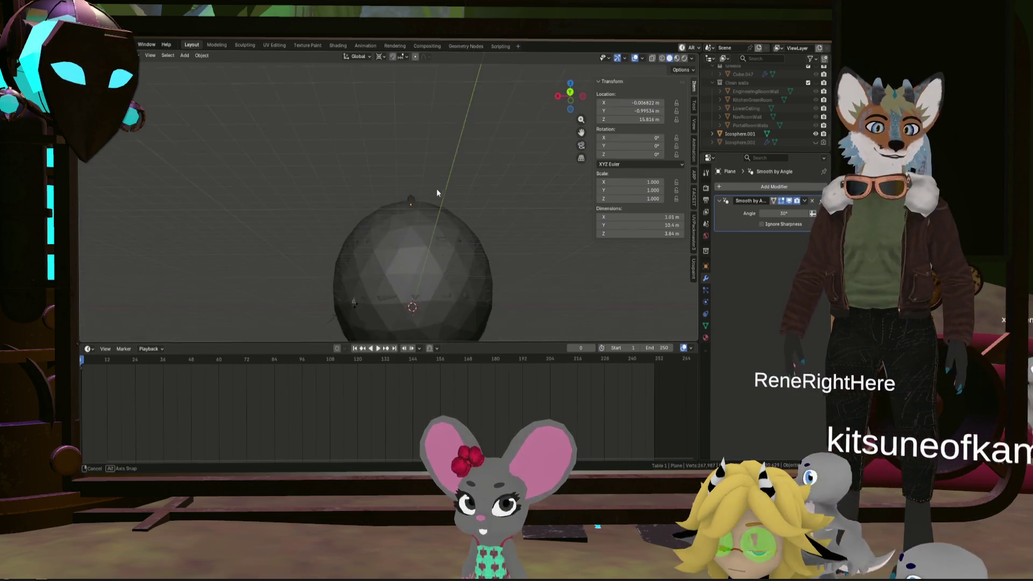
# Try a 45° global-Y rotation of the fin around the world origin
pyautogui.scroll(-3)
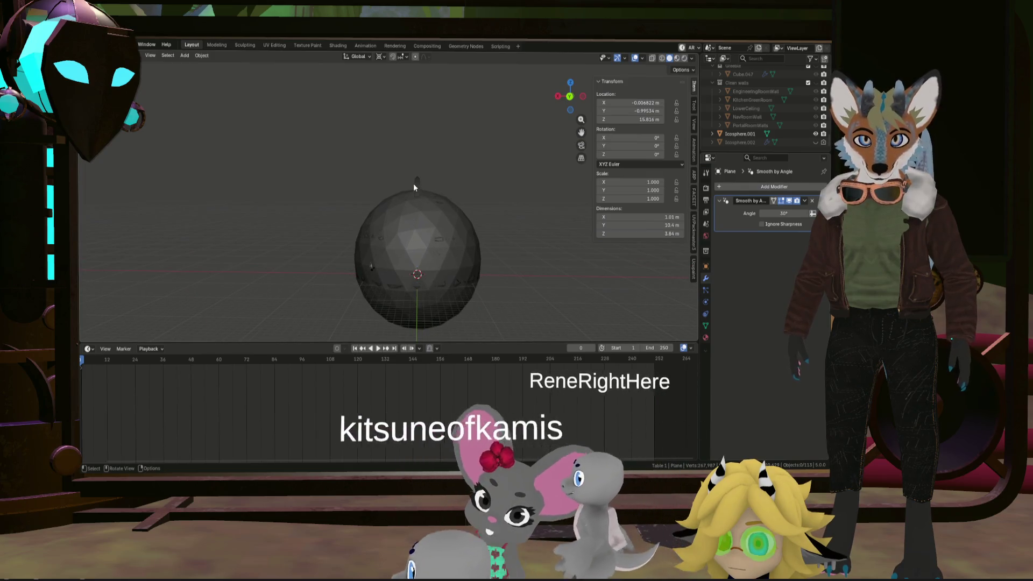
pyautogui.click(415, 185)
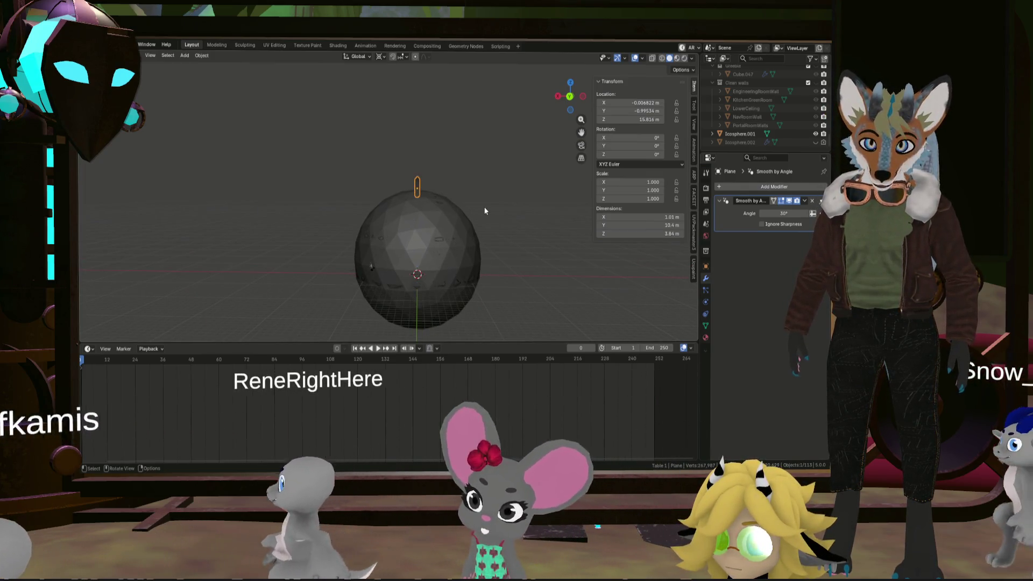
pyautogui.press('r')
pyautogui.press('y')
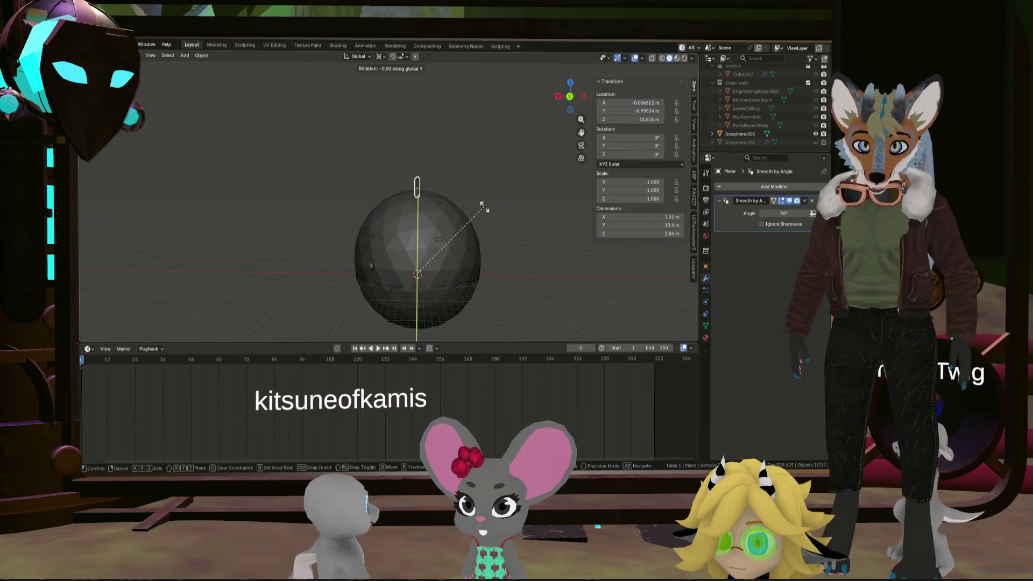
pyautogui.write('45')
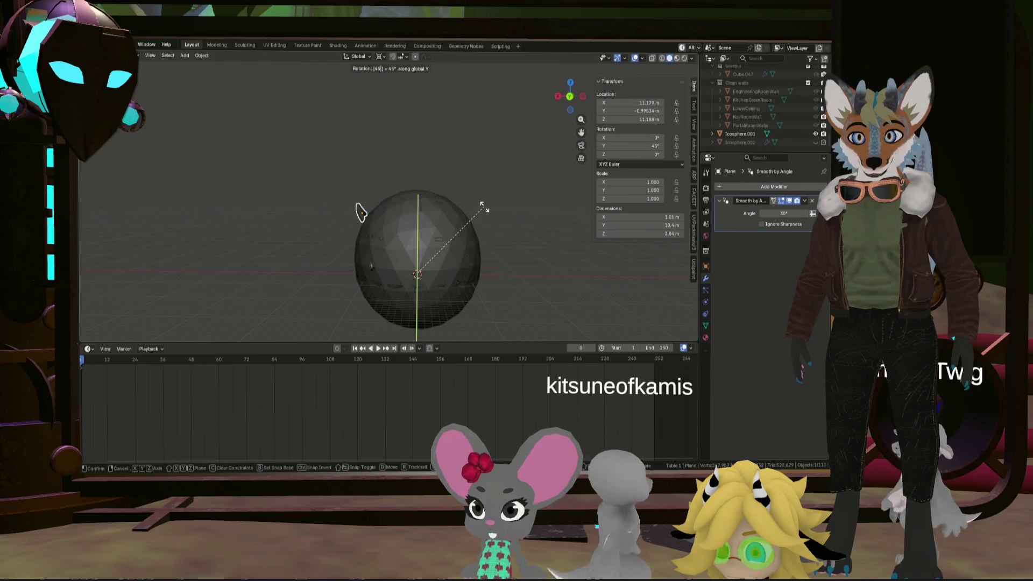
pyautogui.press('Return')
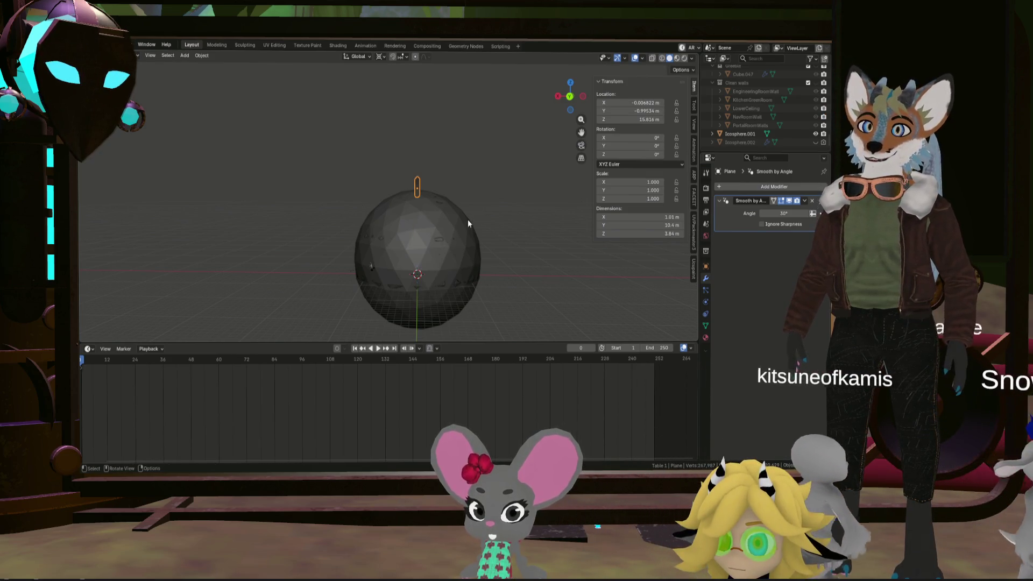
# Snap the 3D cursor to the icosphere's centre from the sphere's Edit Mode
pyautogui.click(468, 219)
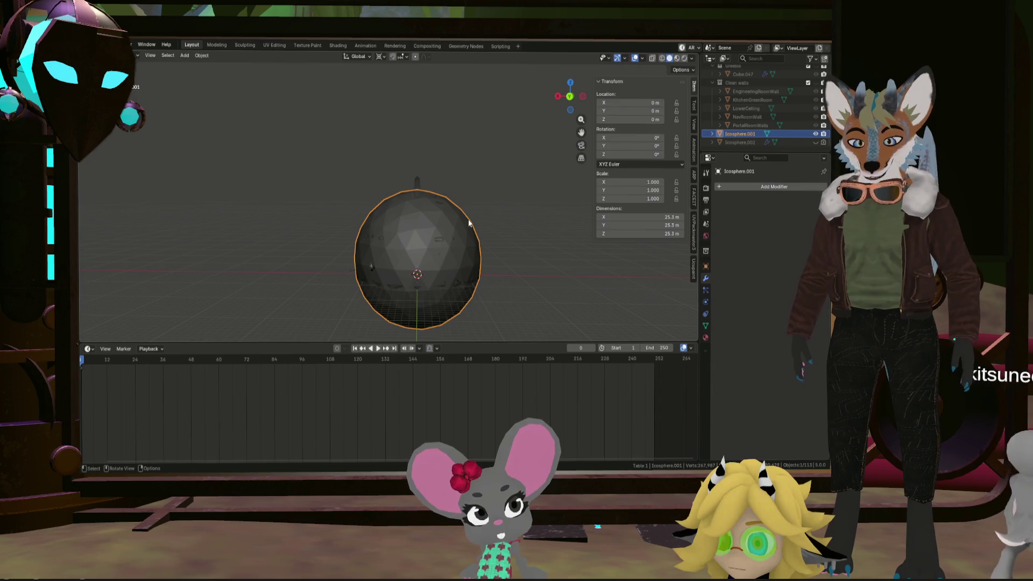
pyautogui.press('Tab')
pyautogui.hotkey('shift', 's')
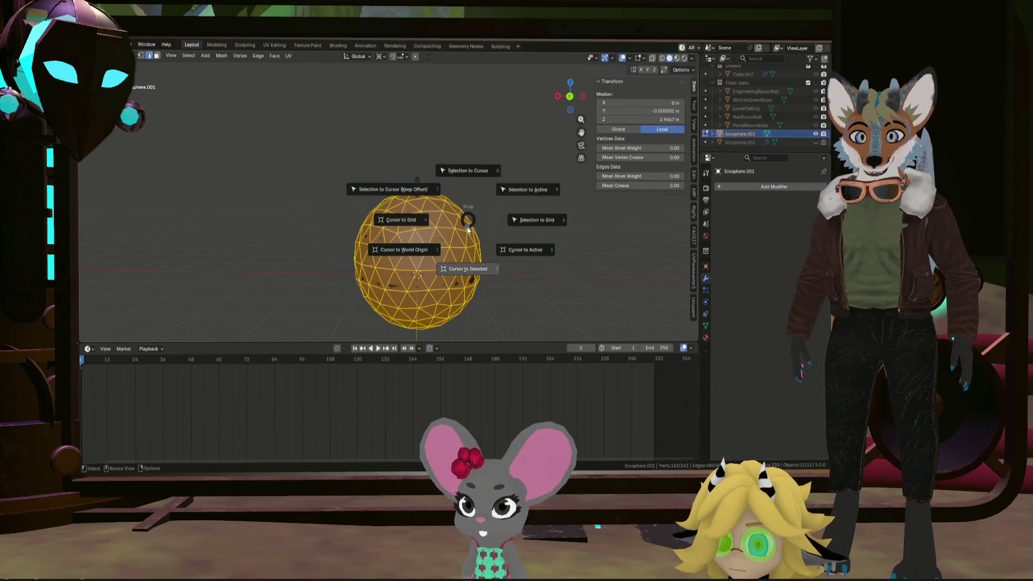
pyautogui.click(481, 268)
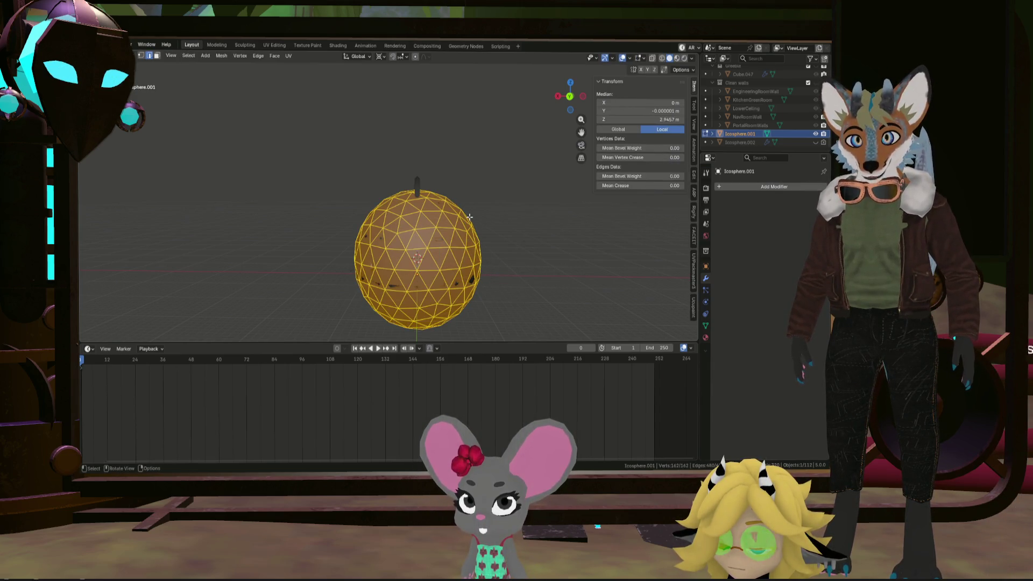
pyautogui.press('Tab')
# Rotate the winglet plane 45° about global Y around the sphere's centre
pyautogui.click(416, 185)
pyautogui.press('g')
pyautogui.press('y')
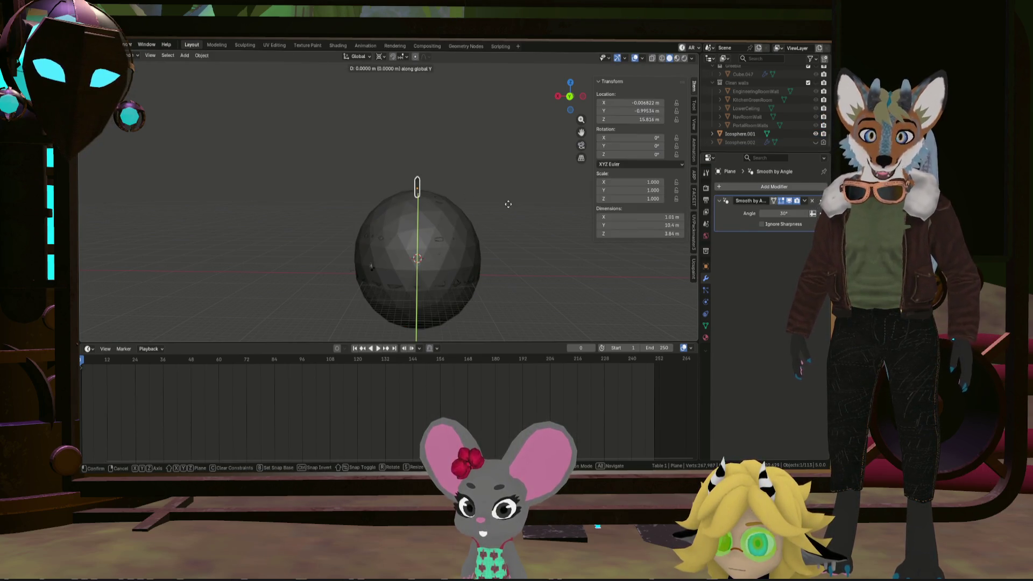
pyautogui.press('Escape')
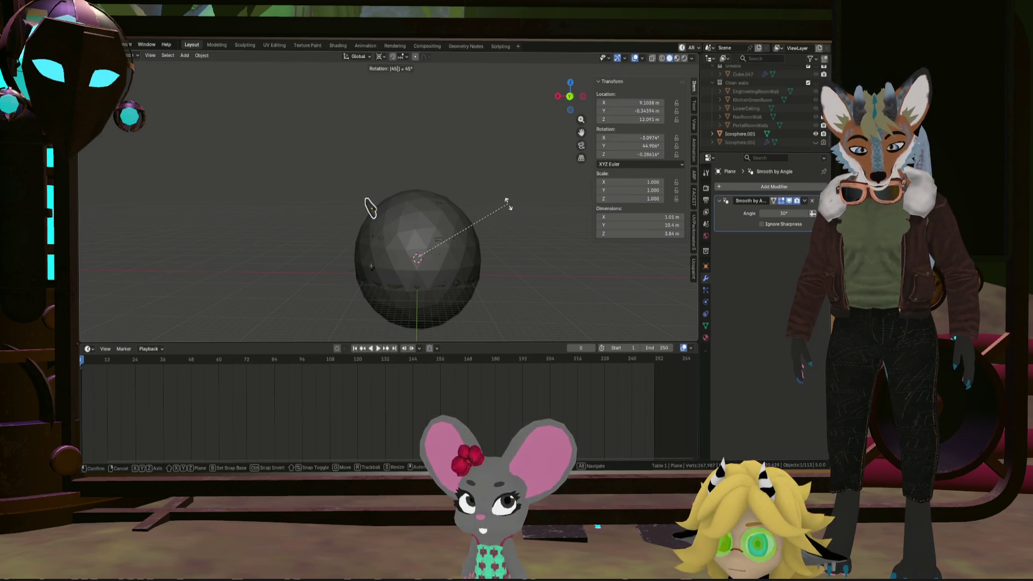
pyautogui.press('Return')
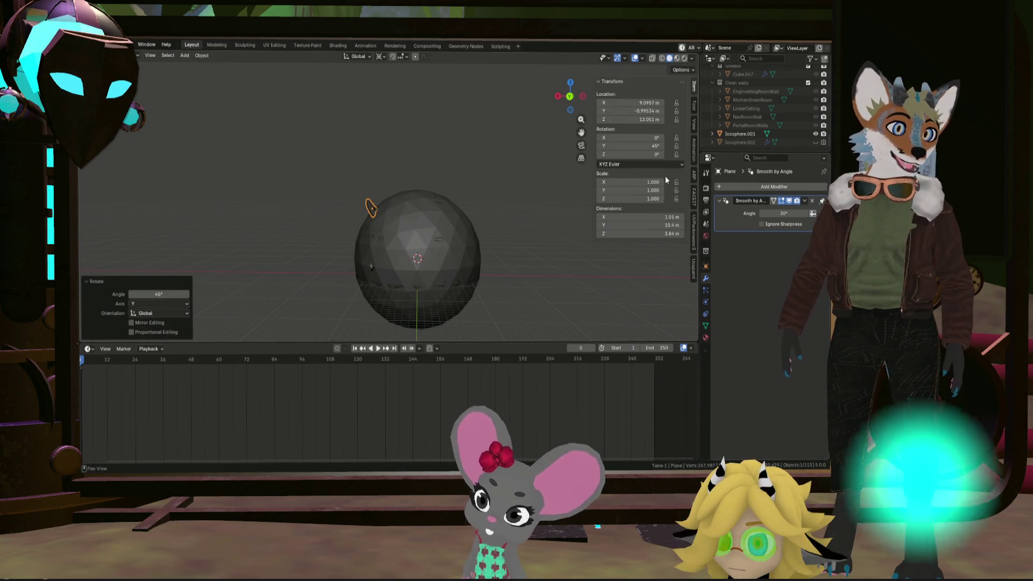
pyautogui.click(755, 187)
pyautogui.moveTo(744, 190)
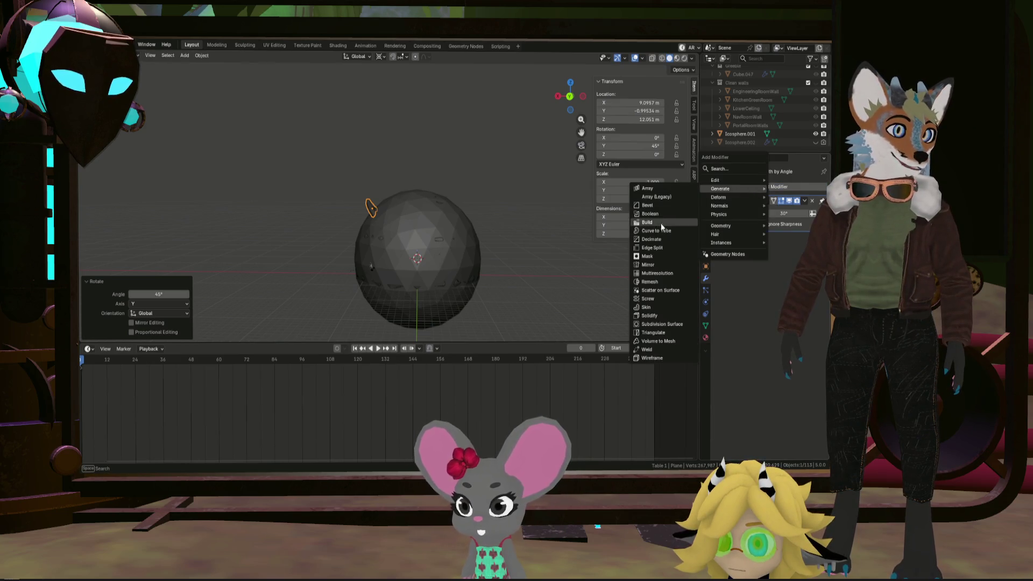
# Add a Mirror modifier to the winglet with Icosphere.001 as mirror object, testing axis toggles
pyautogui.click(650, 265)
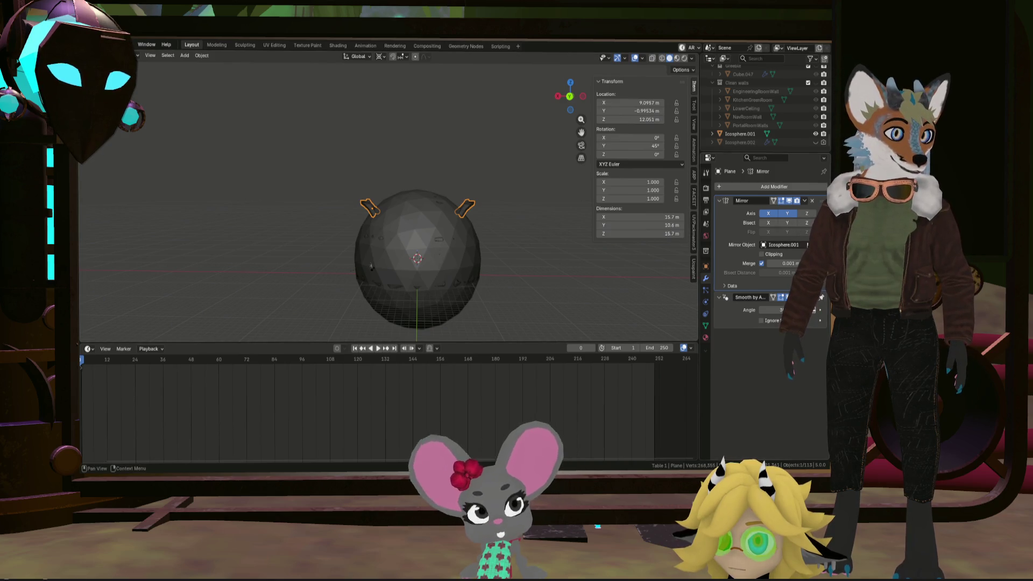
pyautogui.moveTo(634, 232); pyautogui.dragTo(490, 280)
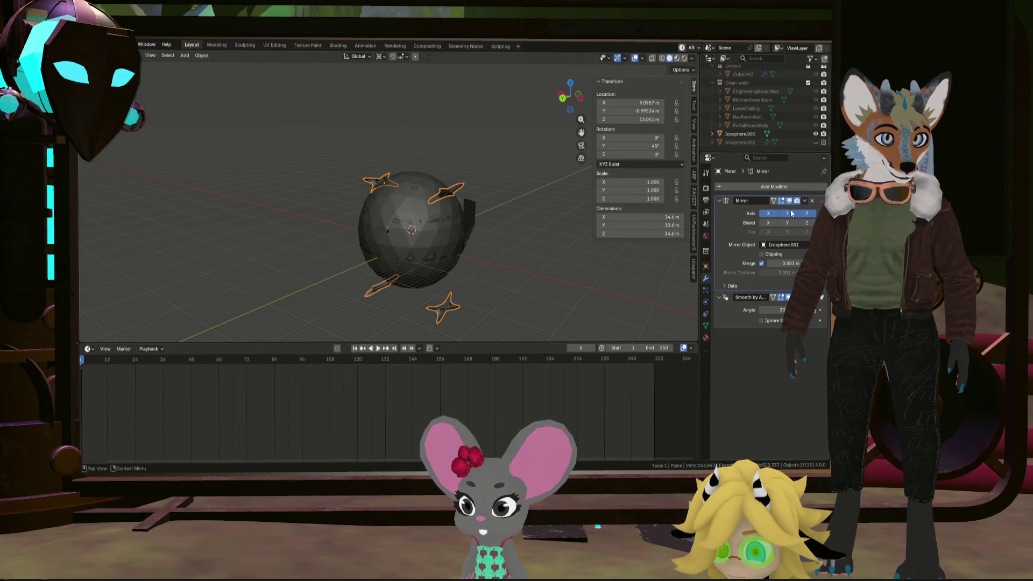
pyautogui.moveTo(538, 232); pyautogui.dragTo(518, 244)
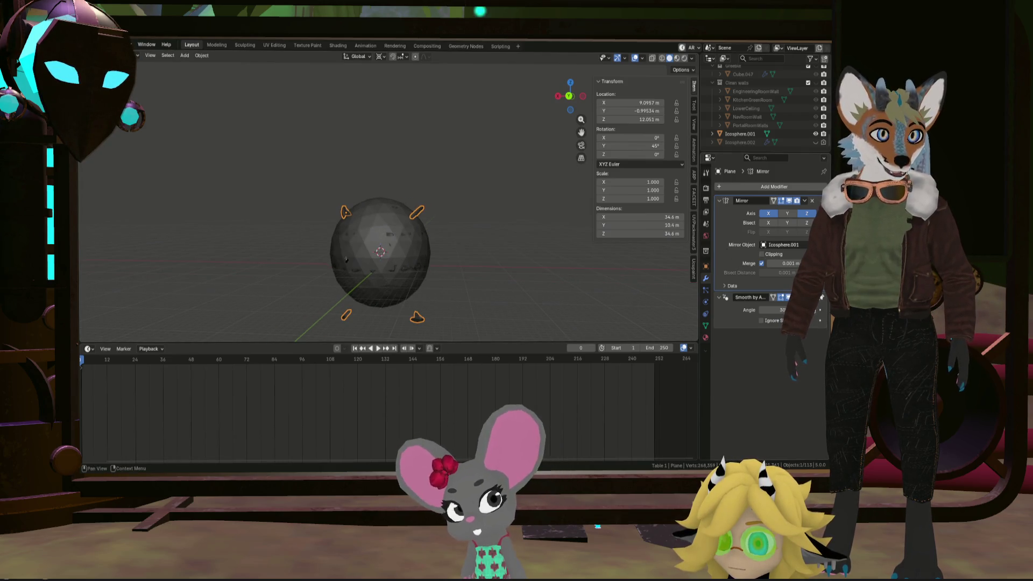
pyautogui.click(809, 245)
pyautogui.click(806, 213)
pyautogui.click(787, 213)
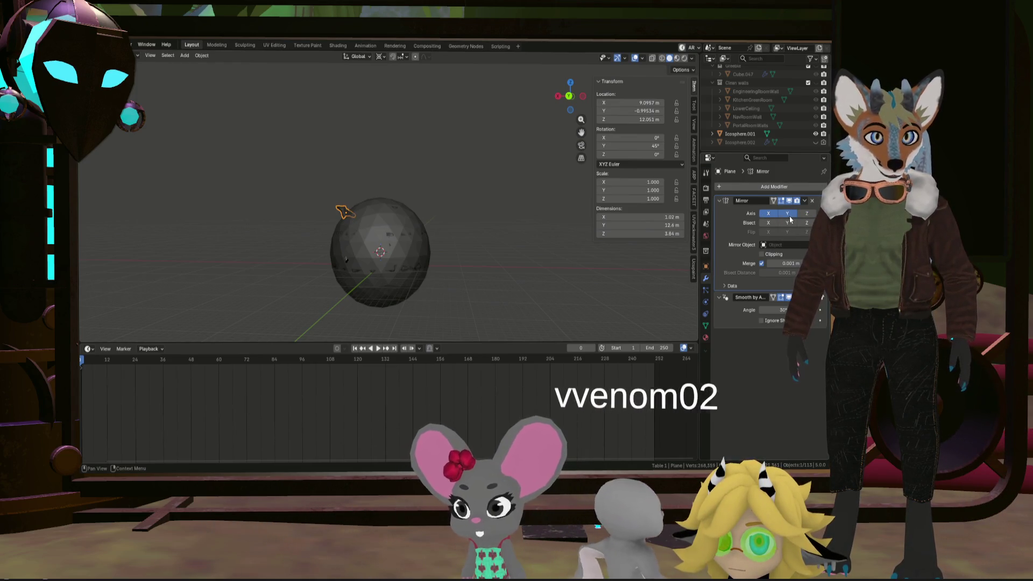
pyautogui.click(788, 214)
pyautogui.click(798, 215)
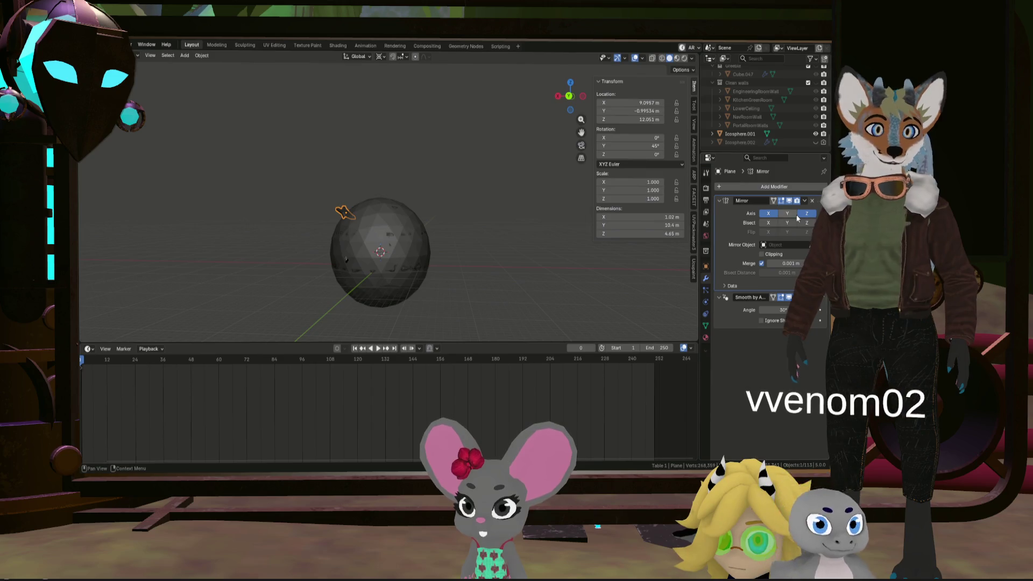
pyautogui.click(798, 214)
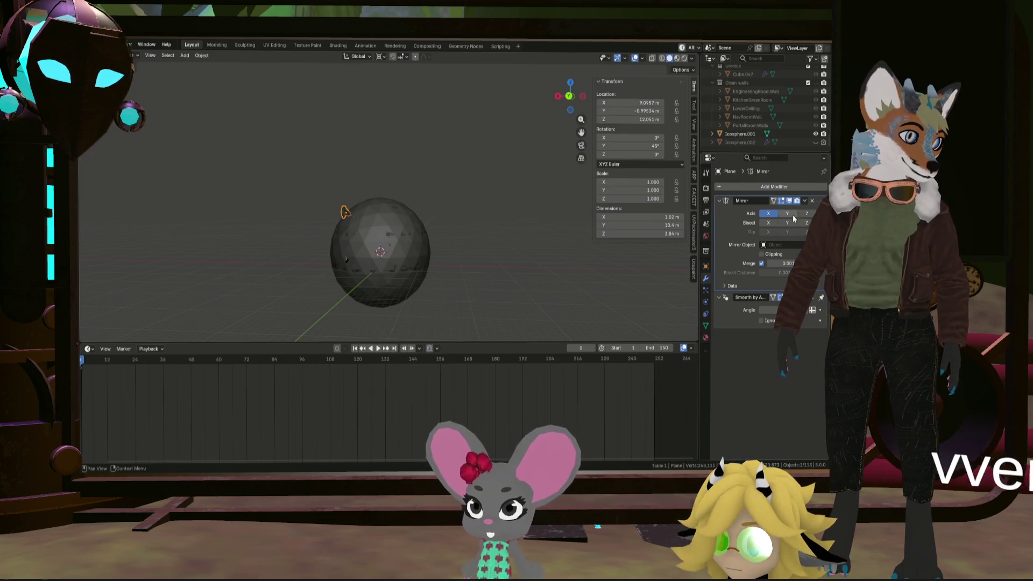
pyautogui.click(788, 215)
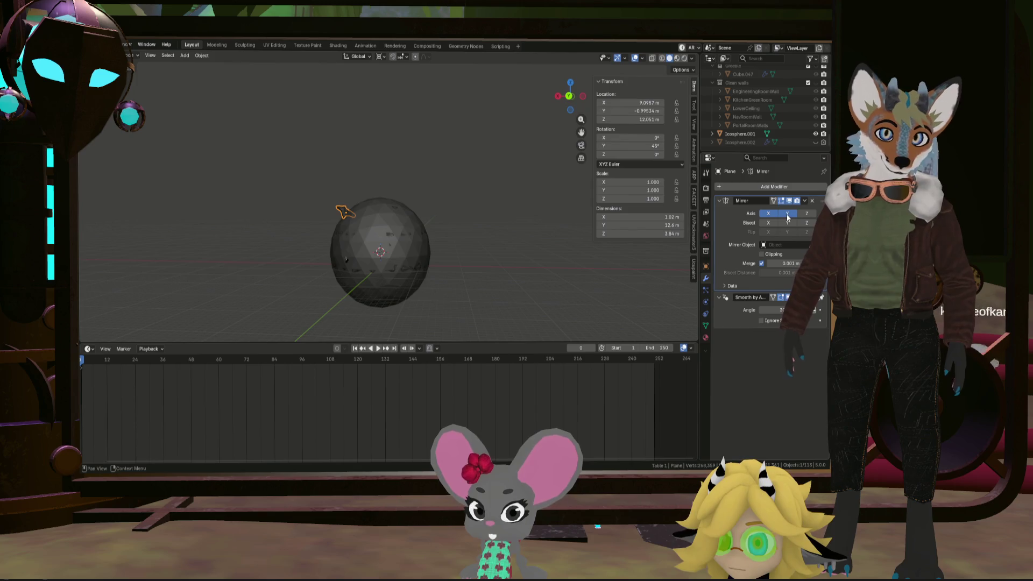
pyautogui.click(385, 221)
# Add mirrored winglets below the sphere, enable Z bisect, and apply the Mirror modifier
pyautogui.moveTo(387, 212); pyautogui.dragTo(447, 279)
pyautogui.click(806, 213)
pyautogui.scroll(-3)
pyautogui.press('KP_1')
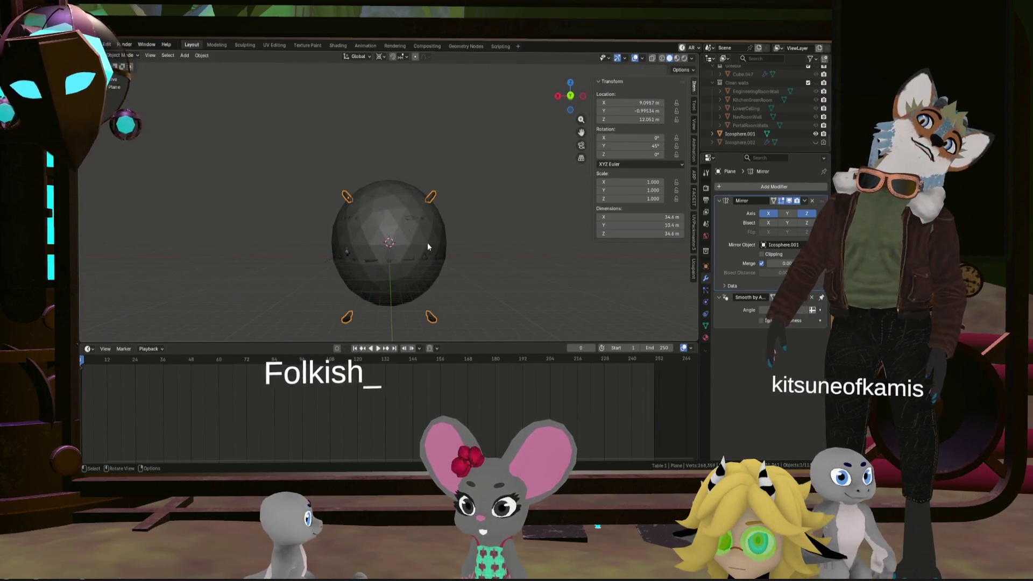
pyautogui.scroll(3)
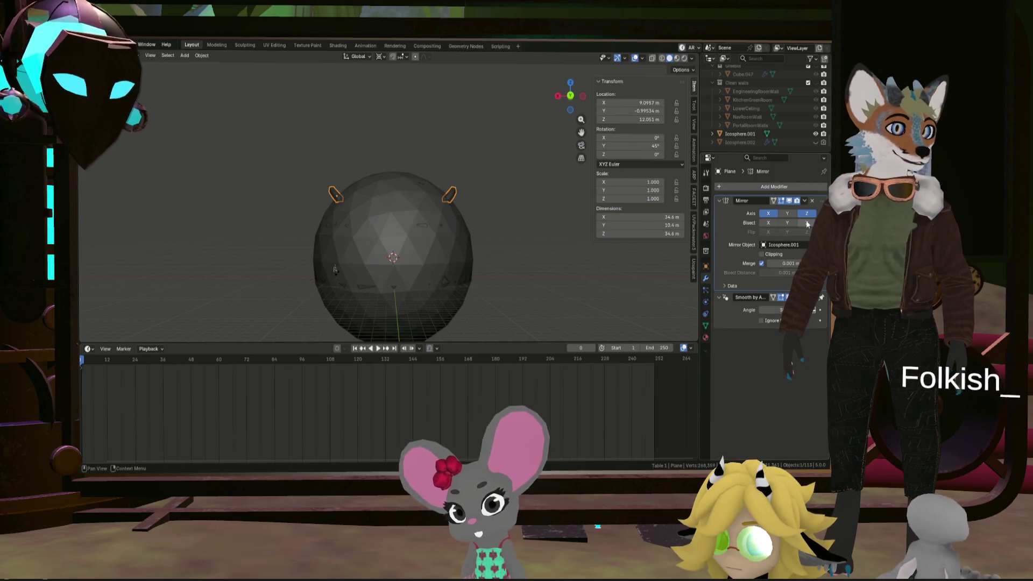
pyautogui.click(806, 222)
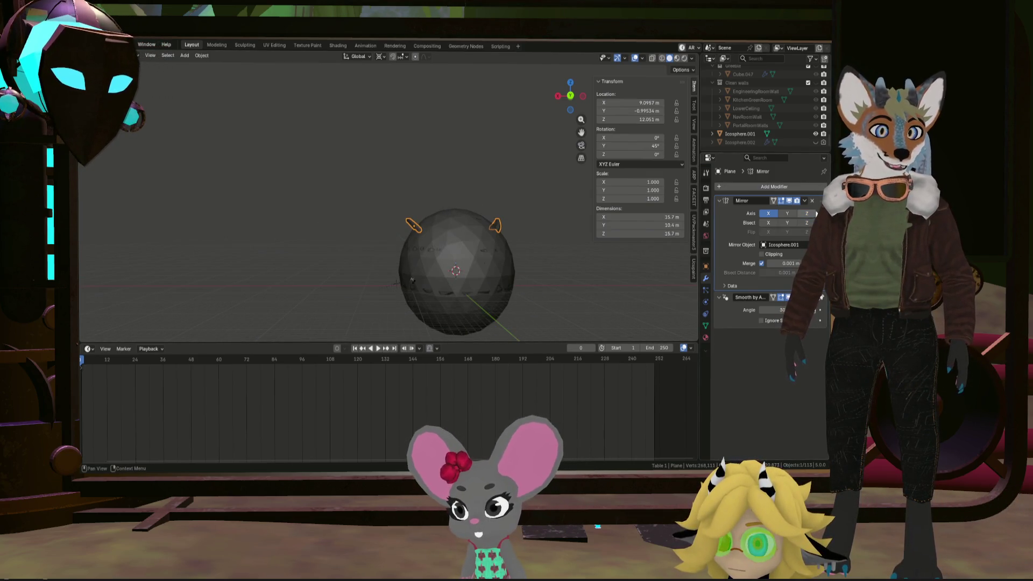
pyautogui.scroll(3)
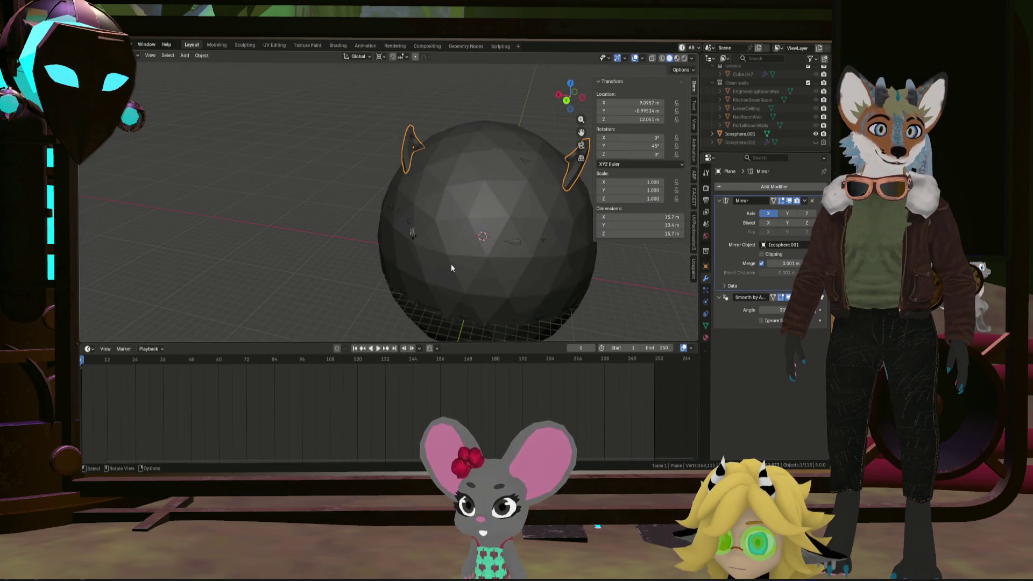
pyautogui.click(812, 201)
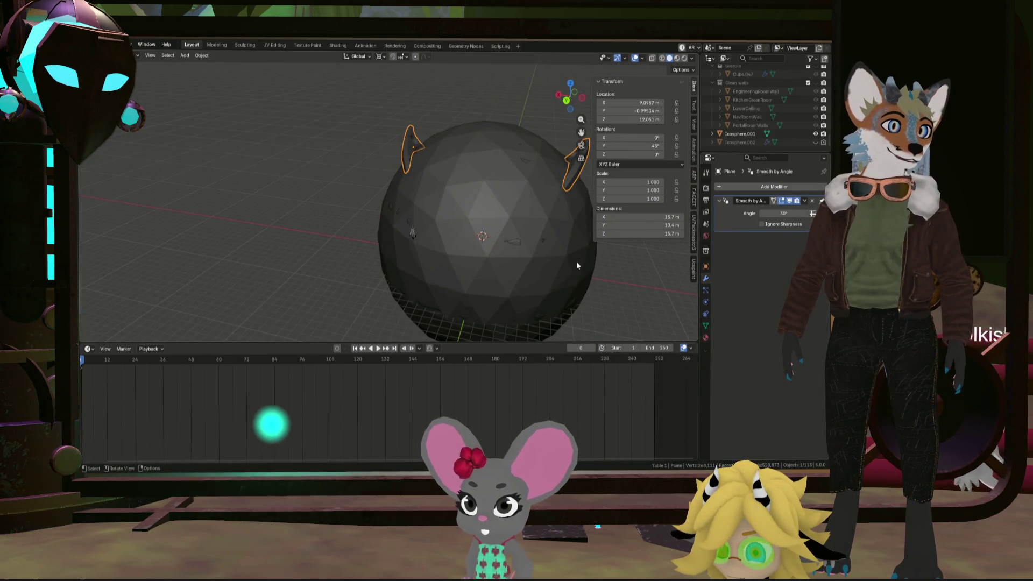
# Duplicate the fin pair, flip the copy 180° about Y, and join both pairs into one object
pyautogui.hotkey('shift', 'd')
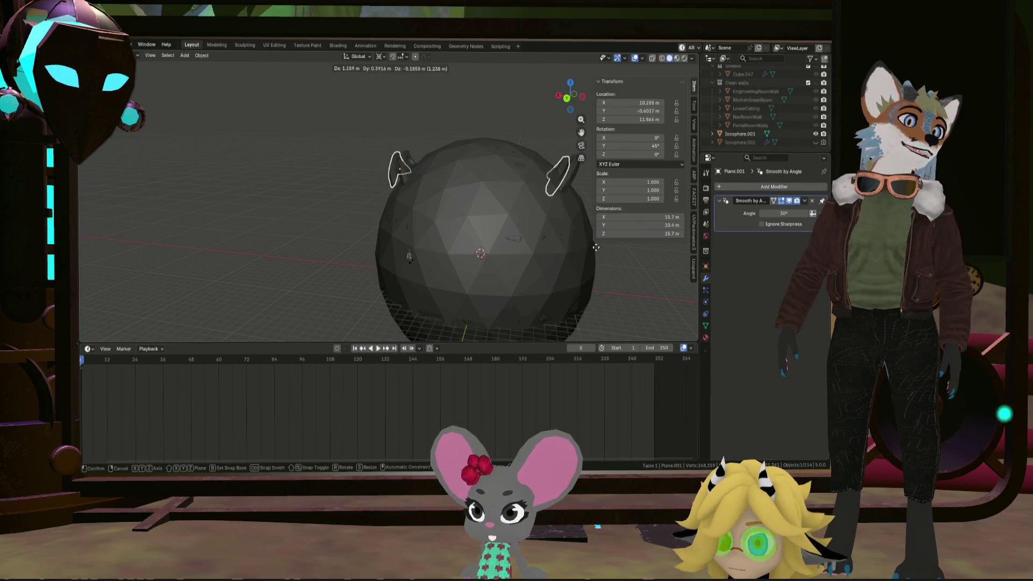
pyautogui.press('Escape')
pyautogui.scroll(-3)
pyautogui.press('r')
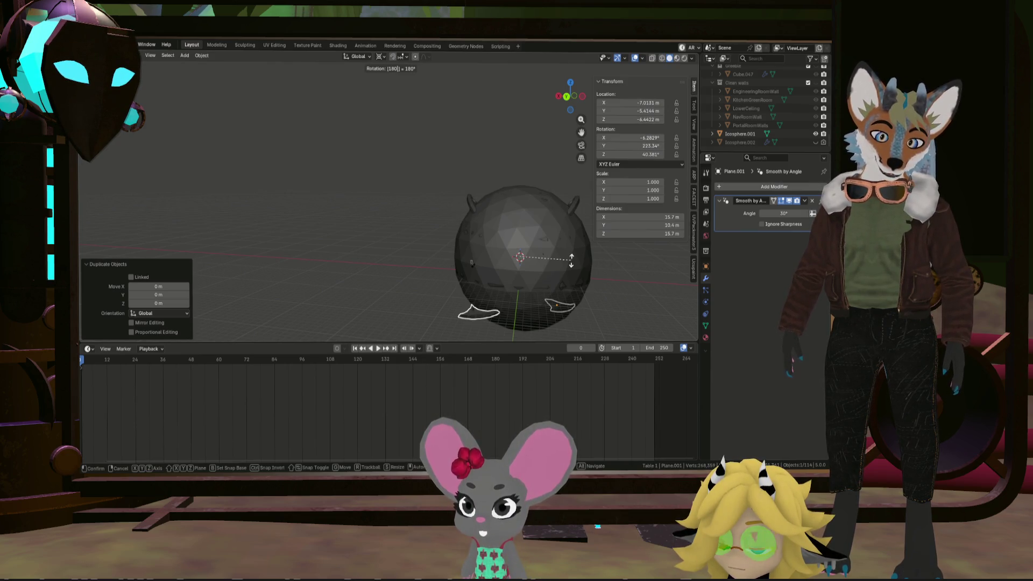
pyautogui.press('y')
pyautogui.press('Return')
pyautogui.moveTo(573, 263); pyautogui.dragTo(607, 285)
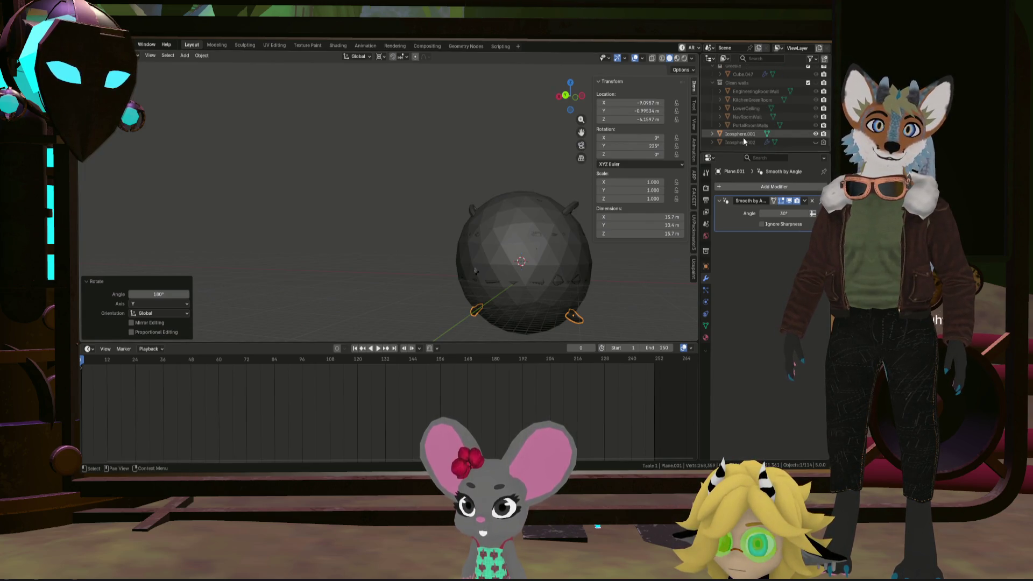
pyautogui.click(579, 206)
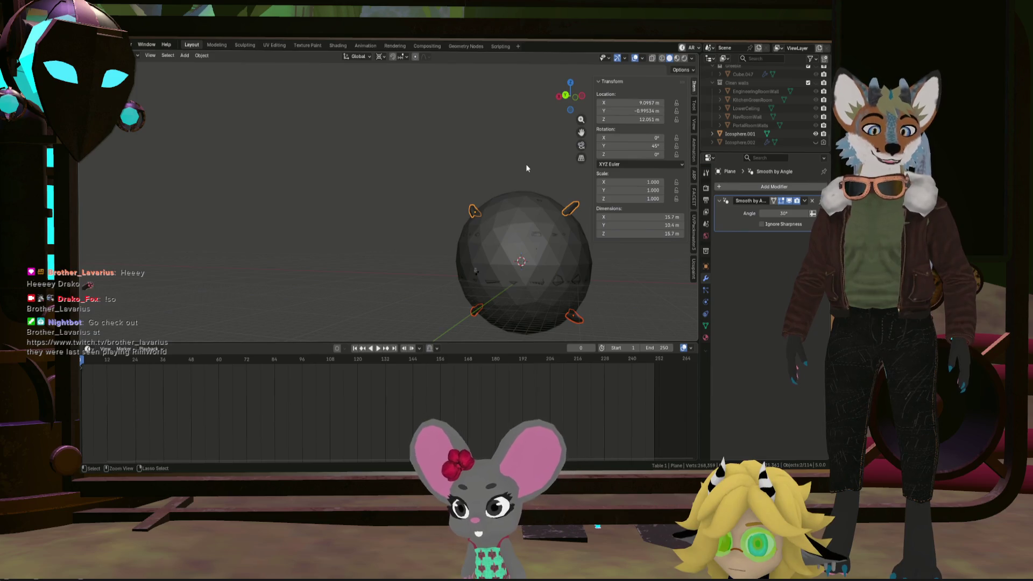
pyautogui.hotkey('ctrl', 'j')
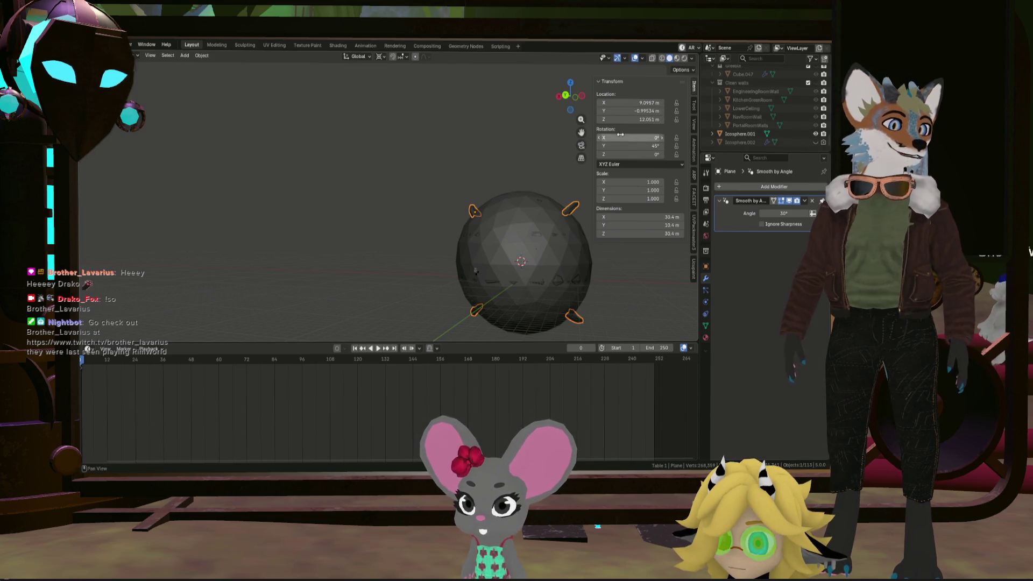
# Move the joined Plane out of the Table 1 collection and rename it winglets
pyautogui.scroll(3)
pyautogui.press('KP_Decimal')
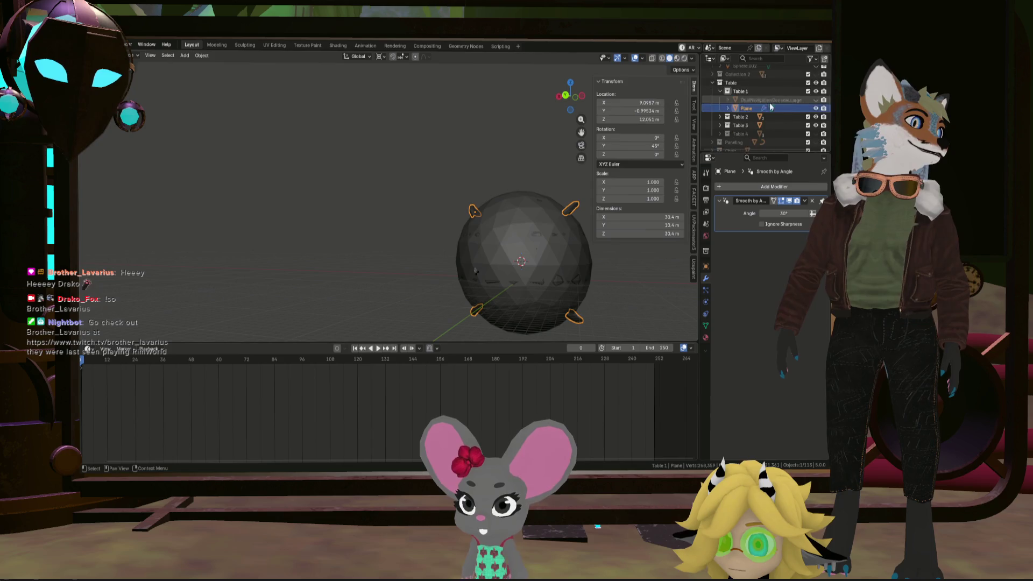
pyautogui.moveTo(747, 110); pyautogui.dragTo(757, 163)
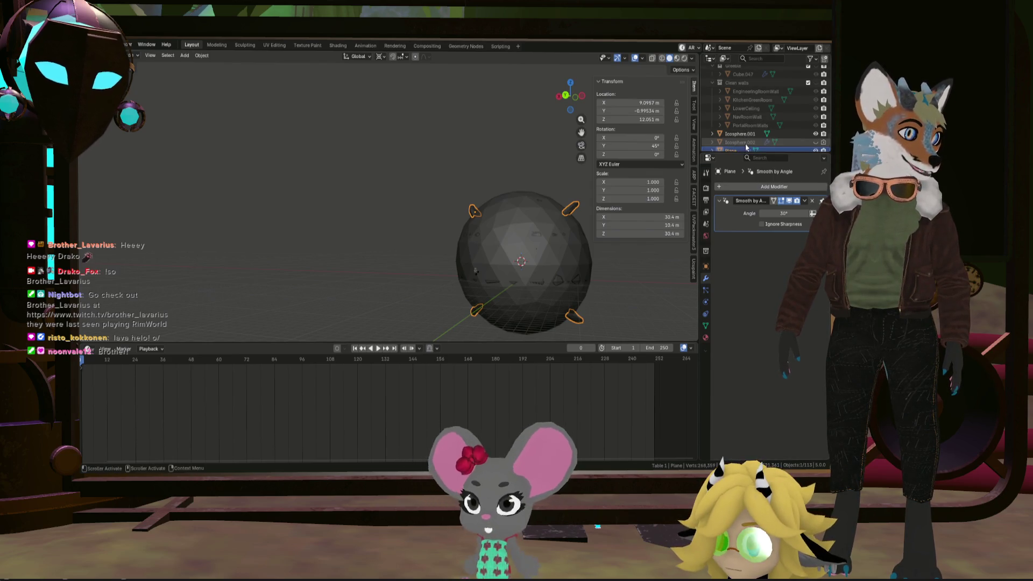
pyautogui.doubleClick(731, 144)
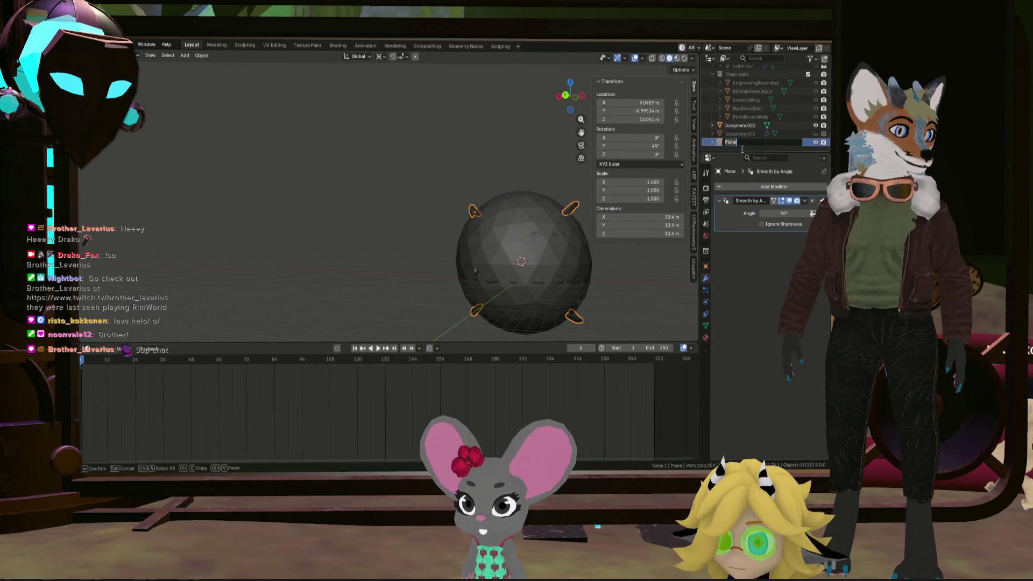
pyautogui.write('W')
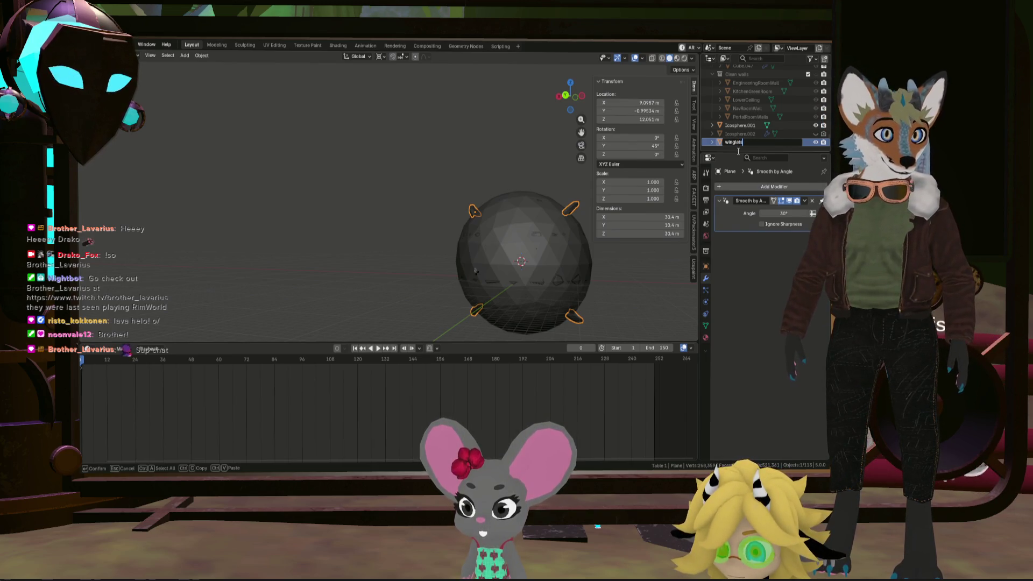
pyautogui.click(482, 134)
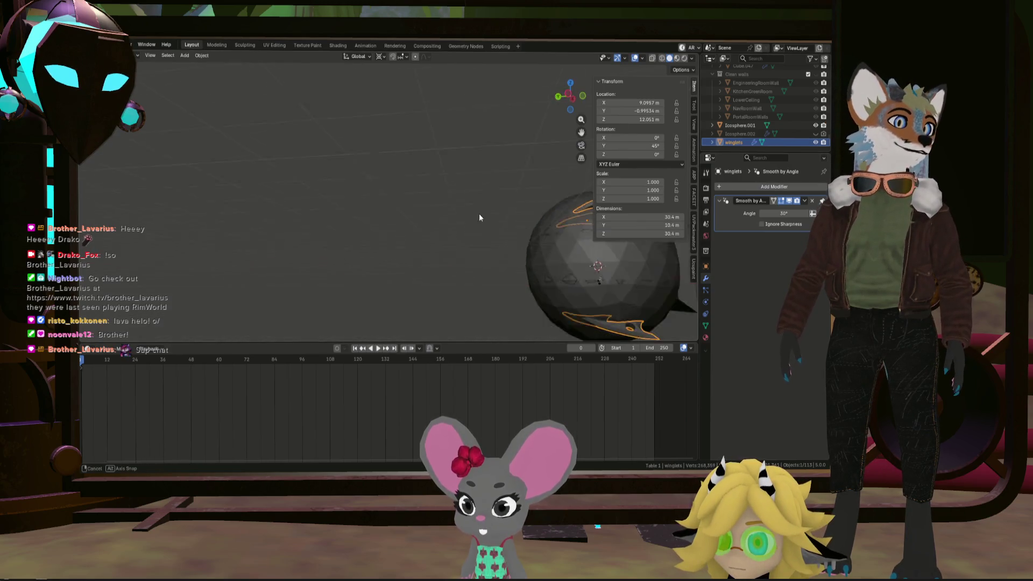
pyautogui.moveTo(486, 216); pyautogui.dragTo(688, 162)
pyautogui.moveTo(485, 221); pyautogui.dragTo(531, 231)
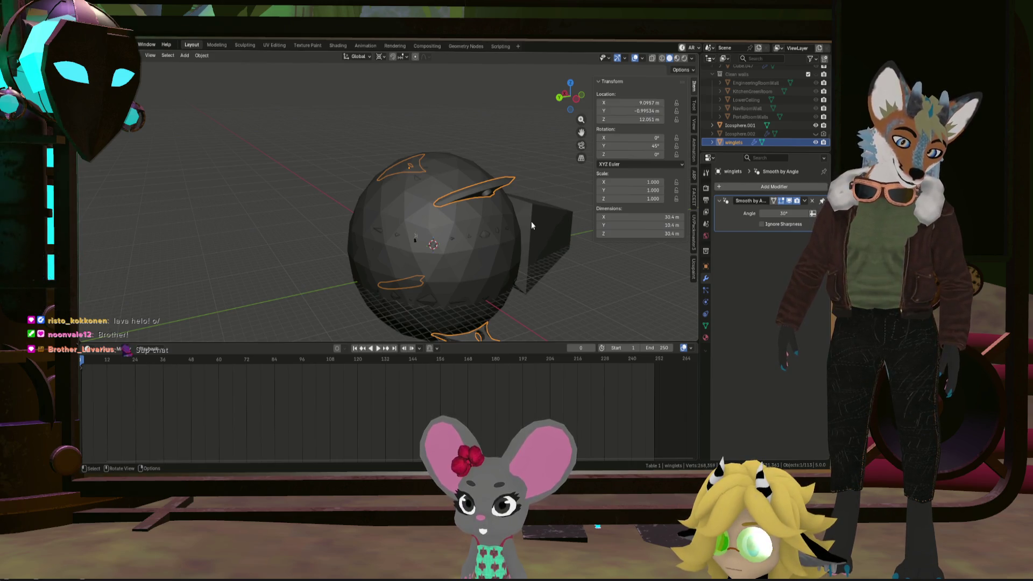
pyautogui.click(97, 45)
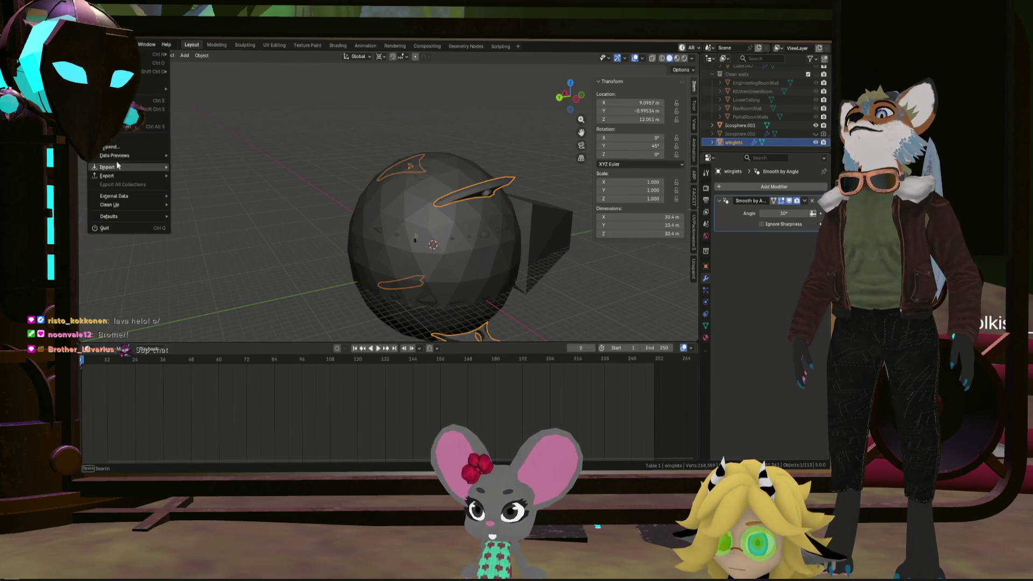
pyautogui.moveTo(119, 174)
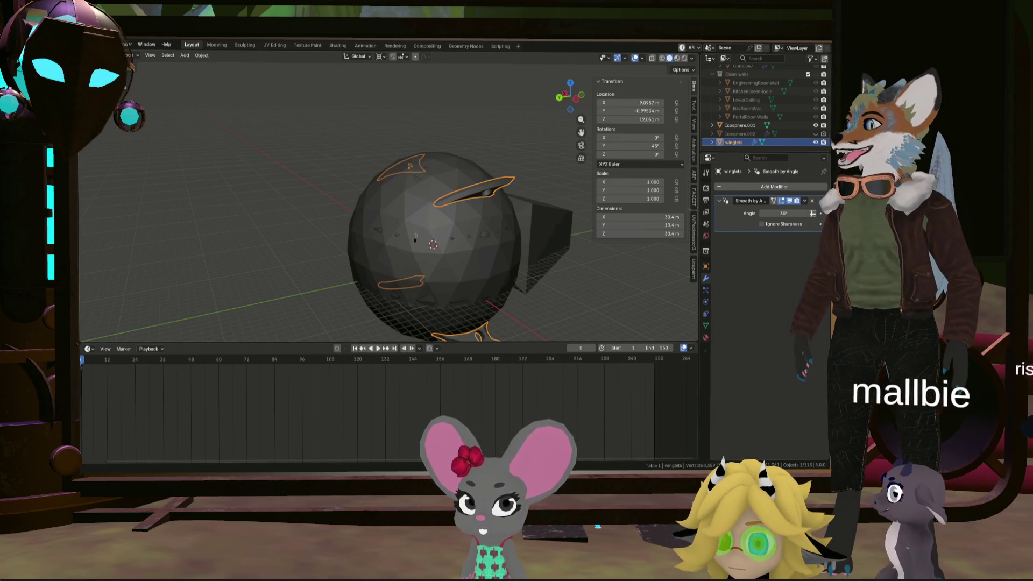
pyautogui.hotkey('alt', 'Tab')
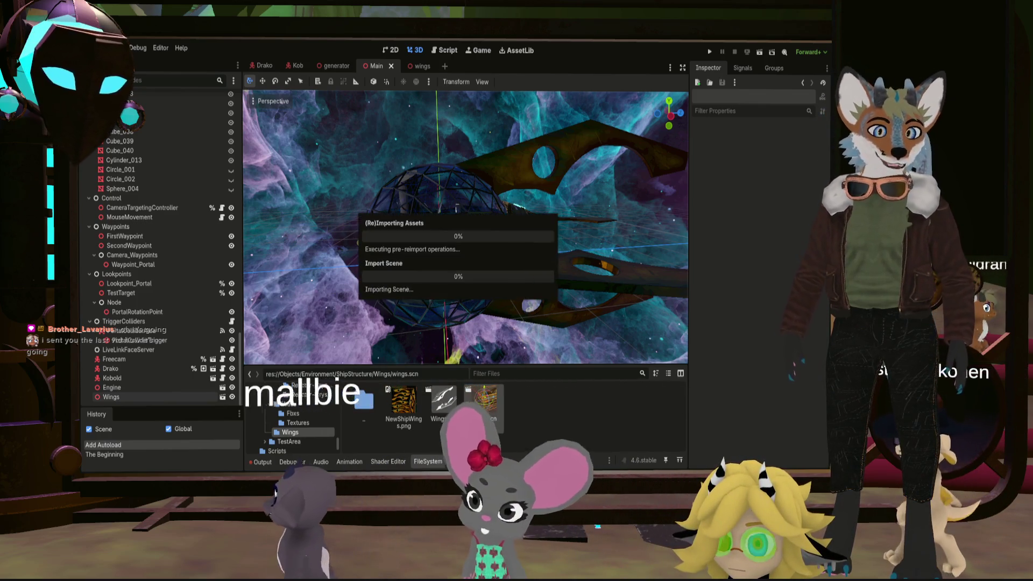
# Open winglets.fbx from the ShipStructure/Wings folder as a new scene
pyautogui.doubleClick(364, 401)
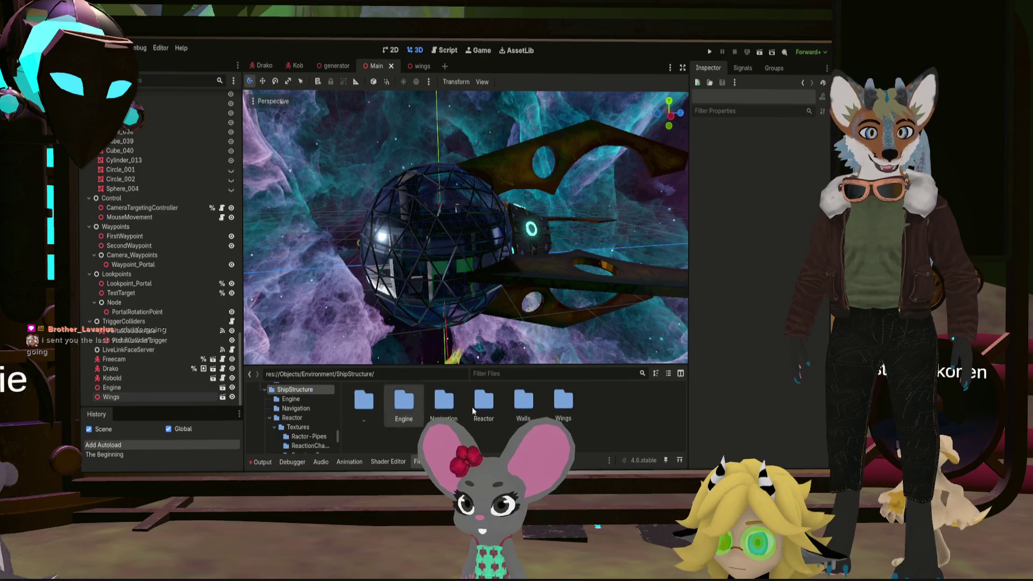
pyautogui.doubleClick(565, 407)
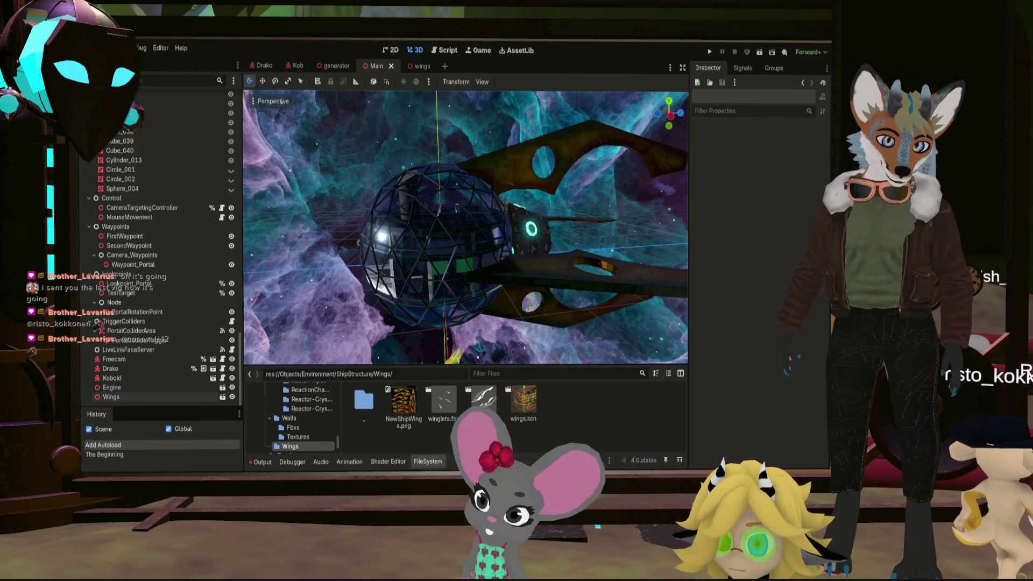
pyautogui.click(447, 400)
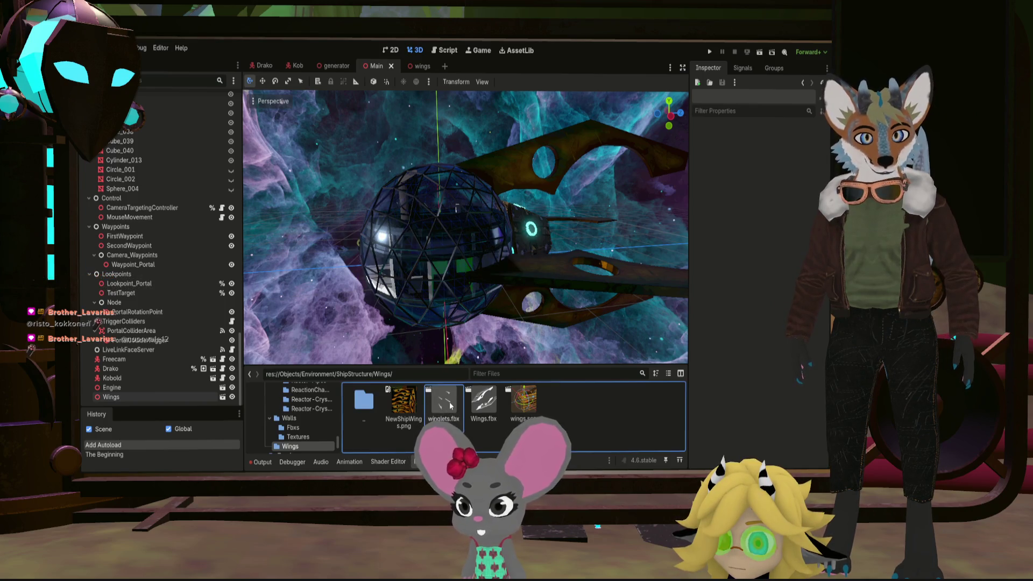
pyautogui.doubleClick(450, 403)
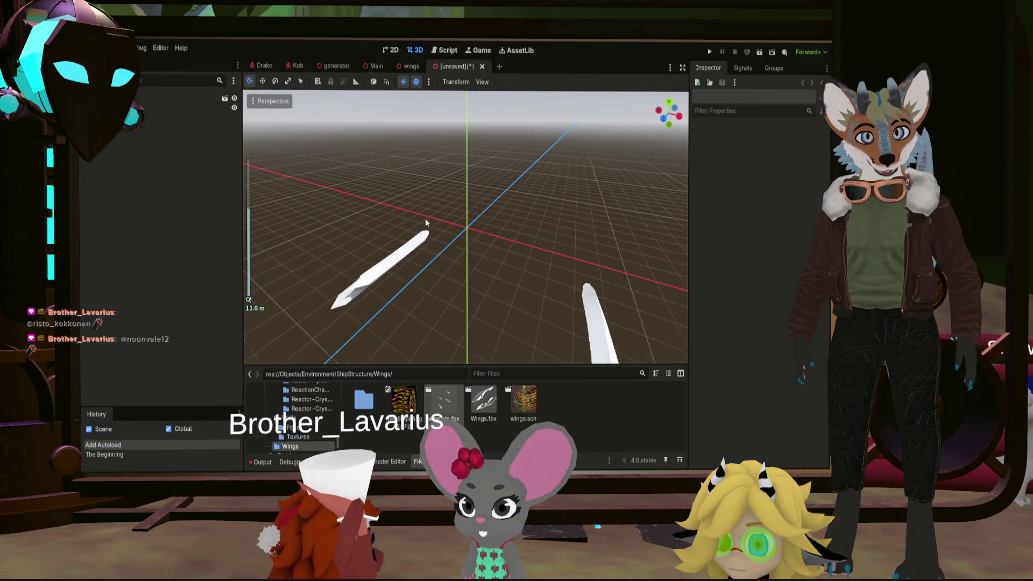
pyautogui.scroll(-3)
pyautogui.moveTo(473, 224); pyautogui.dragTo(399, 225)
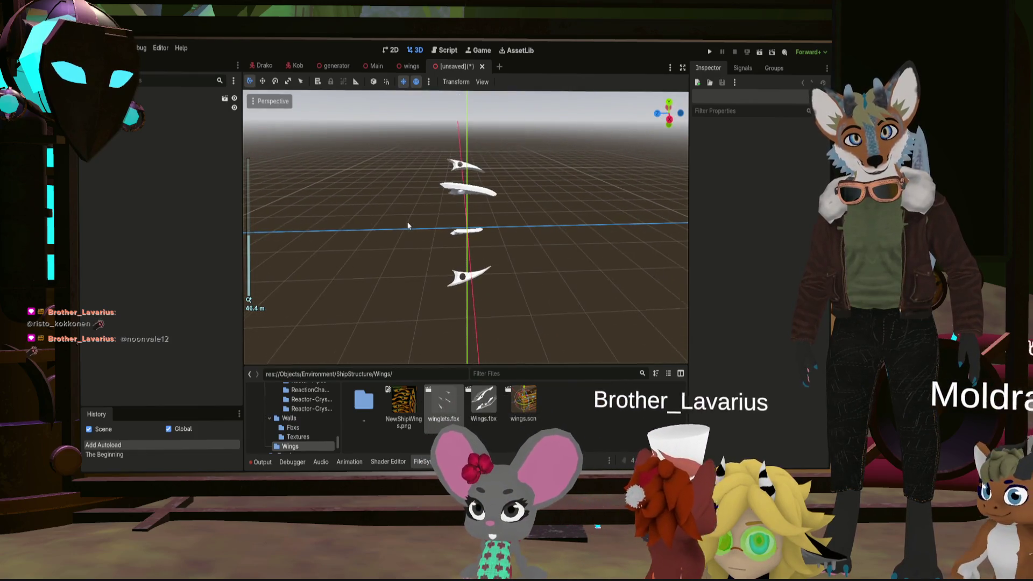
# Select the winglets mesh and expand its Mesh > Surface 0 > Material properties
pyautogui.click(162, 110)
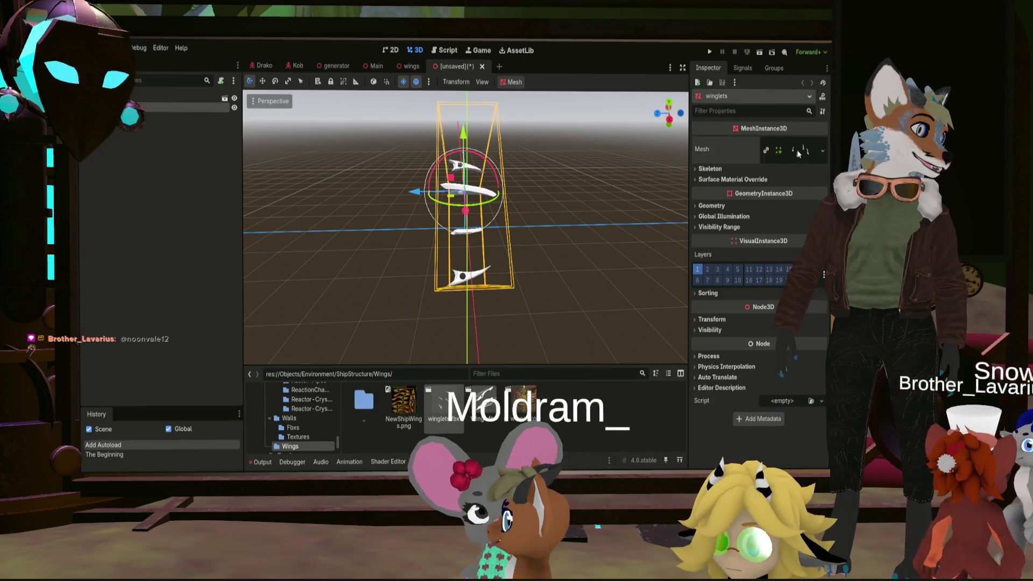
pyautogui.click(800, 150)
pyautogui.click(764, 315)
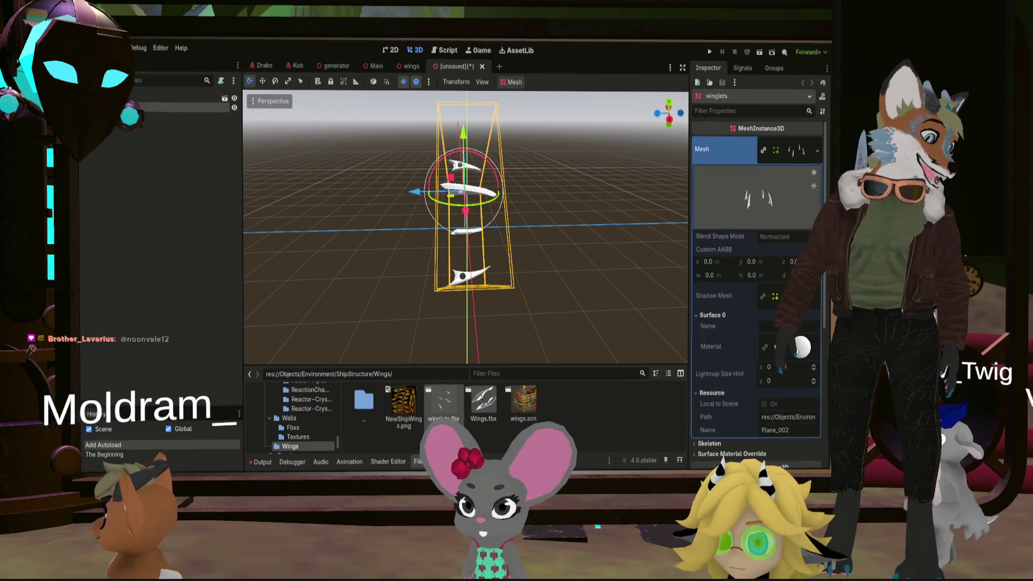
pyautogui.click(799, 347)
pyautogui.scroll(-3)
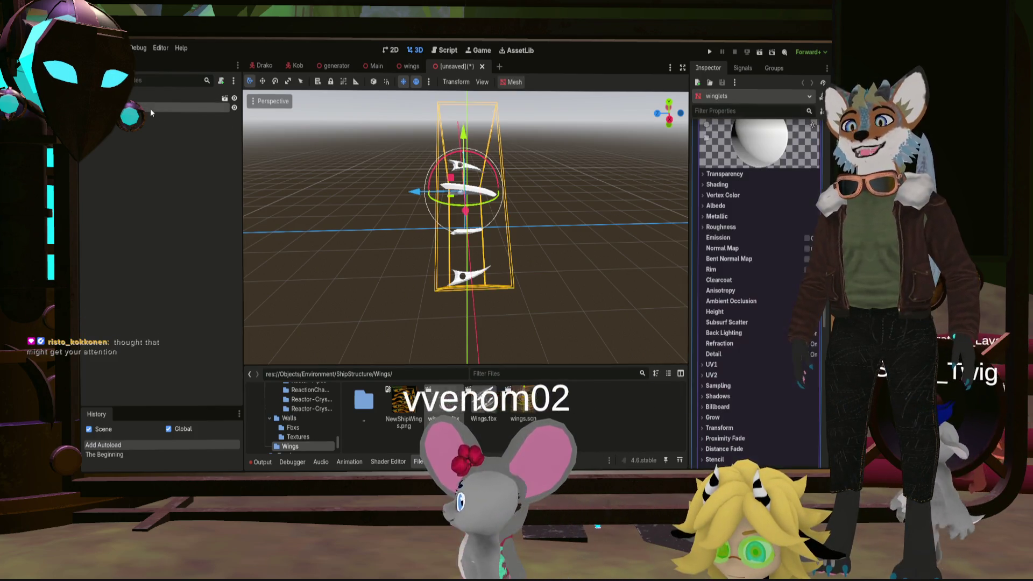
# Create a 3D-root scene named Winglets holding the pasted winglets mesh, saving it as winglets
pyautogui.click(500, 66)
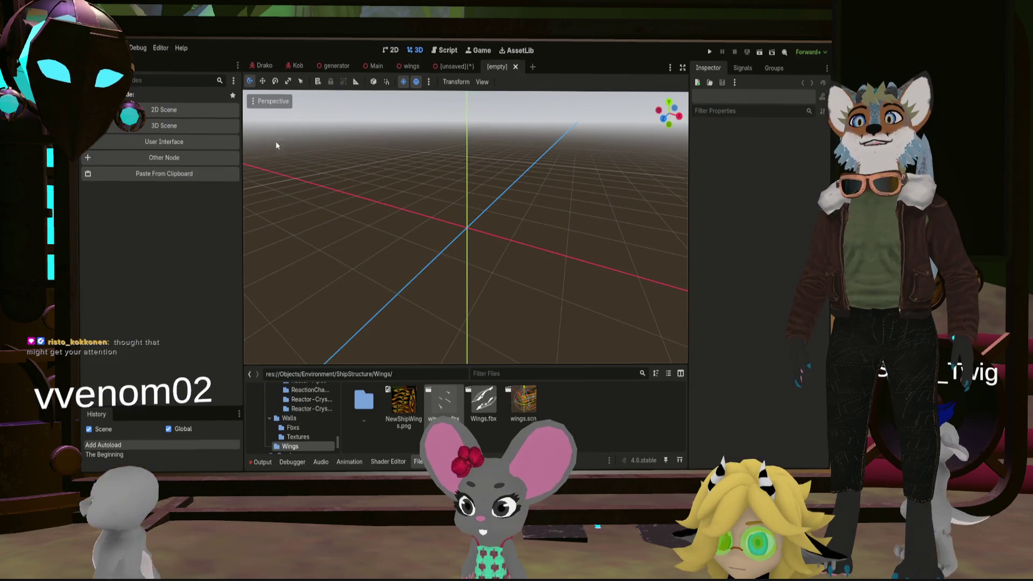
pyautogui.click(171, 126)
pyautogui.hotkey('ctrl', 'v')
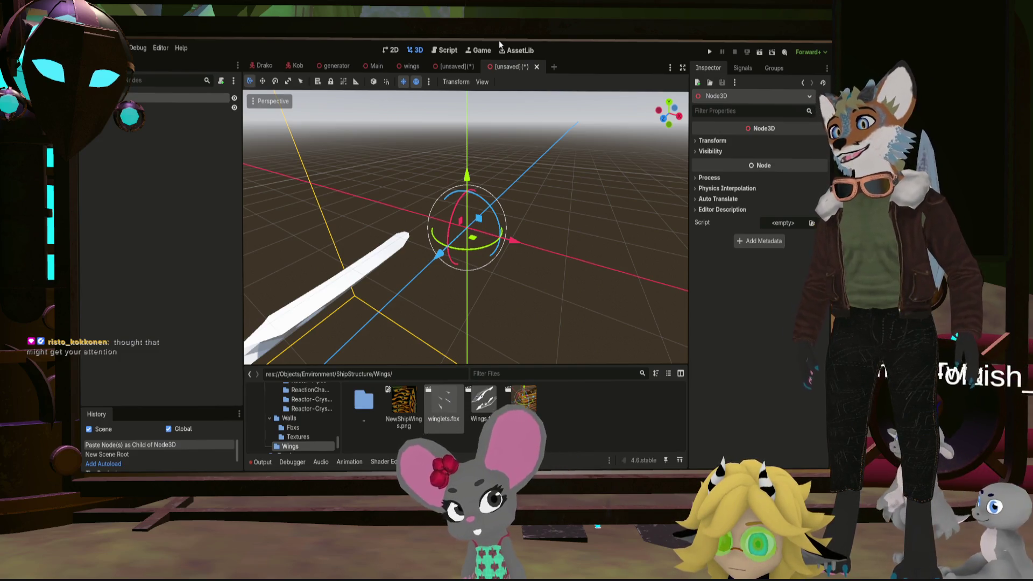
pyautogui.press('Return')
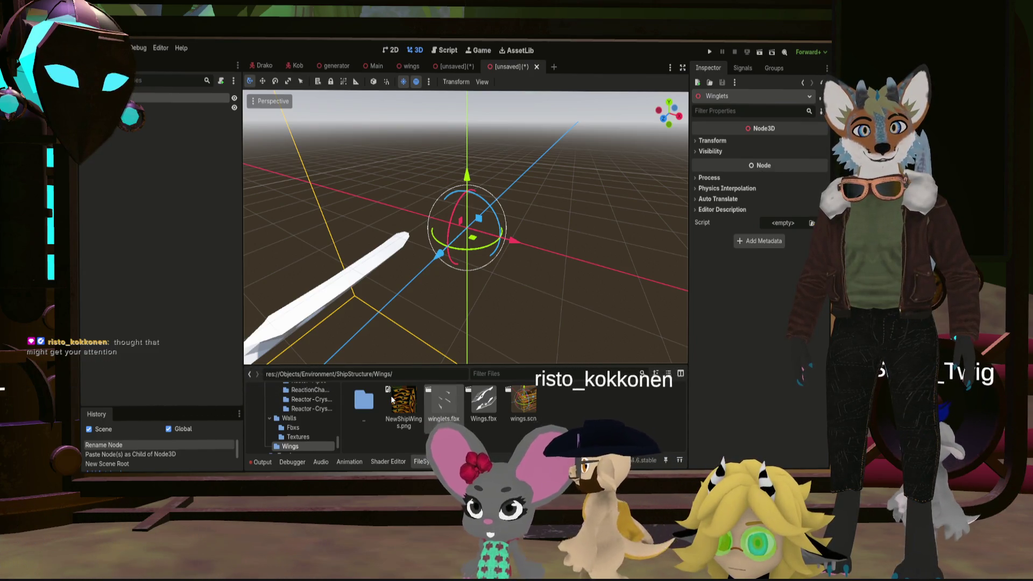
pyautogui.doubleClick(443, 401)
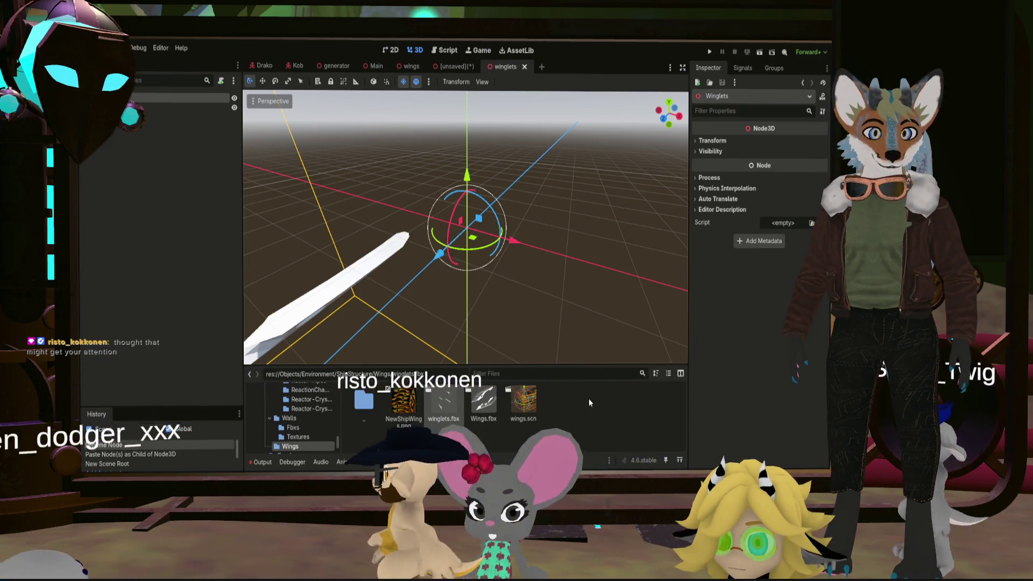
# Find winglets.scn in the Engine folder and move it into ShipStructure/Wings
pyautogui.doubleClick(363, 401)
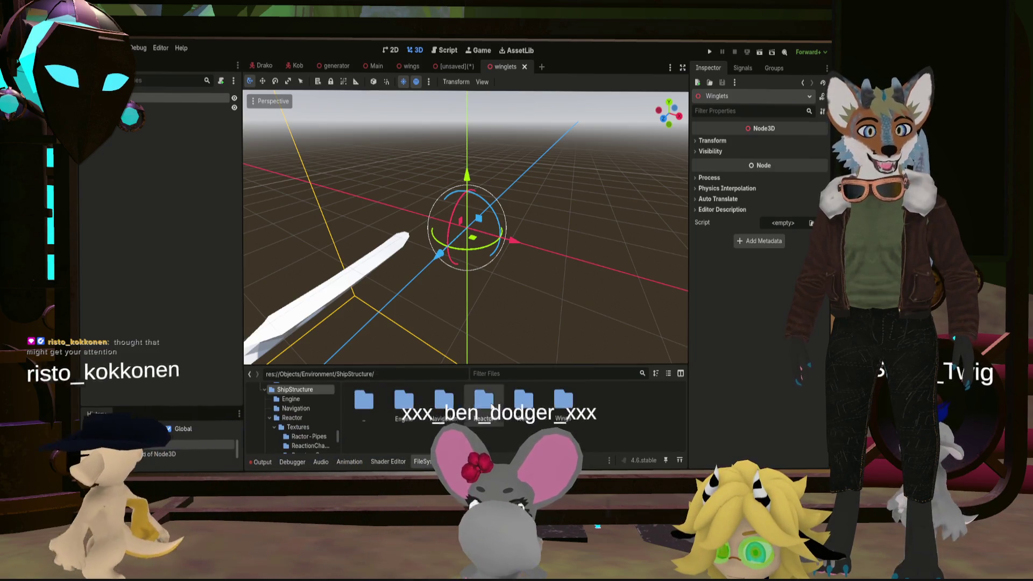
pyautogui.doubleClick(405, 402)
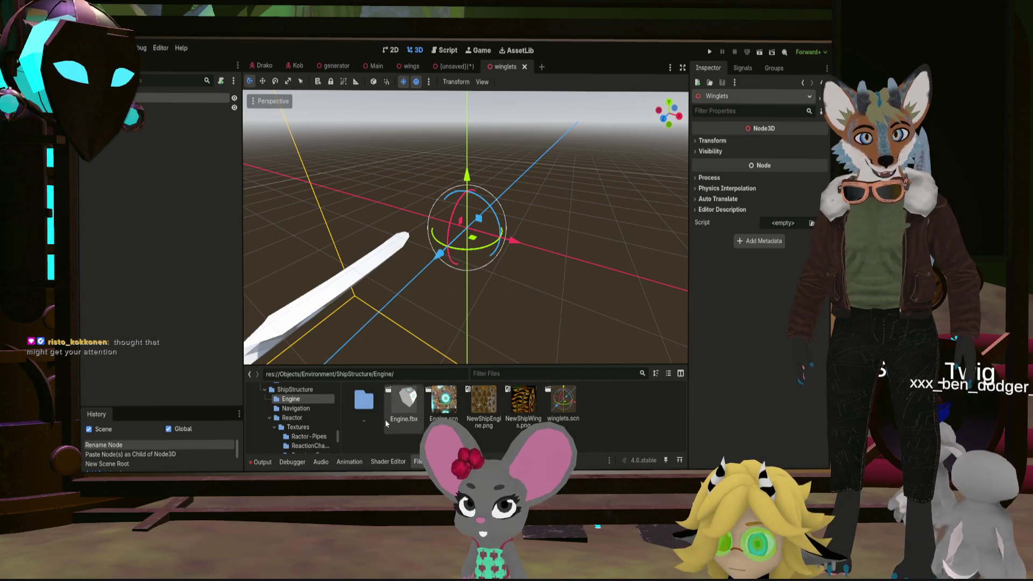
pyautogui.doubleClick(361, 406)
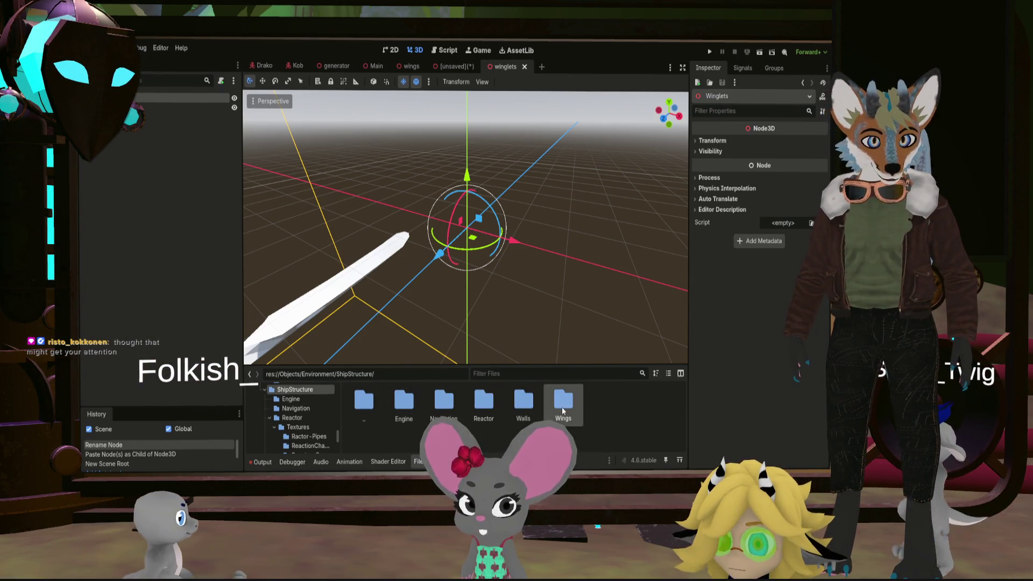
pyautogui.doubleClick(564, 405)
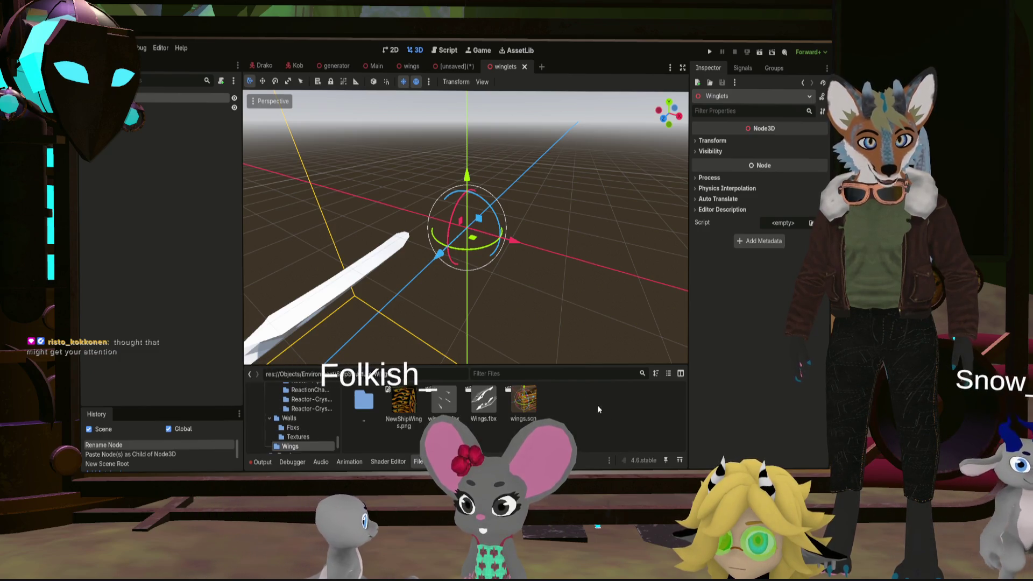
pyautogui.doubleClick(363, 400)
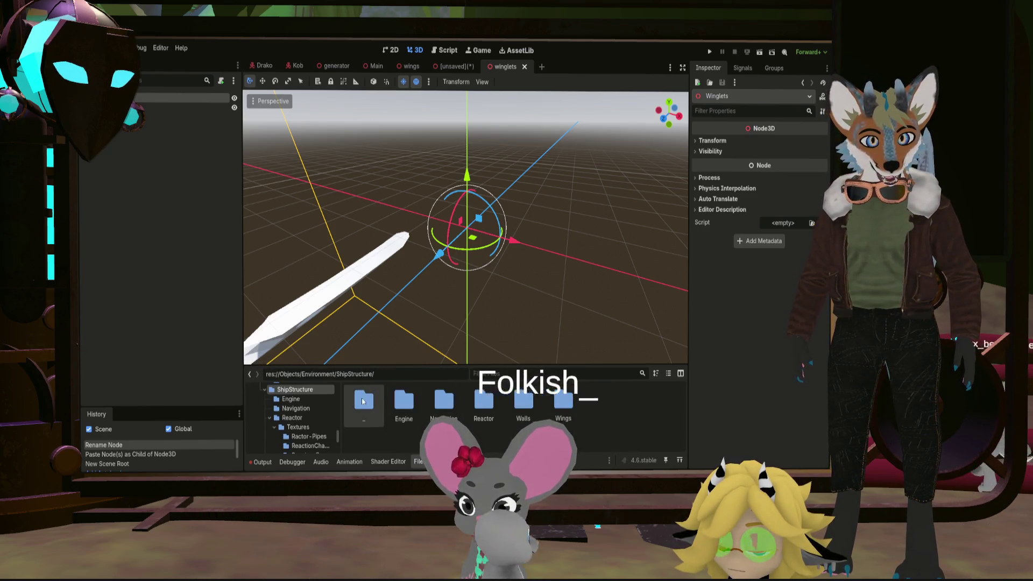
pyautogui.doubleClick(498, 407)
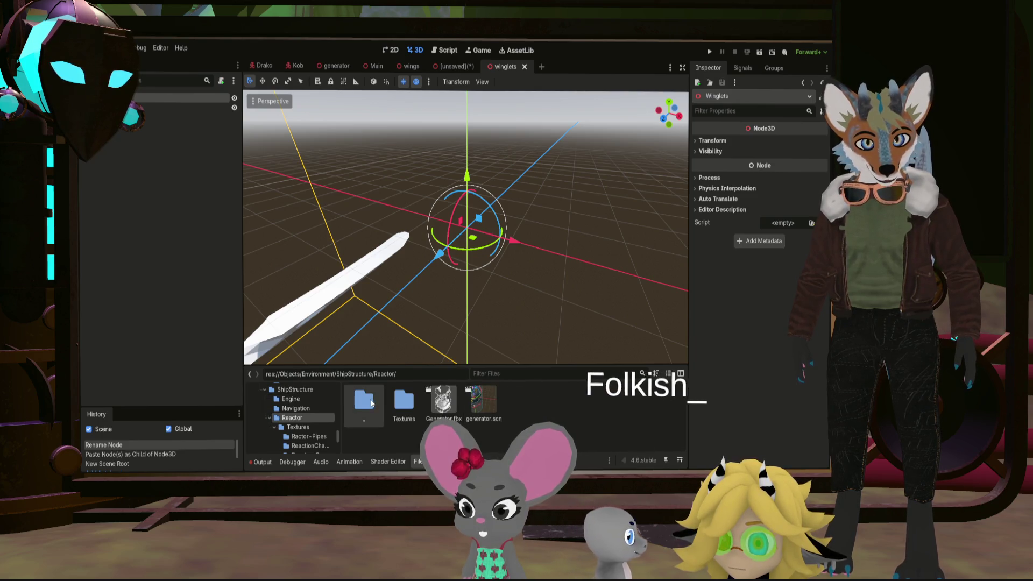
pyautogui.doubleClick(371, 403)
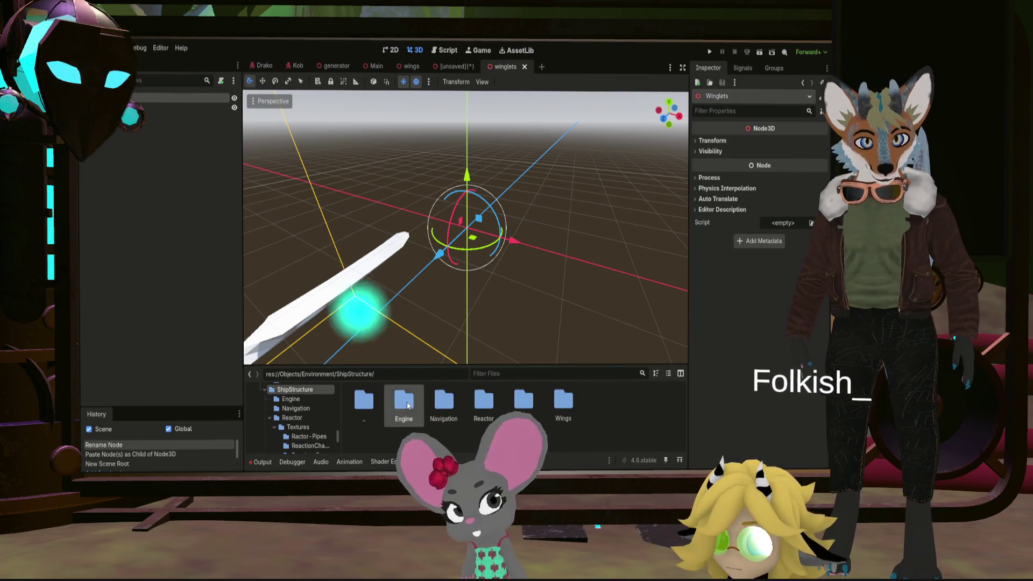
pyautogui.doubleClick(403, 401)
pyautogui.moveTo(563, 401); pyautogui.dragTo(313, 454)
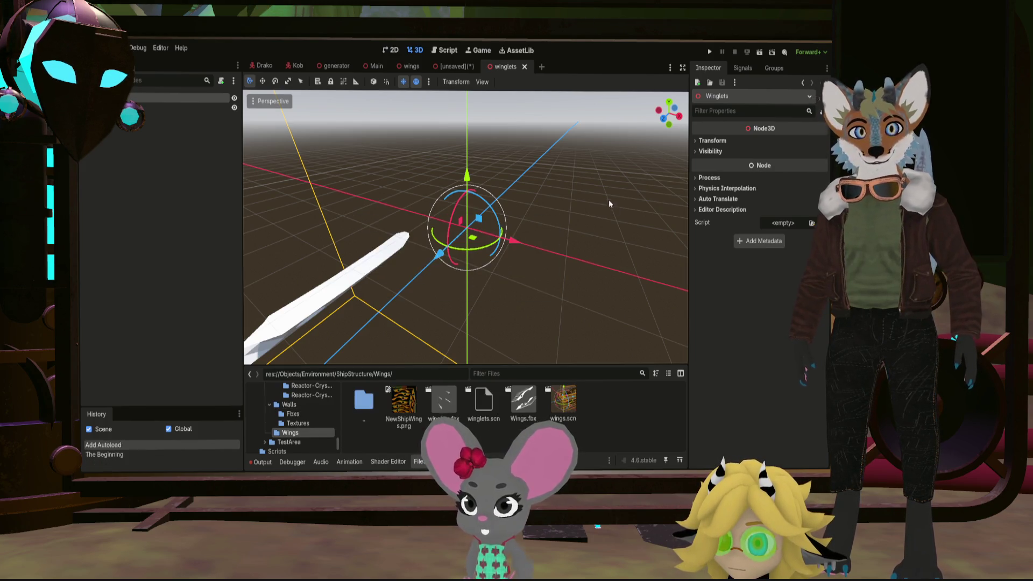
# Close the leftover unsaved scene and expand the winglets mesh's material properties
pyautogui.click(452, 67)
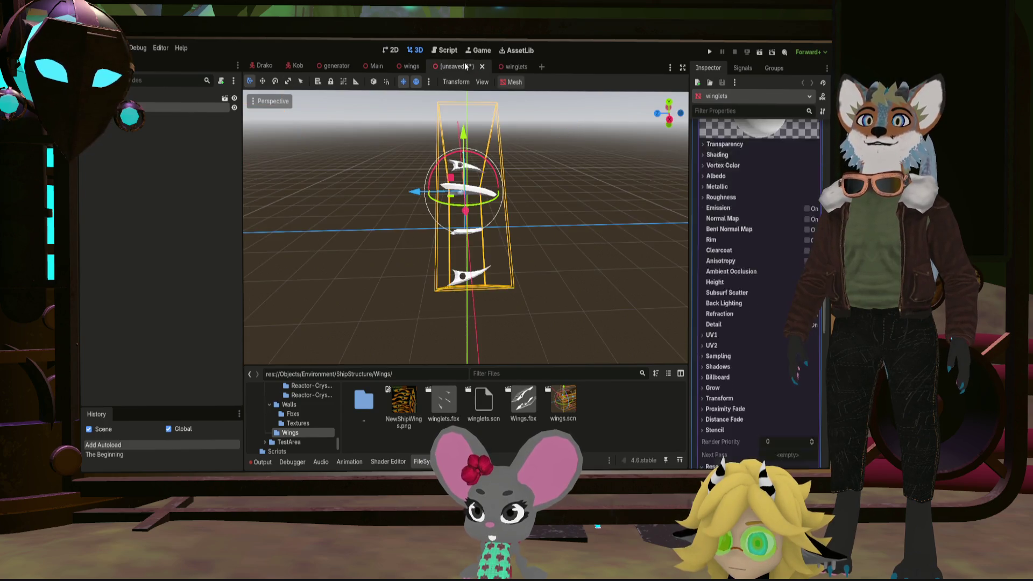
pyautogui.click(482, 67)
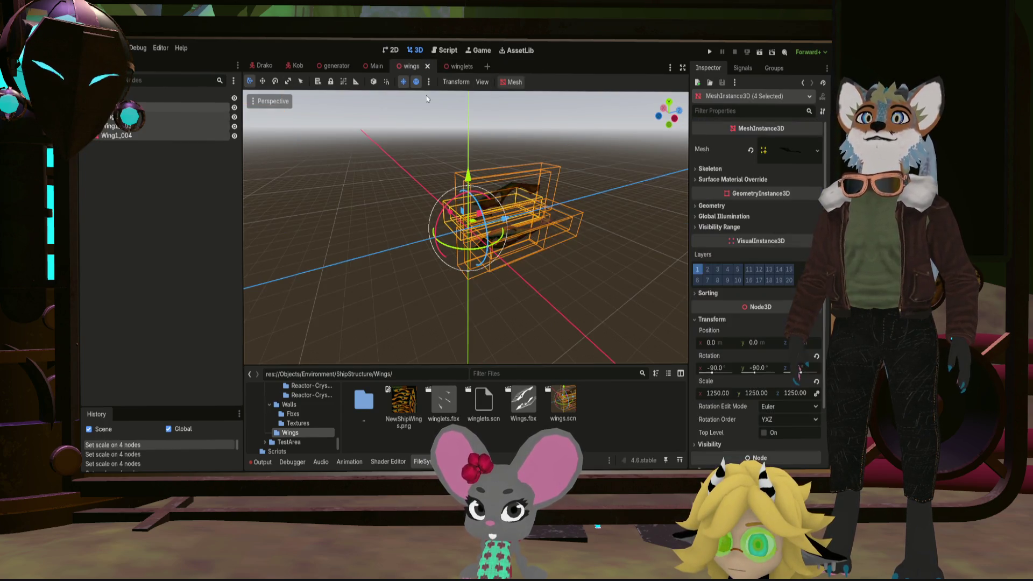
pyautogui.click(457, 65)
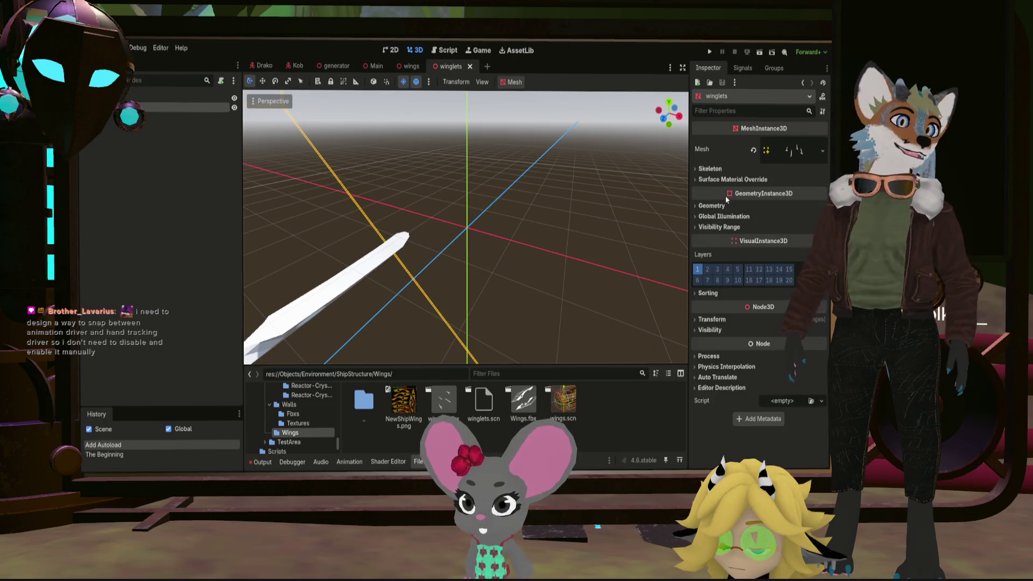
pyautogui.scroll(-3)
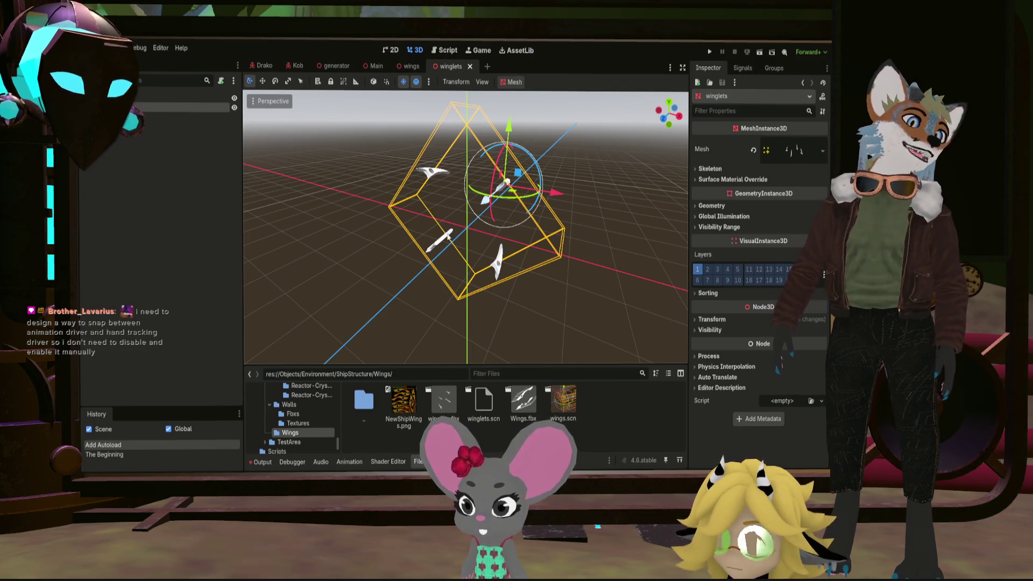
pyautogui.click(790, 161)
pyautogui.scroll(-3)
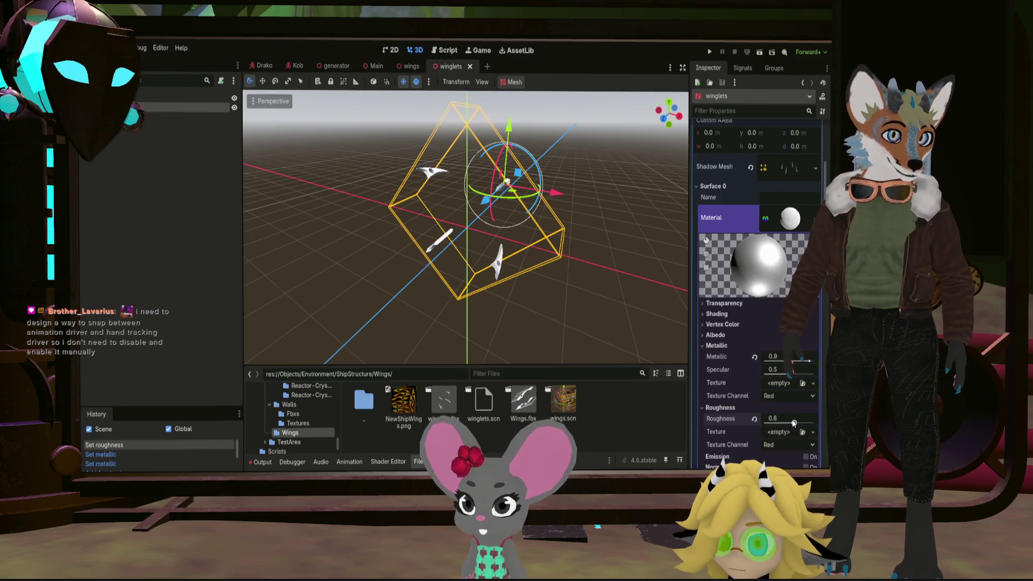
# Lower the winglets material's Roughness to 0.2 and orbit to inspect the glossier finish
pyautogui.moveTo(771, 423); pyautogui.dragTo(765, 423)
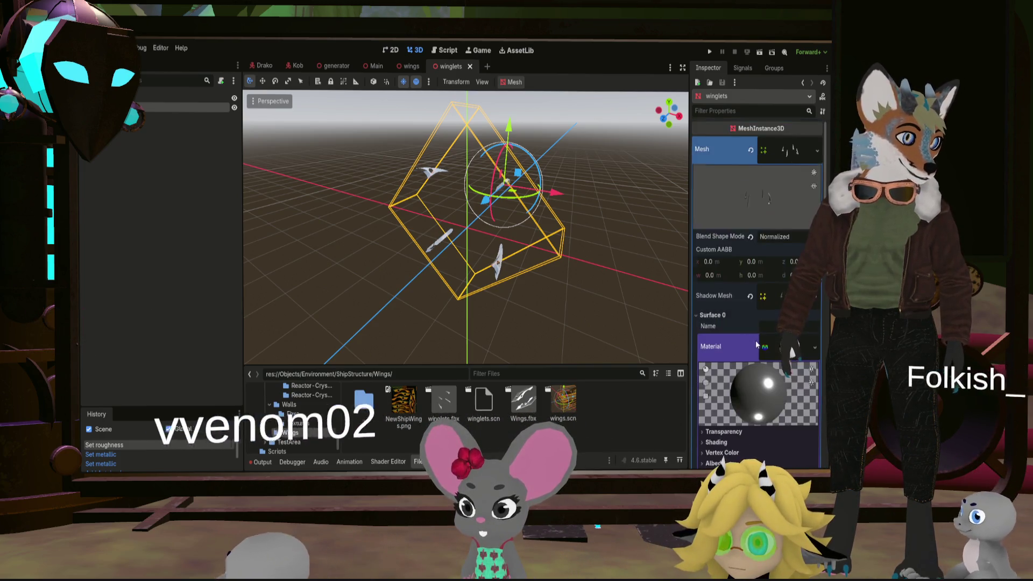
pyautogui.moveTo(514, 225); pyautogui.dragTo(411, 206)
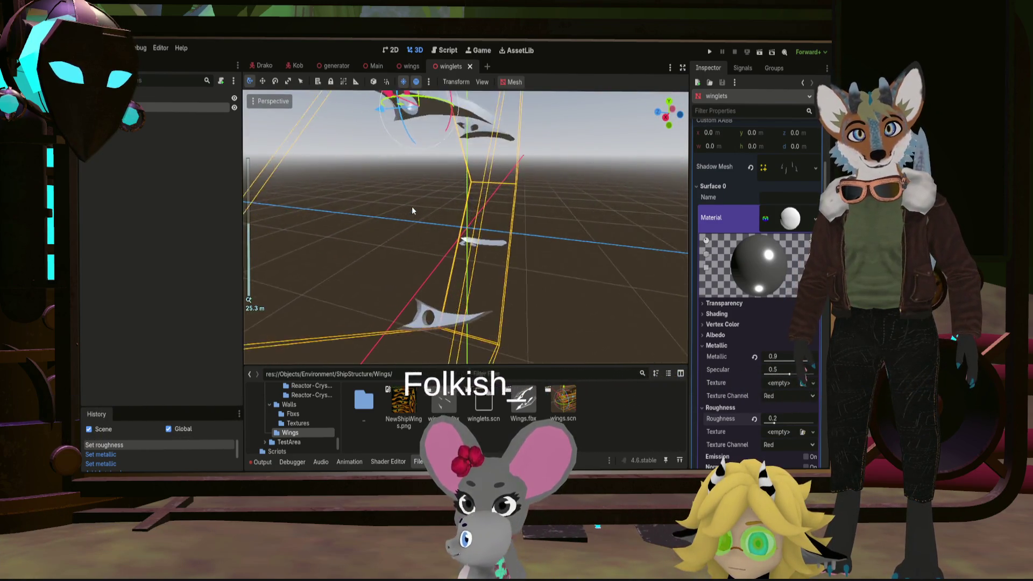
pyautogui.scroll(3)
pyautogui.moveTo(488, 265); pyautogui.dragTo(592, 234)
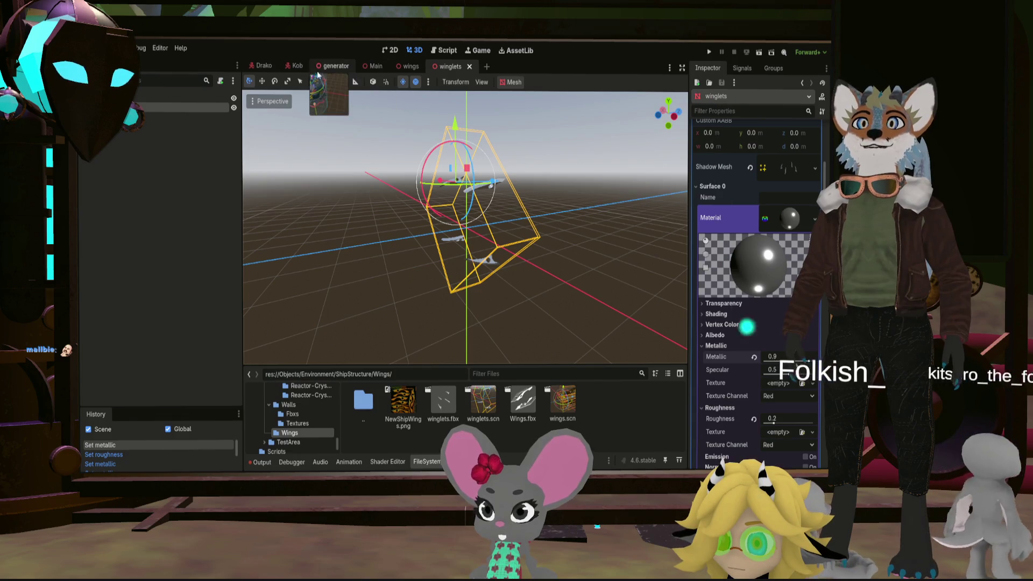
# Instance the winglets model into the Main scene below the Wings node
pyautogui.click(376, 67)
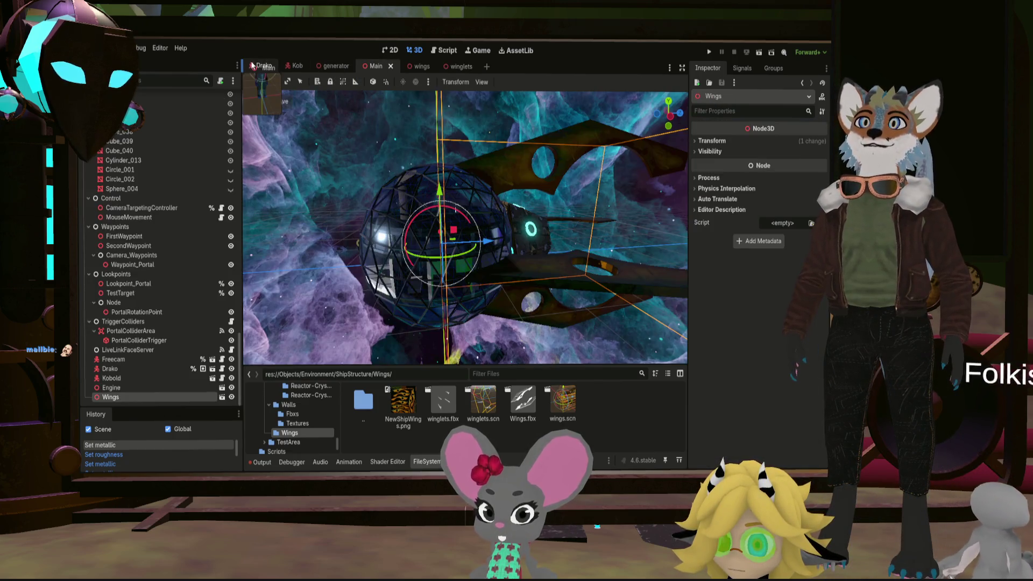
pyautogui.moveTo(554, 289); pyautogui.dragTo(537, 406)
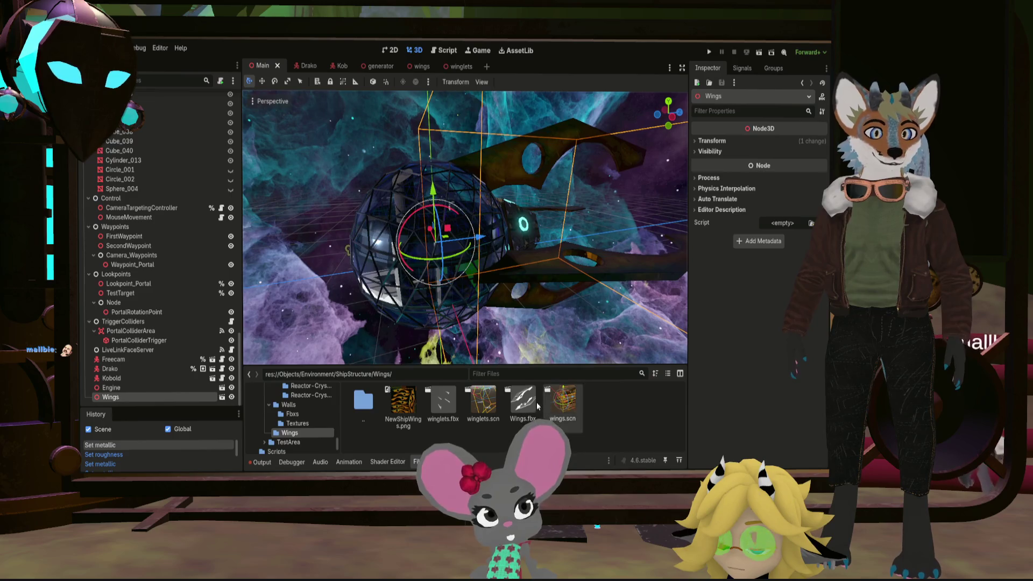
pyautogui.moveTo(452, 246); pyautogui.dragTo(190, 202)
pyautogui.moveTo(164, 48); pyautogui.dragTo(135, 101)
# Zoom and orbit in close to inspect the new winglets around the ship's sphere, then deselect them
pyautogui.moveTo(314, 175); pyautogui.dragTo(316, 180)
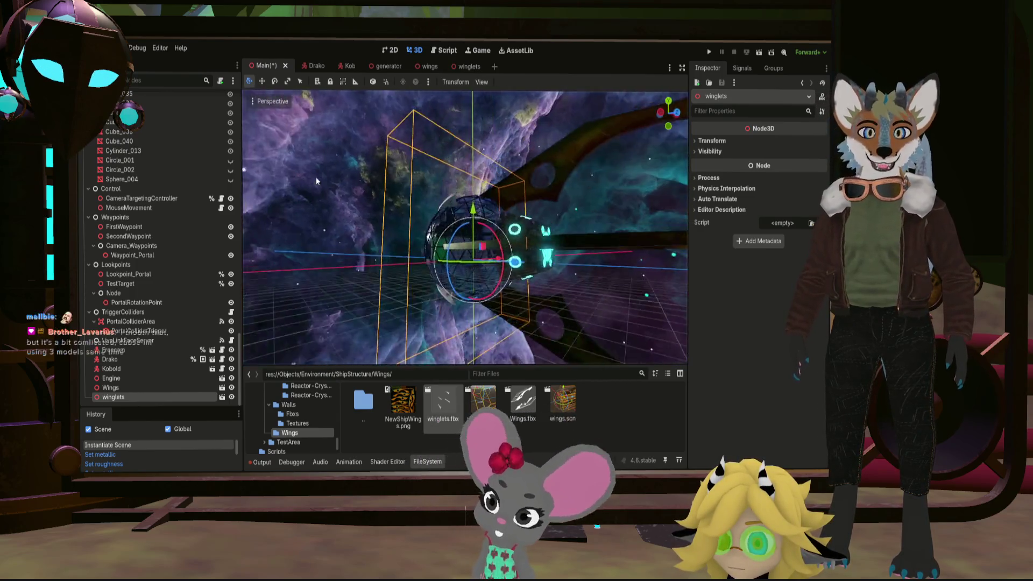
pyautogui.scroll(3)
pyautogui.scroll(3)
pyautogui.moveTo(367, 147); pyautogui.dragTo(393, 157)
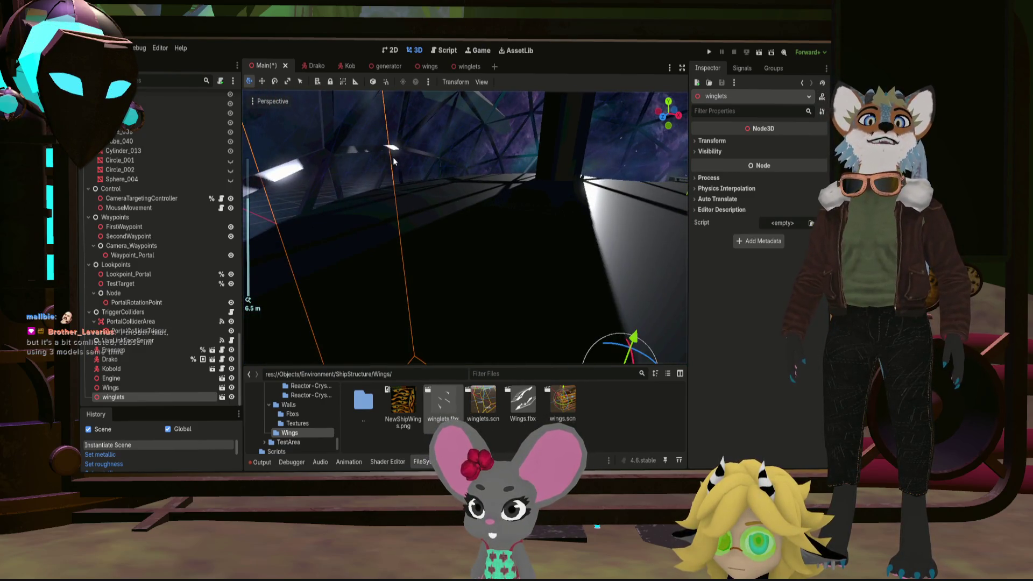
pyautogui.scroll(3)
pyautogui.moveTo(518, 182); pyautogui.dragTo(431, 144)
pyautogui.scroll(3)
pyautogui.scroll(3)
pyautogui.scroll(-3)
pyautogui.scroll(3)
pyautogui.scroll(-3)
pyautogui.click(432, 301)
pyautogui.scroll(3)
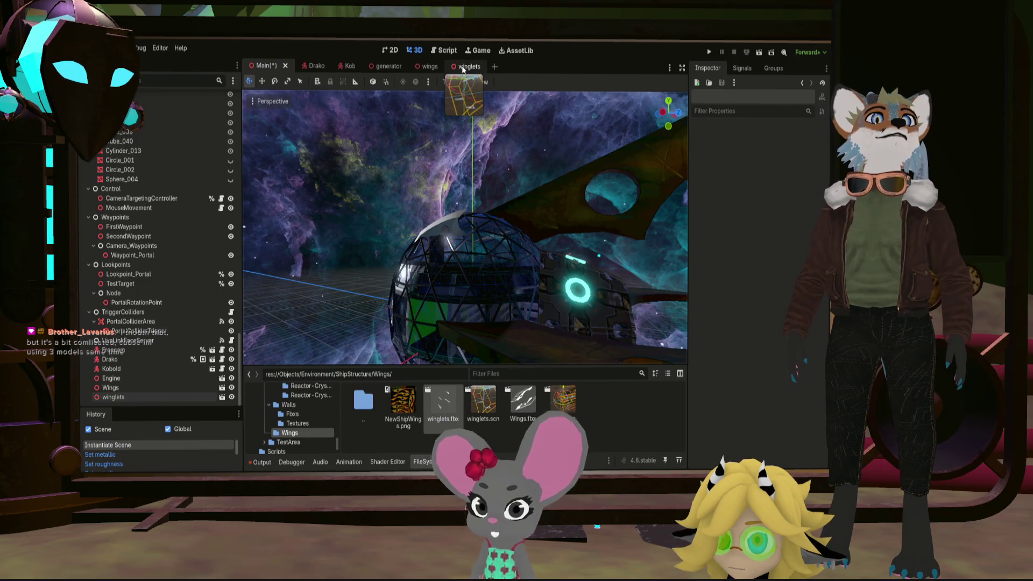
# Review the winglets scene's shiny brown material (Metallic 0.9, Roughness 0.08) from above, then return to Main
pyautogui.click(463, 67)
pyautogui.scroll(3)
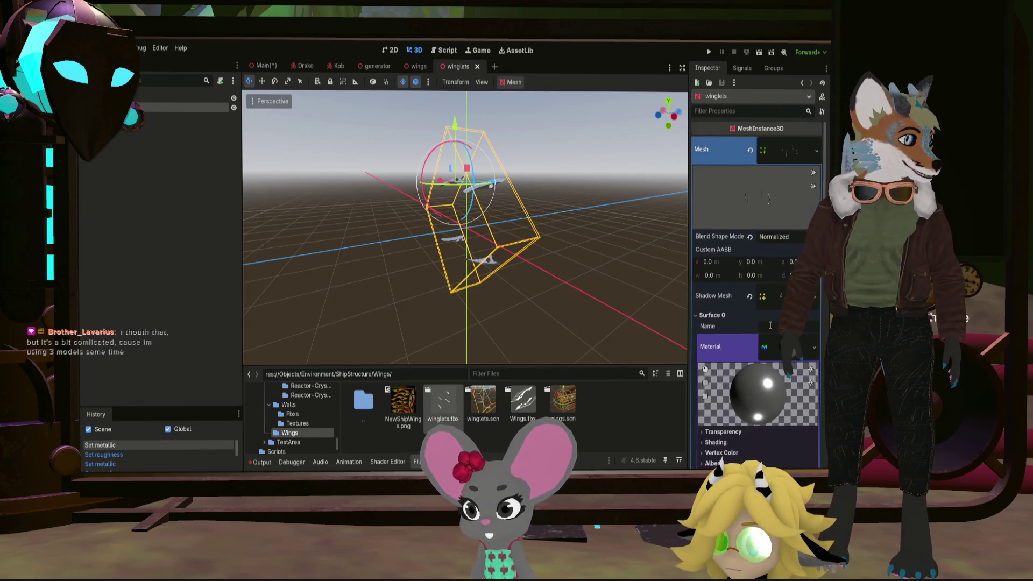
pyautogui.scroll(-3)
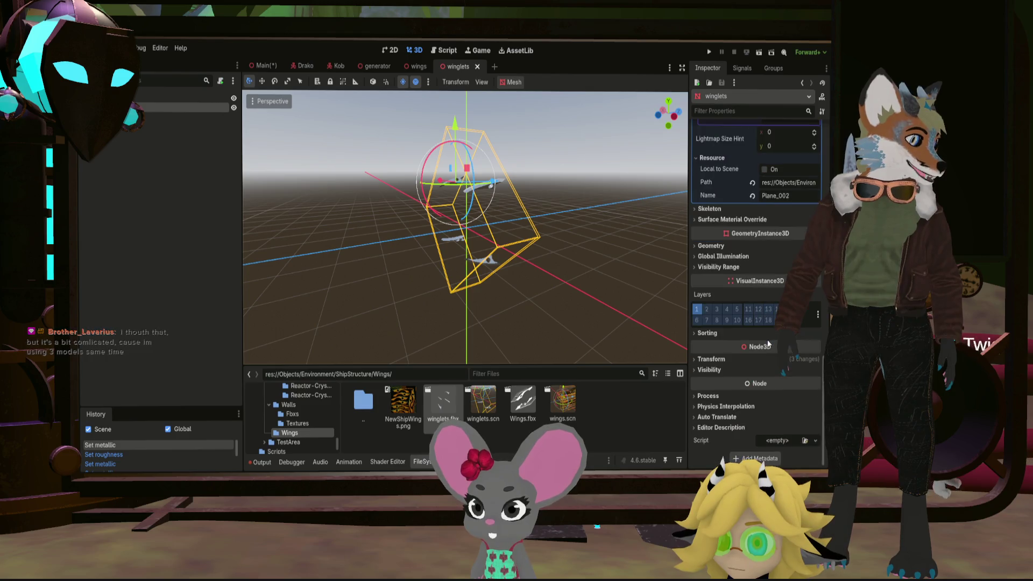
pyautogui.scroll(3)
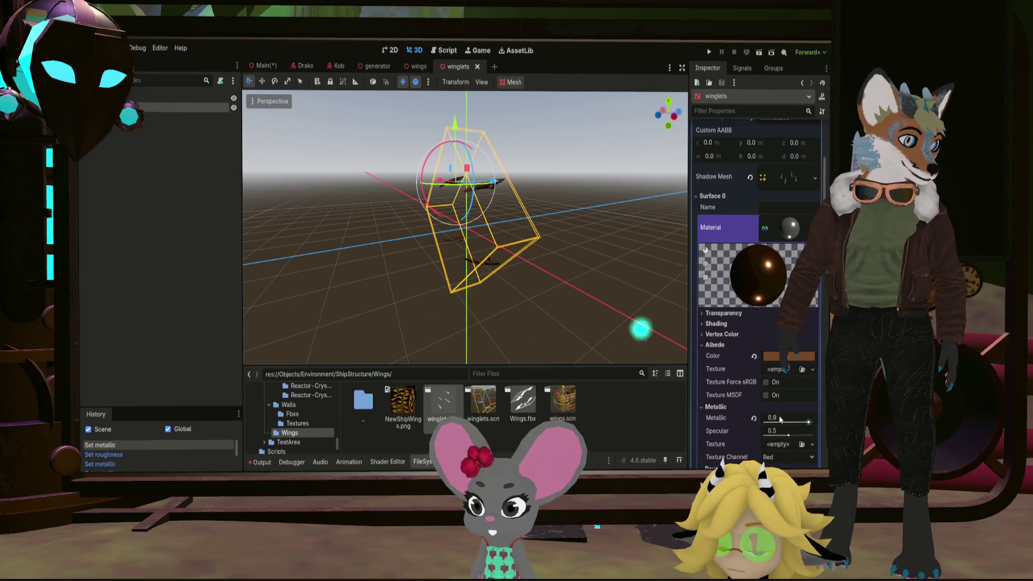
pyautogui.scroll(-3)
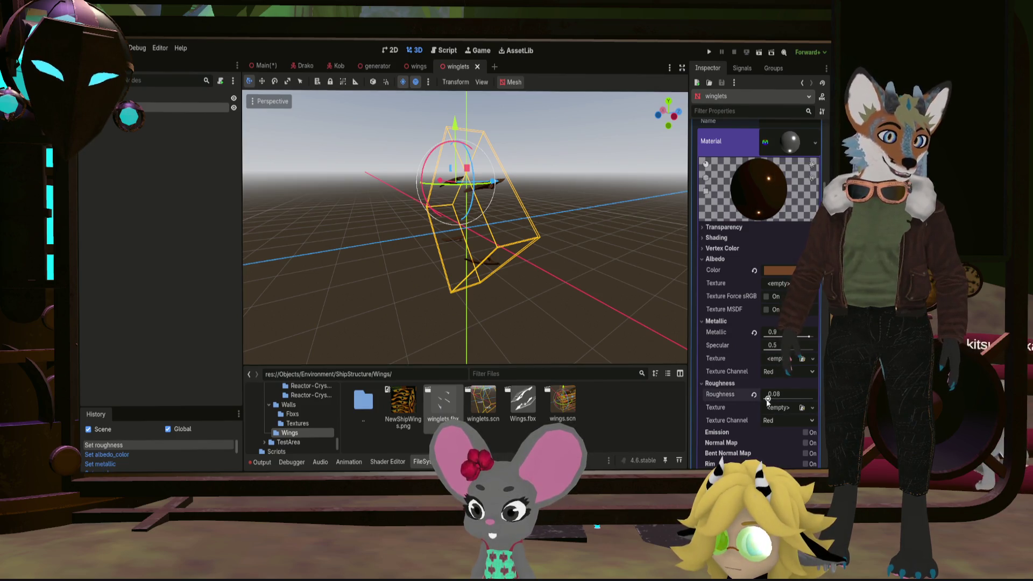
pyautogui.scroll(3)
pyautogui.moveTo(492, 197); pyautogui.dragTo(565, 177)
pyautogui.scroll(-3)
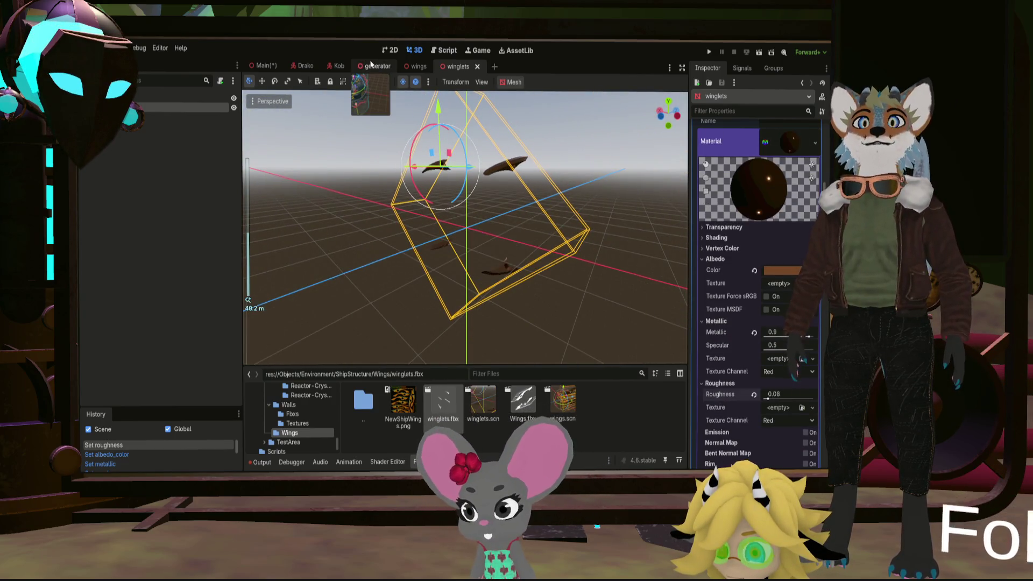
pyautogui.click(266, 65)
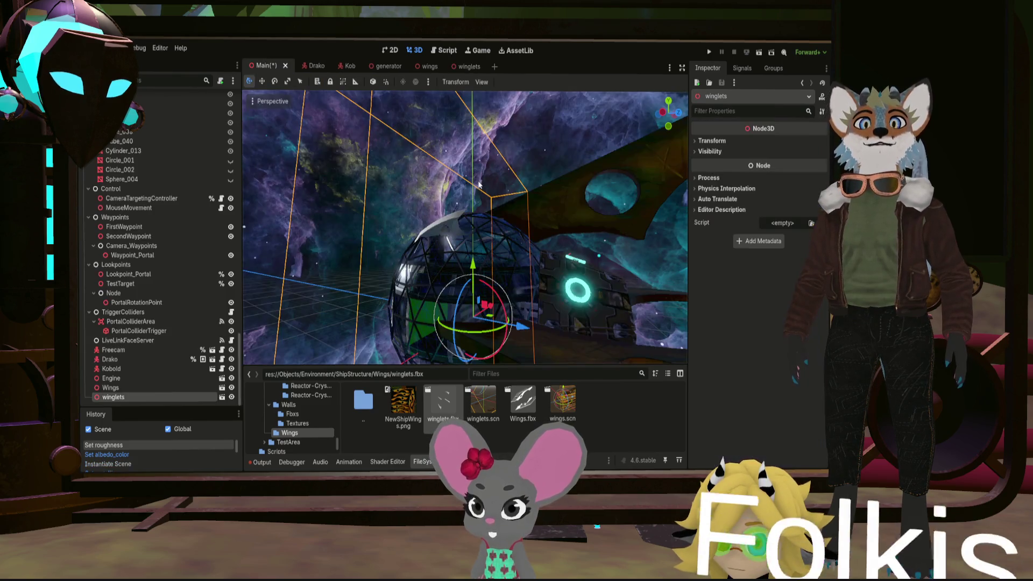
# Undo the accidental winglets move, delete the fbx winglets node, and instance winglets.scn into Main
pyautogui.moveTo(580, 247); pyautogui.dragTo(545, 304)
pyautogui.scroll(3)
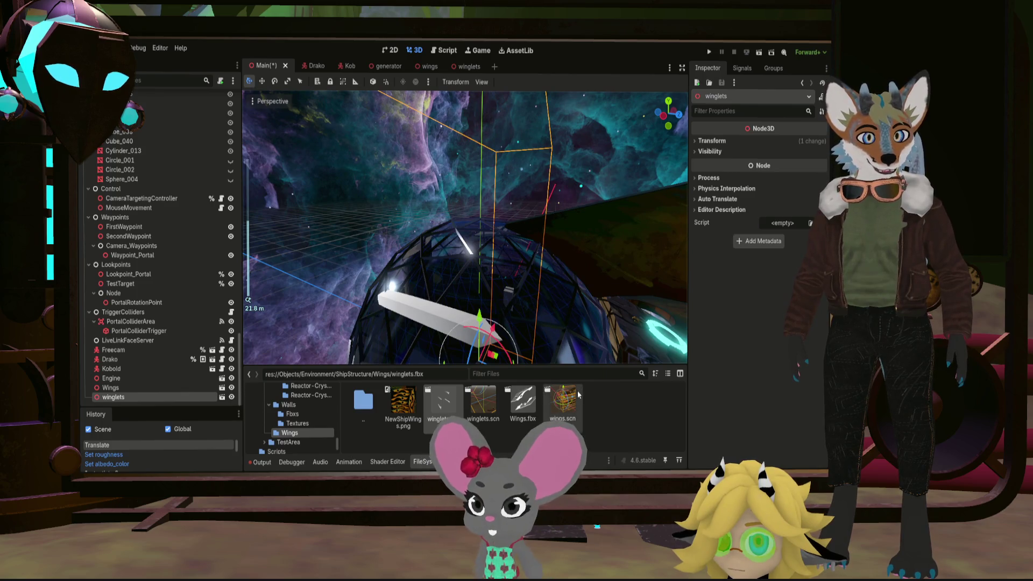
pyautogui.hotkey('ctrl', 'z')
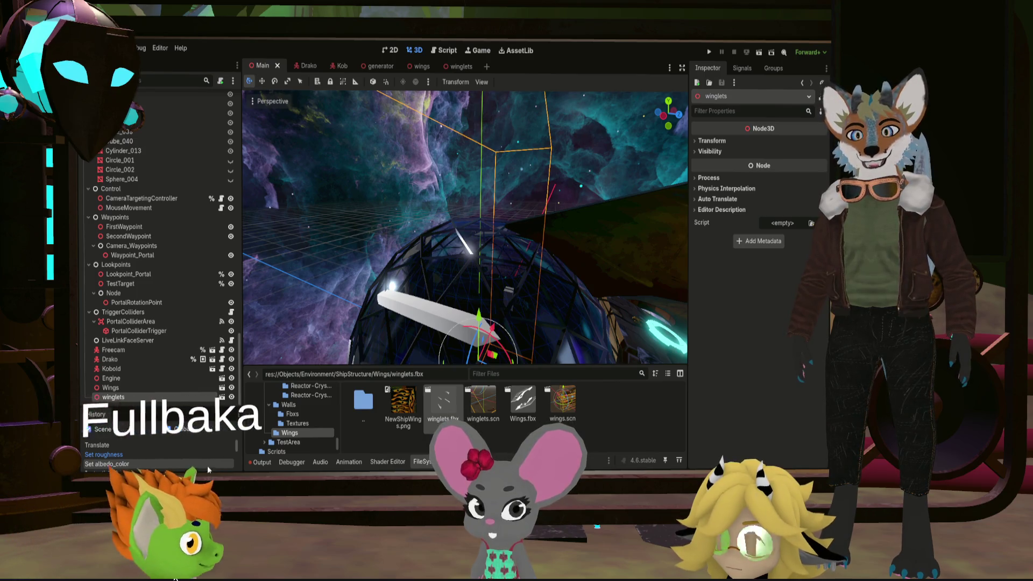
pyautogui.press('Delete')
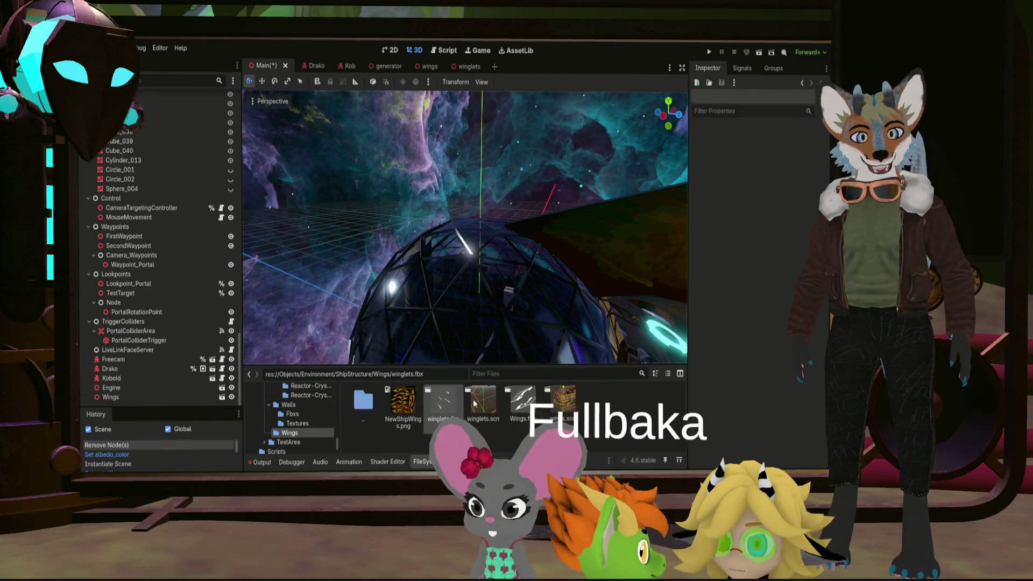
pyautogui.moveTo(136, 369); pyautogui.dragTo(133, 404)
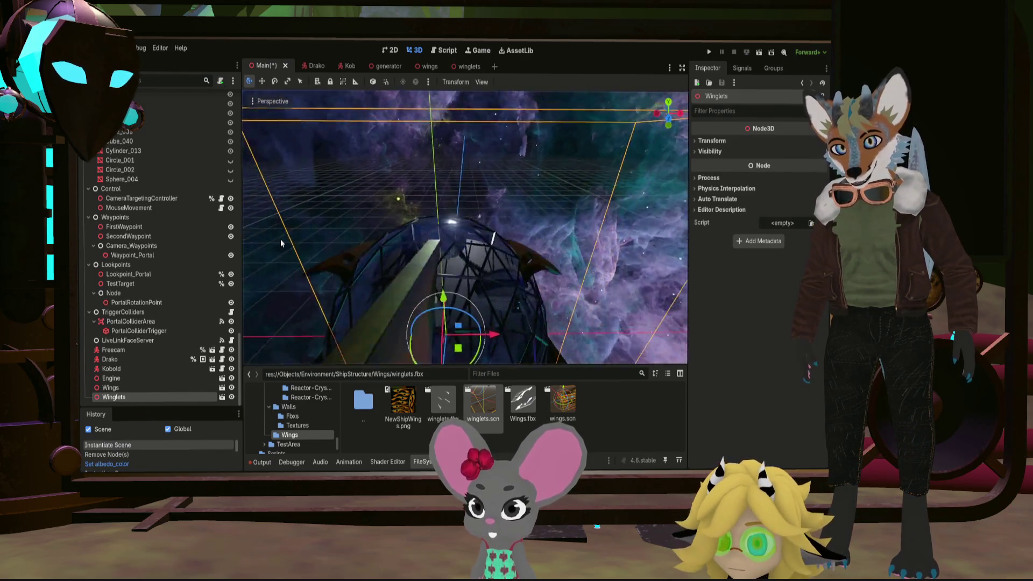
# Focus on the new Winglets node and orbit out to view the whole ship with brown winglets
pyautogui.moveTo(601, 230); pyautogui.dragTo(470, 183)
pyautogui.press('f')
pyautogui.moveTo(576, 234); pyautogui.dragTo(392, 253)
pyautogui.scroll(3)
pyautogui.click(392, 253)
pyautogui.moveTo(370, 189); pyautogui.dragTo(563, 231)
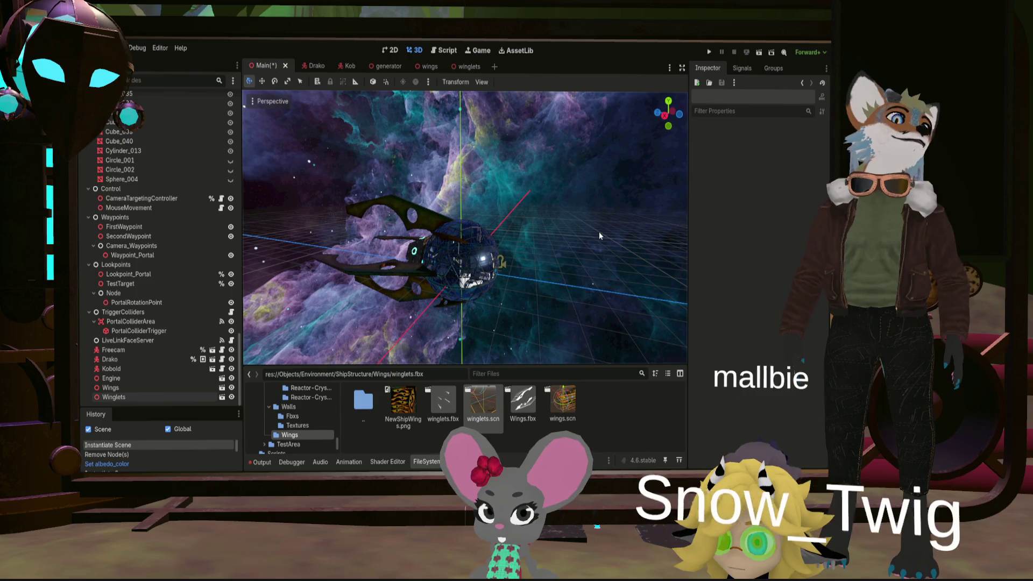
pyautogui.scroll(3)
pyautogui.moveTo(557, 224); pyautogui.dragTo(490, 230)
pyautogui.scroll(-3)
pyautogui.scroll(3)
pyautogui.scroll(3)
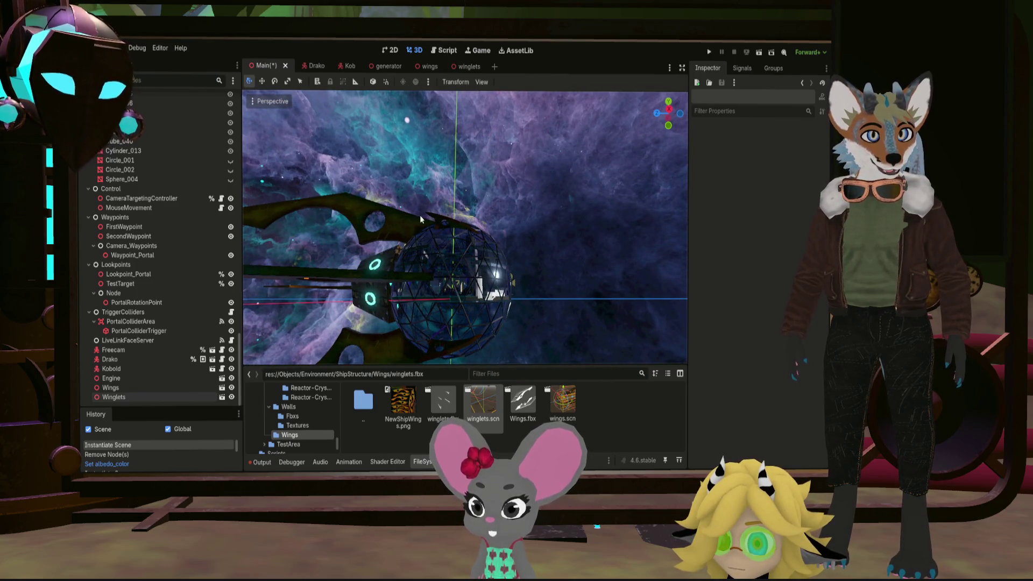
pyautogui.moveTo(439, 257); pyautogui.dragTo(492, 248)
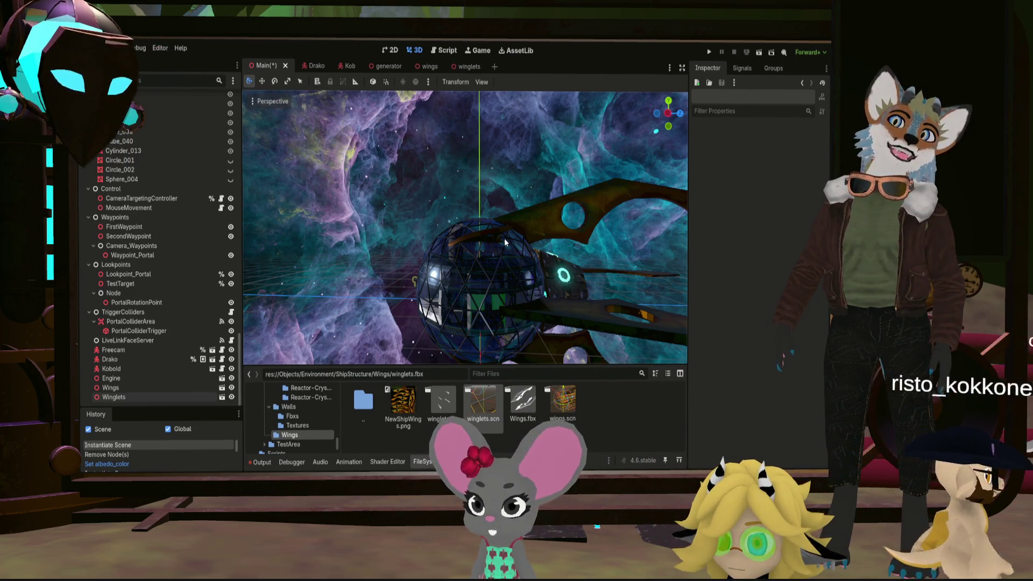
pyautogui.moveTo(505, 238); pyautogui.dragTo(590, 277)
pyautogui.scroll(-3)
pyautogui.scroll(3)
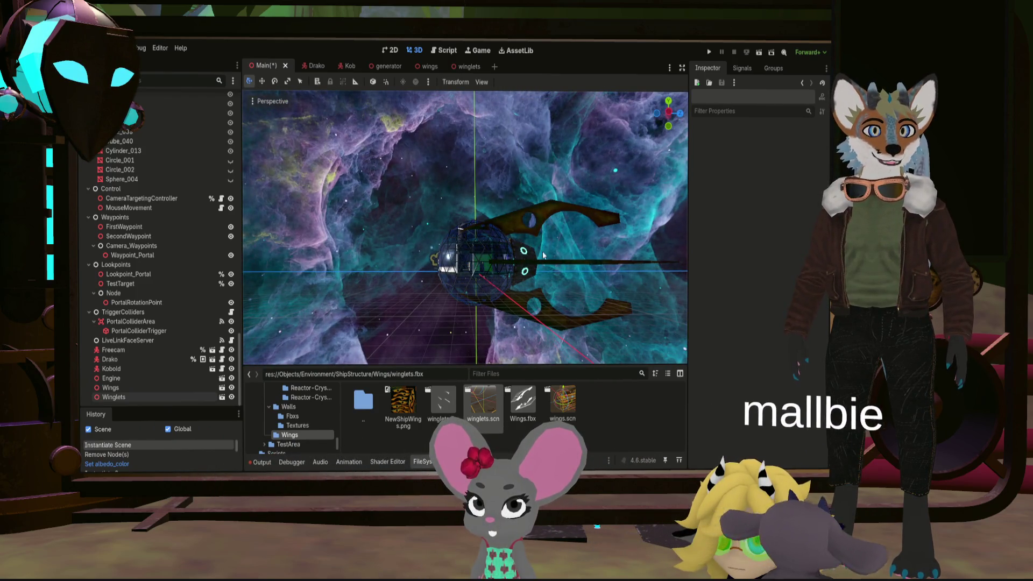
pyautogui.moveTo(463, 264); pyautogui.dragTo(245, 280)
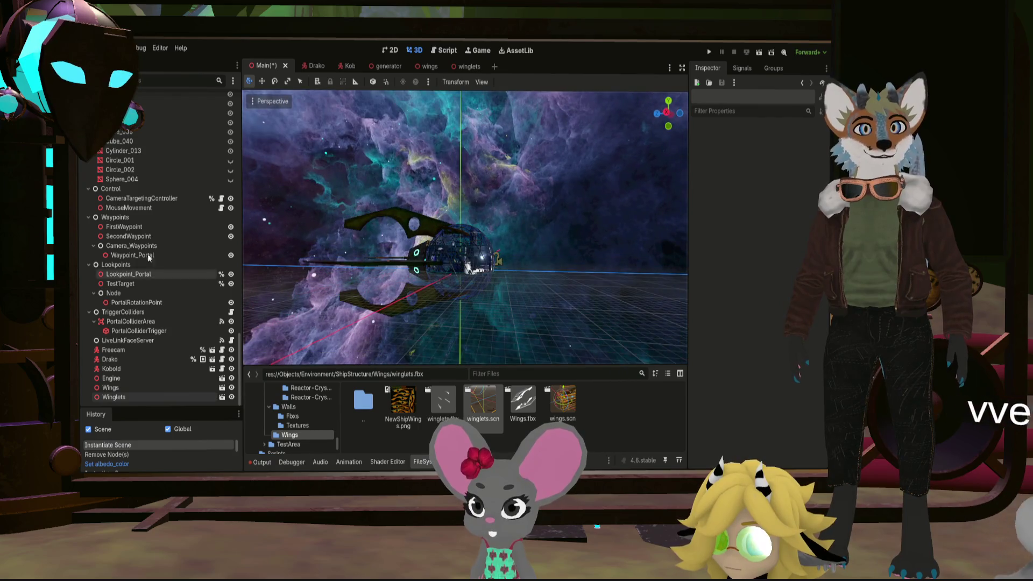
pyautogui.scroll(3)
pyautogui.moveTo(434, 237); pyautogui.dragTo(557, 260)
pyautogui.scroll(-3)
pyautogui.scroll(-3)
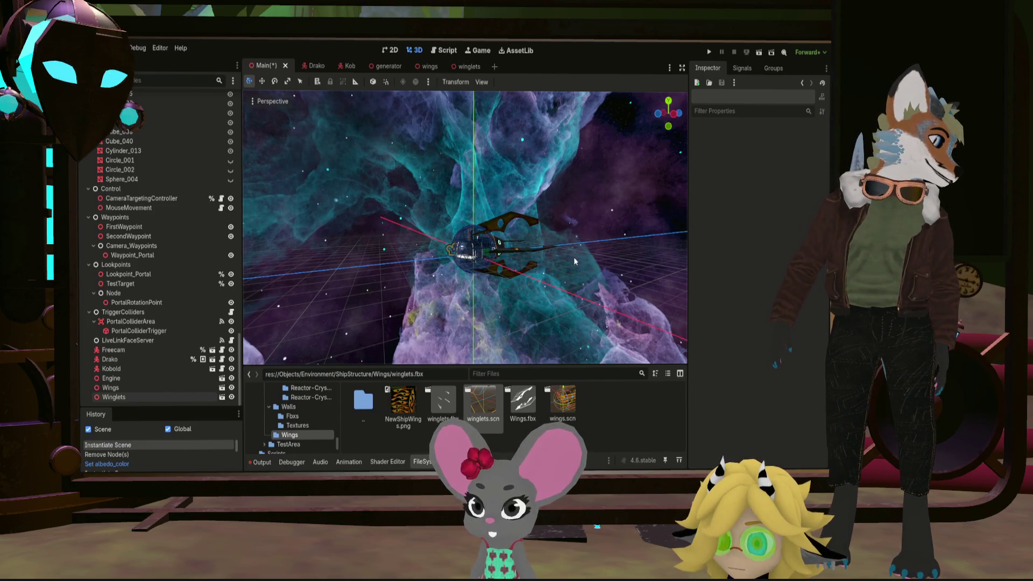
pyautogui.scroll(3)
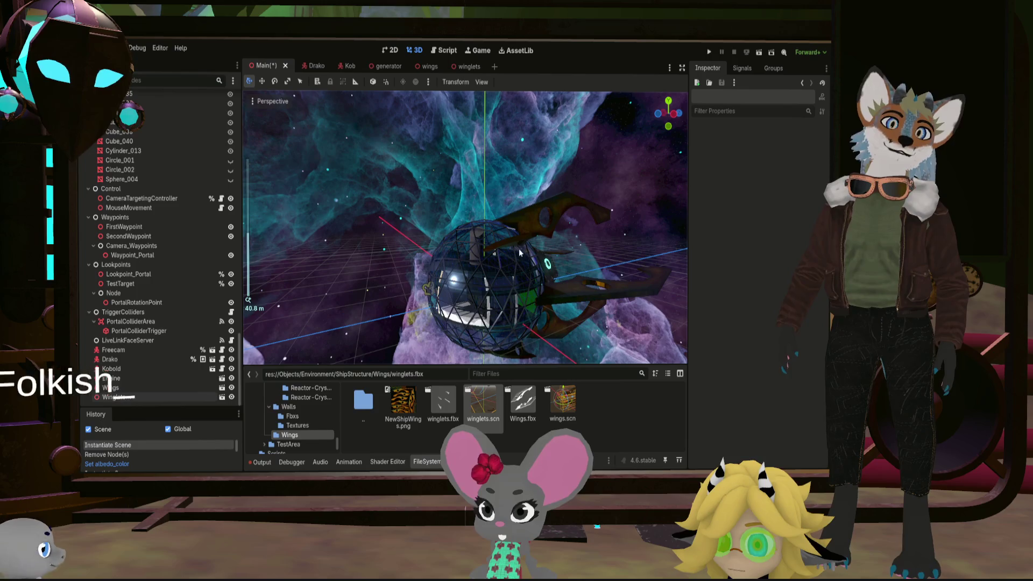
pyautogui.scroll(3)
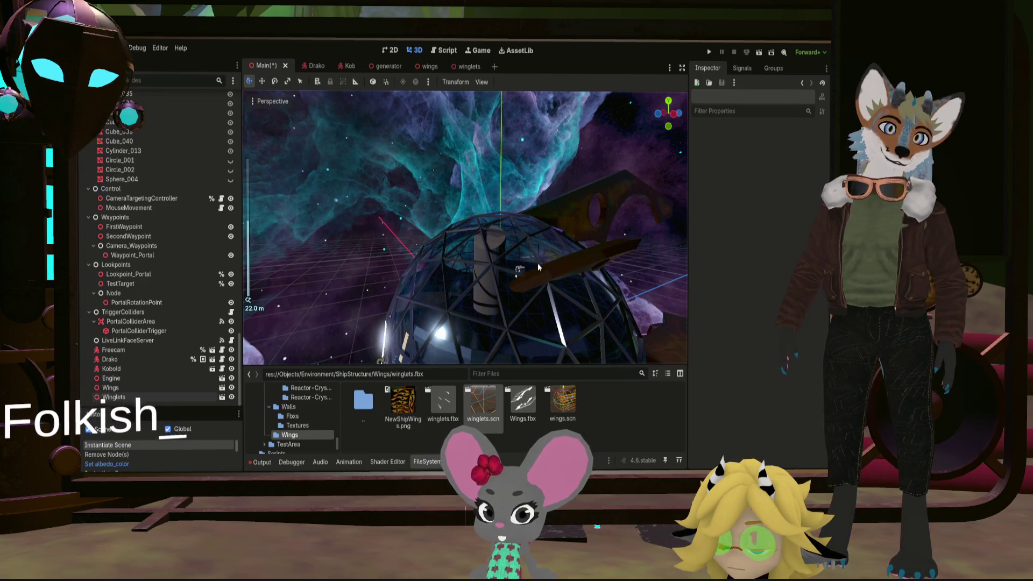
pyautogui.scroll(3)
pyautogui.moveTo(546, 294); pyautogui.dragTo(452, 253)
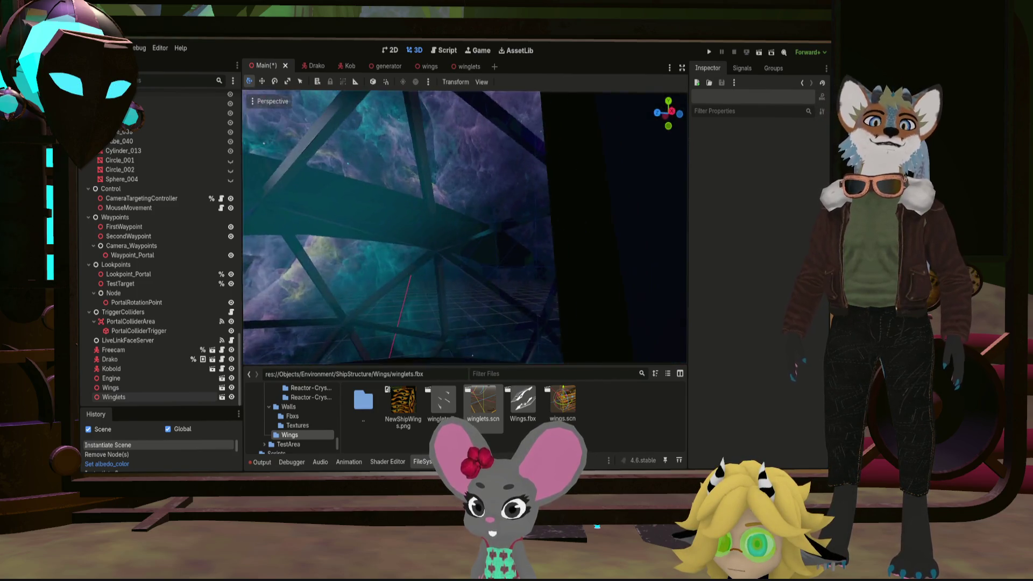
pyautogui.moveTo(528, 267); pyautogui.dragTo(528, 266)
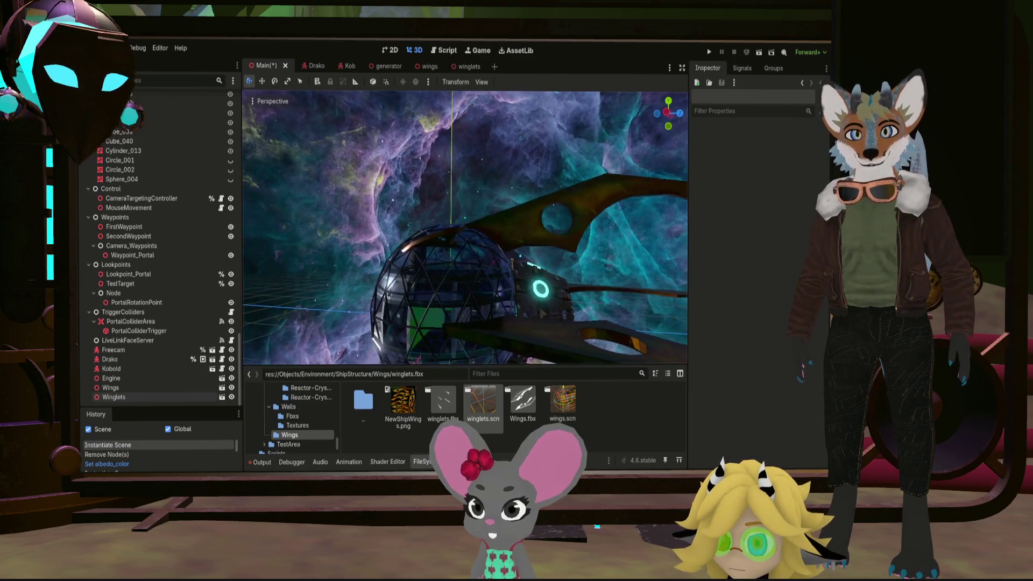
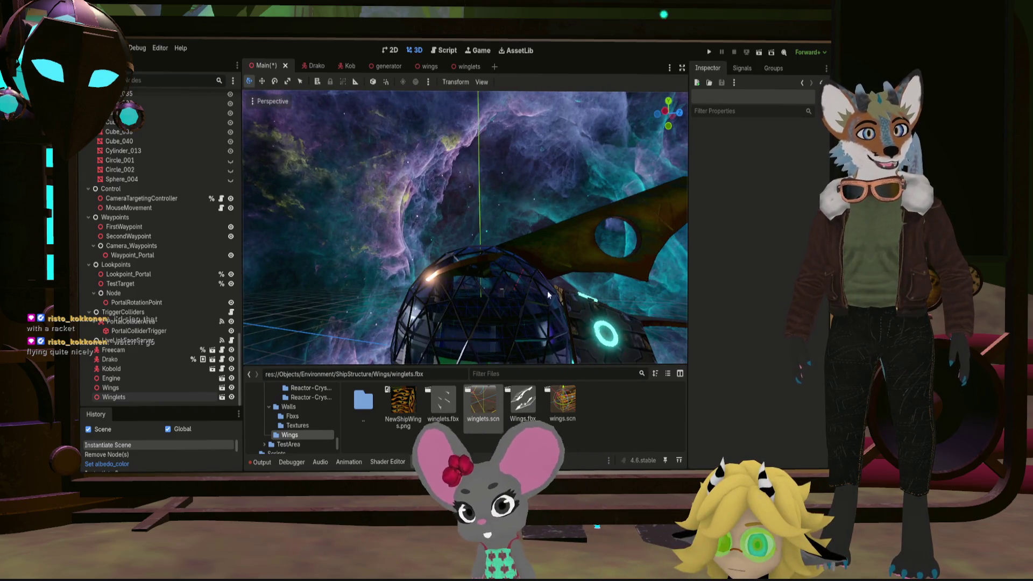
# Orbit around the ship in Godot to inspect the glass dome and its winglets
pyautogui.moveTo(558, 328); pyautogui.dragTo(514, 141)
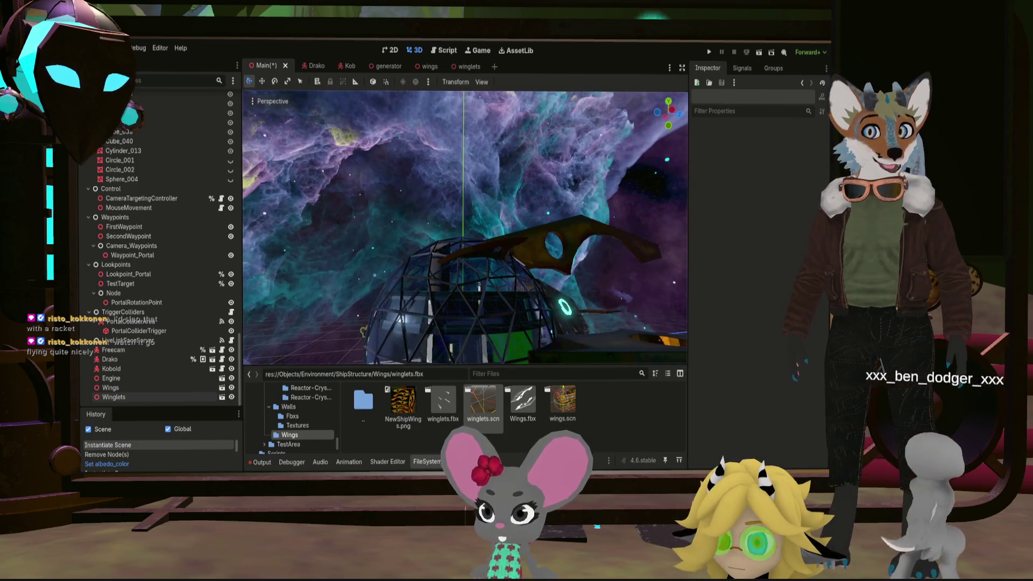
pyautogui.moveTo(420, 202); pyautogui.dragTo(420, 202)
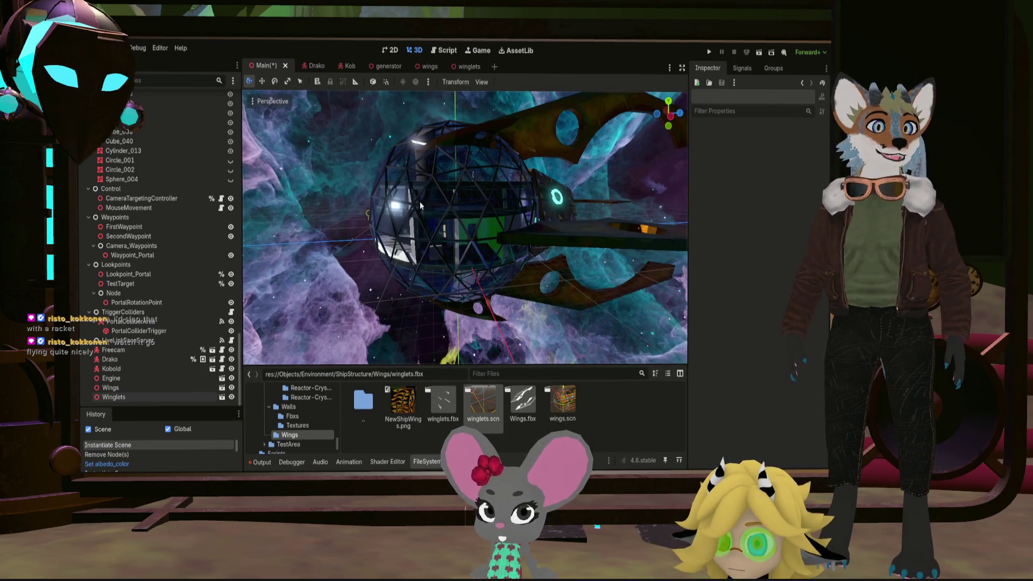
pyautogui.moveTo(502, 167); pyautogui.dragTo(470, 173)
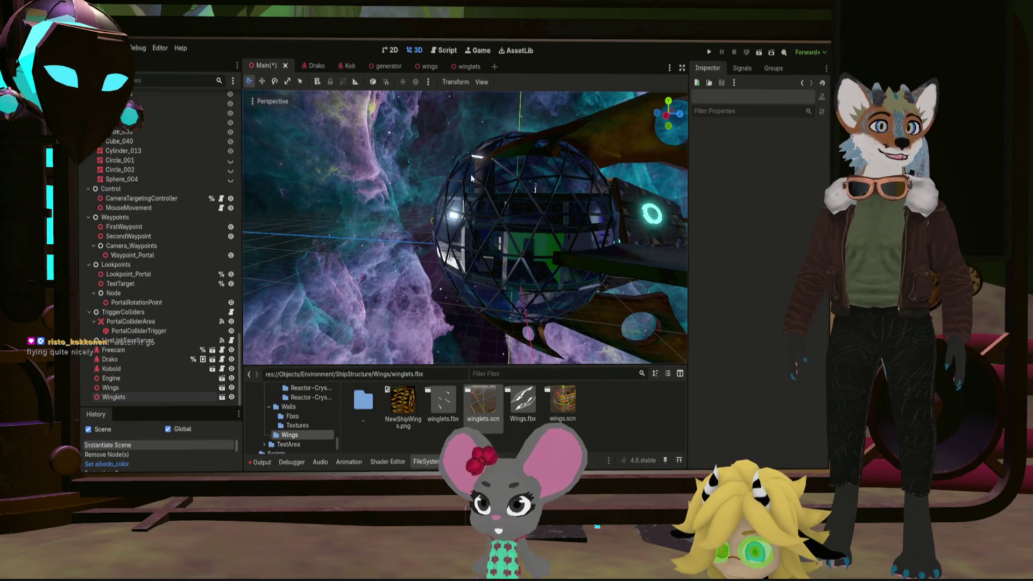
pyautogui.moveTo(562, 205); pyautogui.dragTo(495, 204)
pyautogui.moveTo(470, 171); pyautogui.dragTo(479, 157)
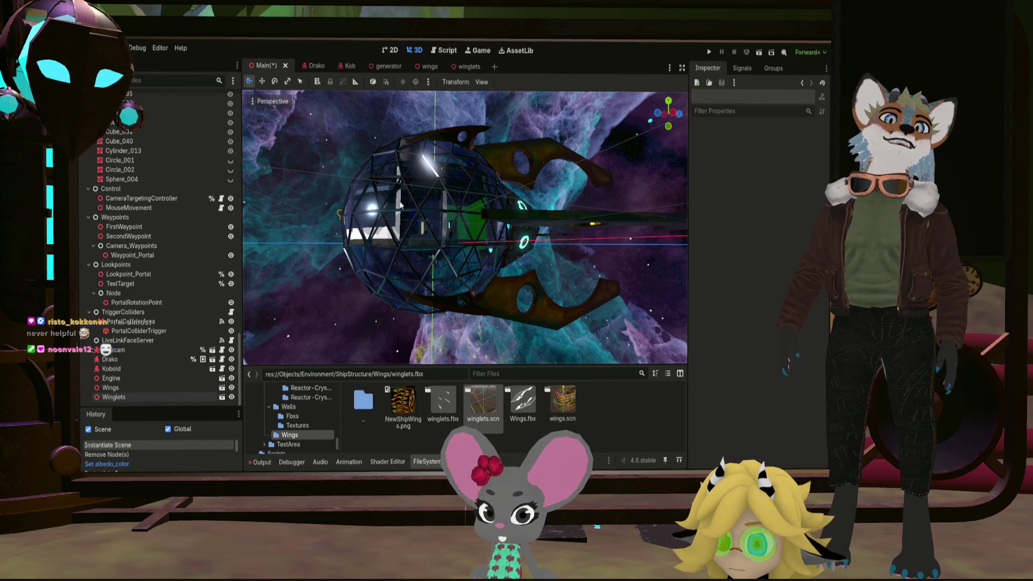
pyautogui.moveTo(411, 203); pyautogui.dragTo(366, 203)
pyautogui.moveTo(465, 226); pyautogui.dragTo(509, 222)
pyautogui.moveTo(401, 203); pyautogui.dragTo(411, 202)
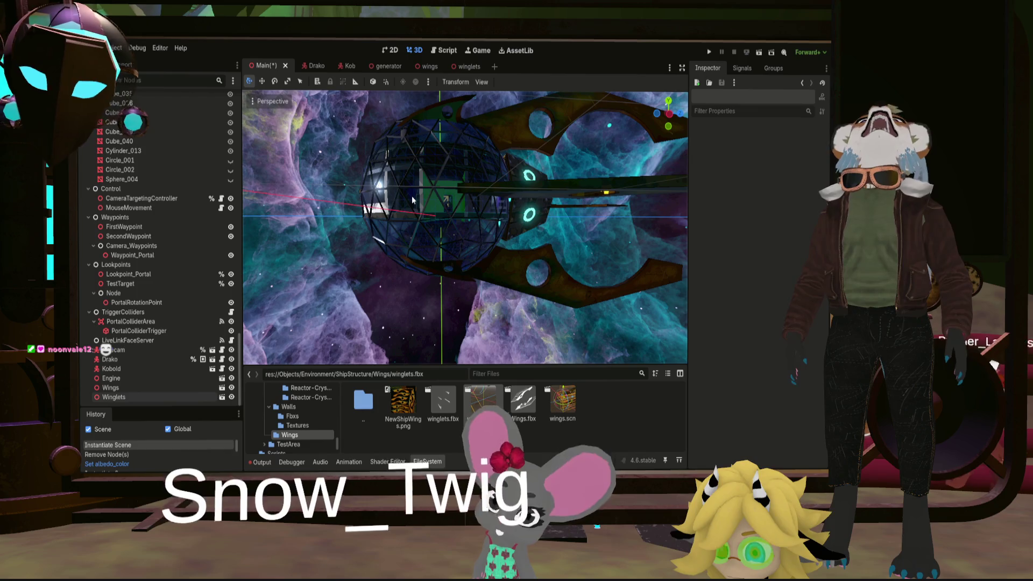
# Fly around the ship in freelook with WASD, approaching and backing away from the glass sphere
pyautogui.scroll(3)
pyautogui.press('w')
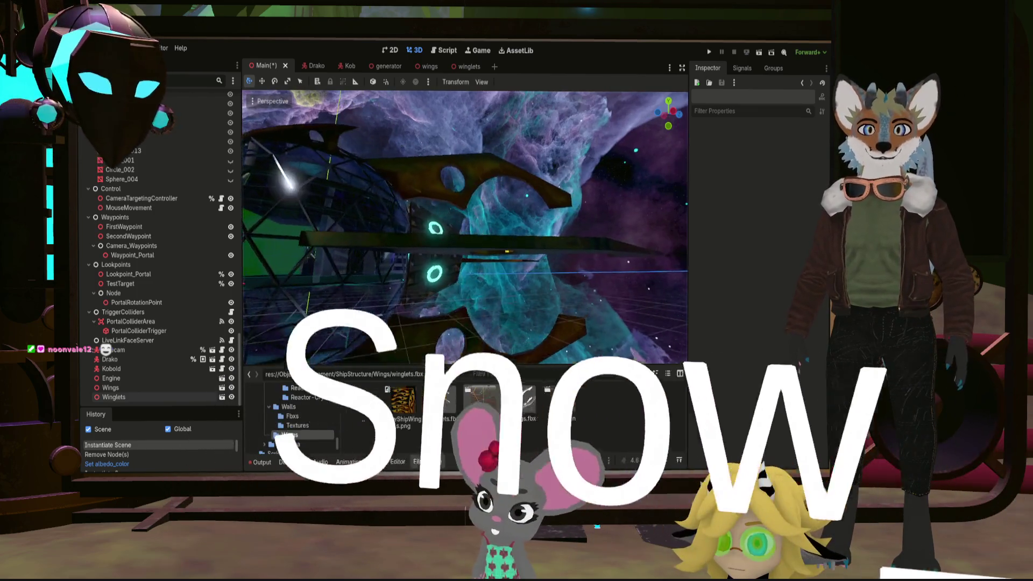
pyautogui.press('s')
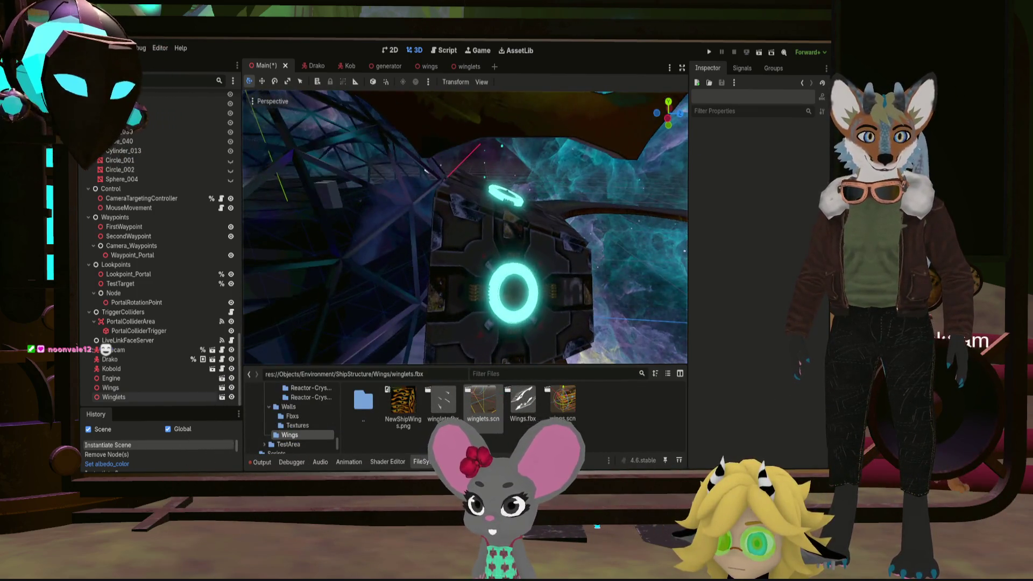
pyautogui.press('w')
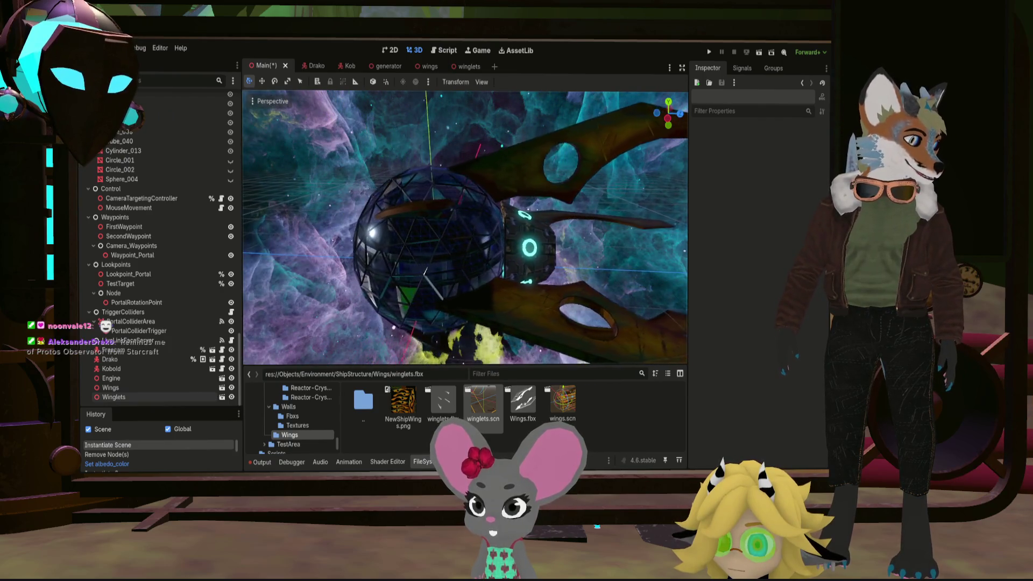
pyautogui.press('w')
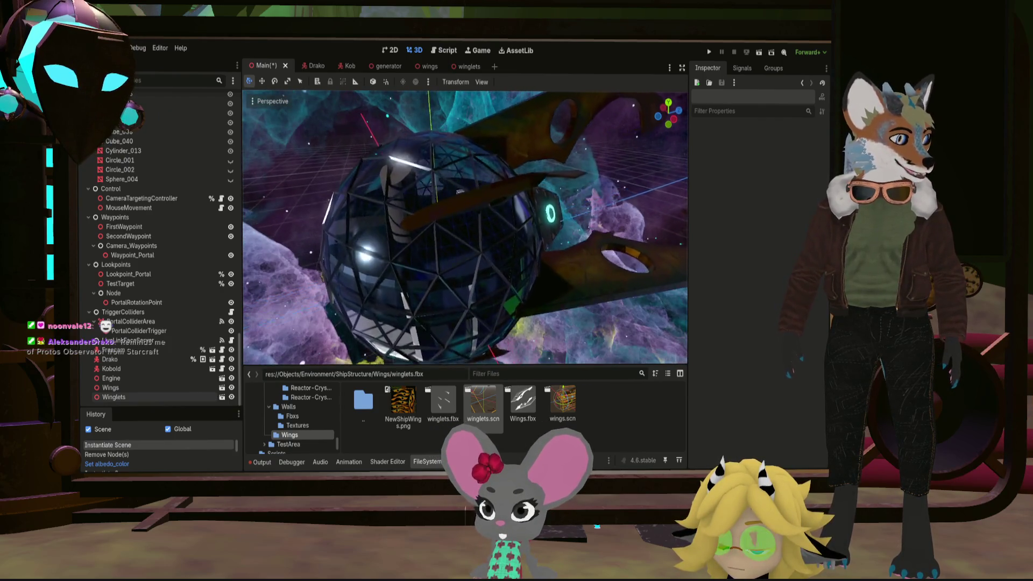
pyautogui.press('w')
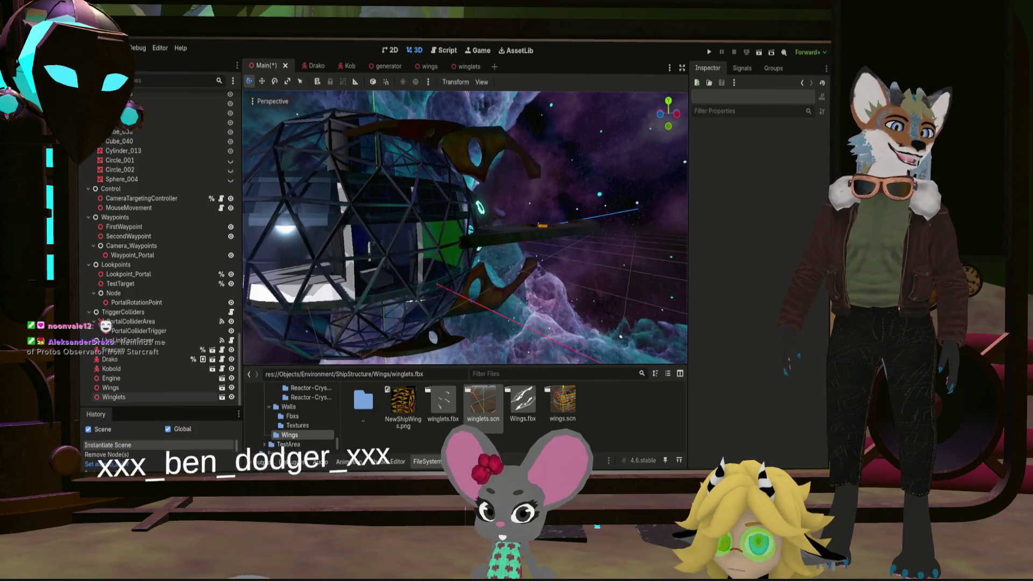
pyautogui.press('s')
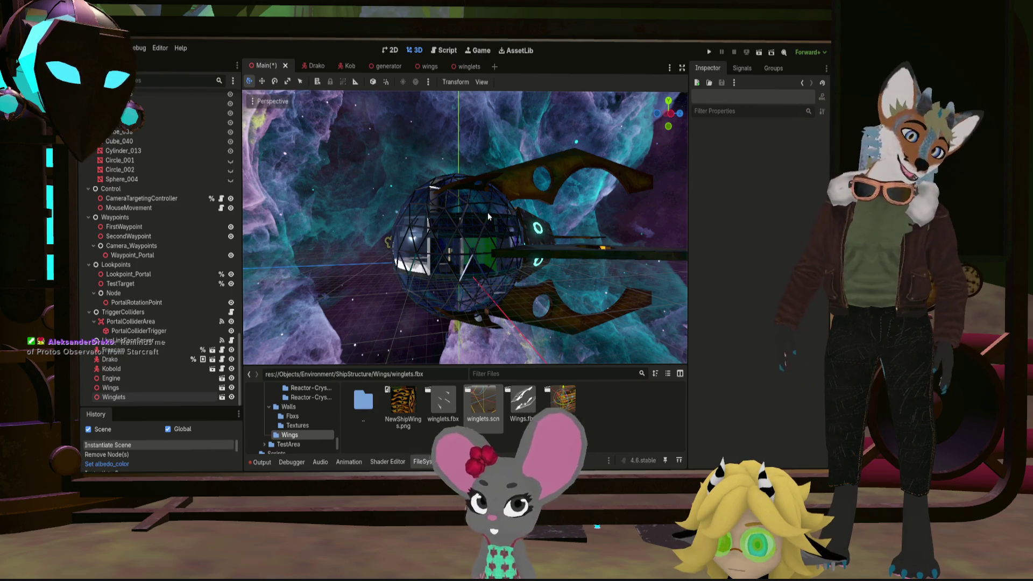
pyautogui.moveTo(490, 234); pyautogui.dragTo(484, 222)
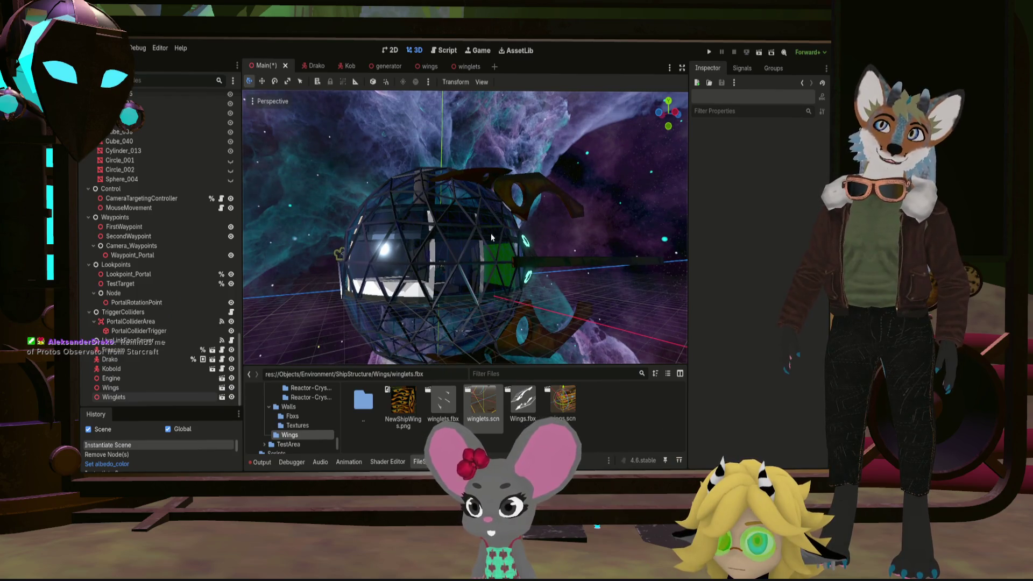
# Switch to the move tool and change over to Blender
pyautogui.press('w')
pyautogui.scroll(3)
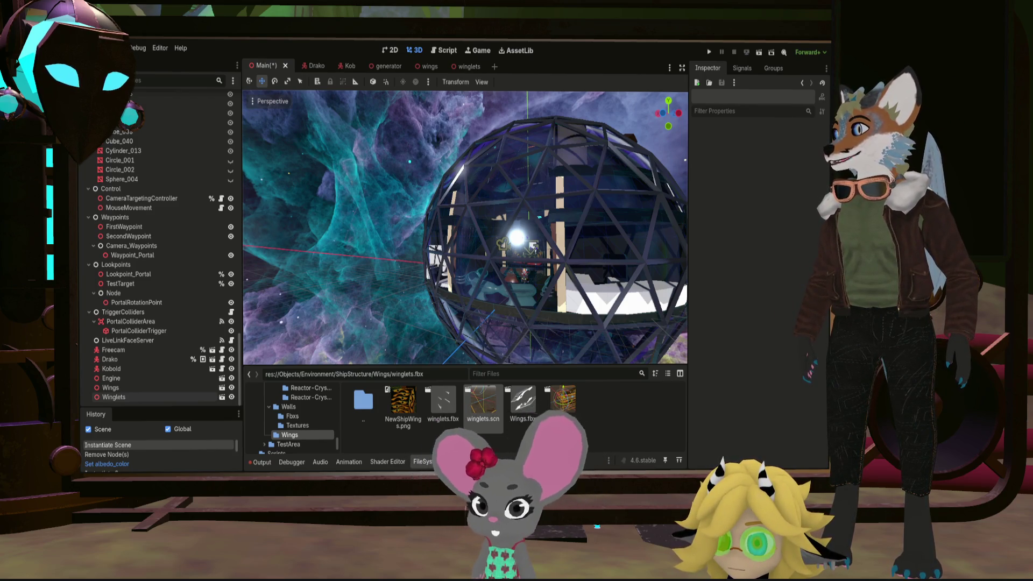
pyautogui.hotkey('alt', 'Tab')
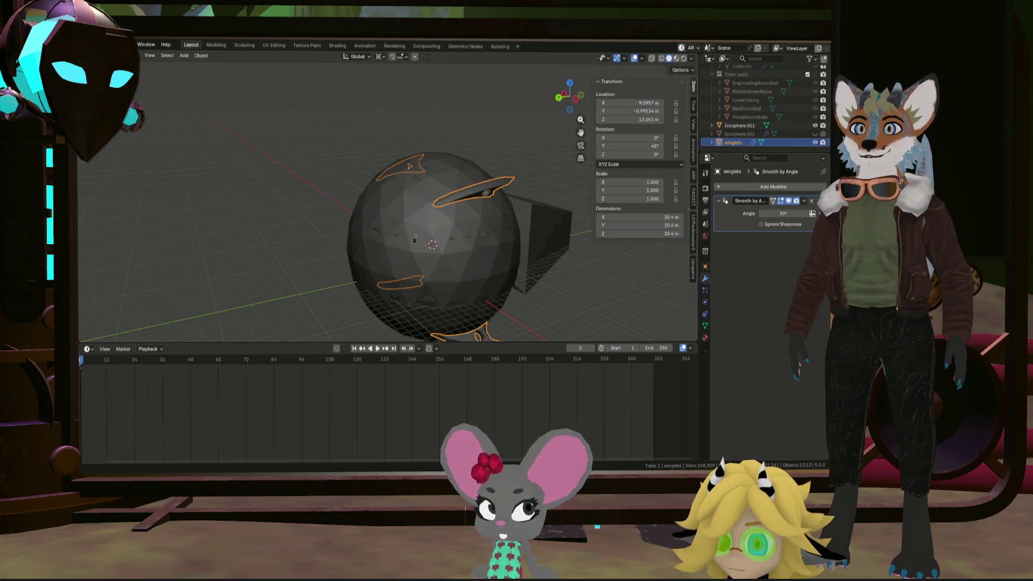
# Hide the winglets object, leaving only the bare geodesic sphere
pyautogui.moveTo(444, 245); pyautogui.dragTo(447, 227)
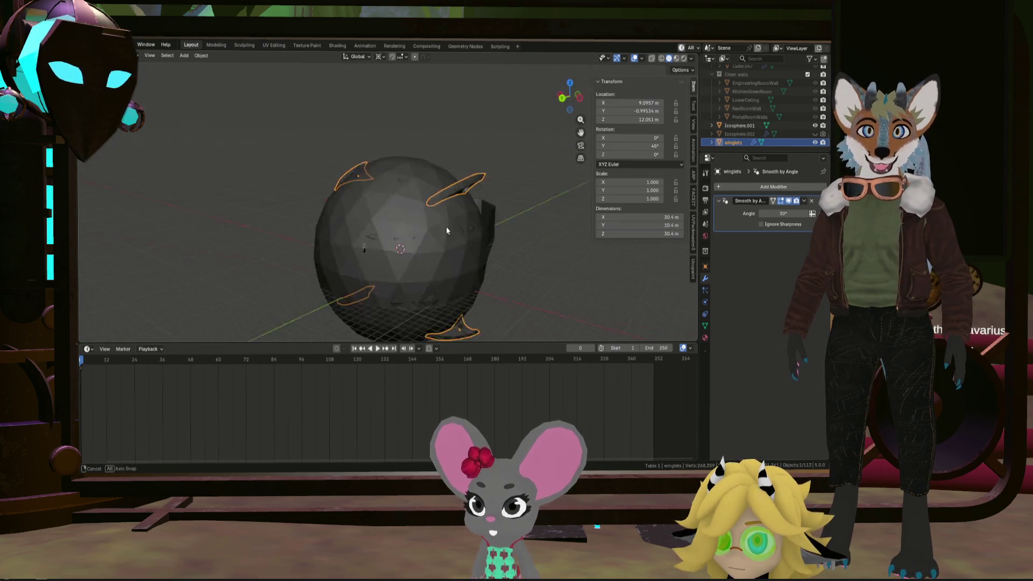
pyautogui.click(815, 143)
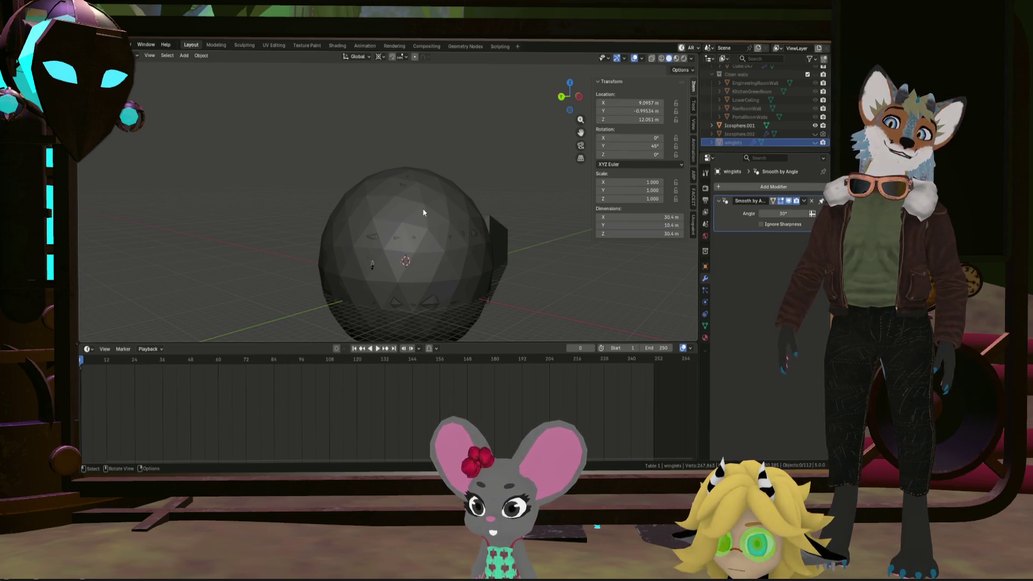
pyautogui.moveTo(455, 212); pyautogui.dragTo(418, 208)
pyautogui.scroll(-3)
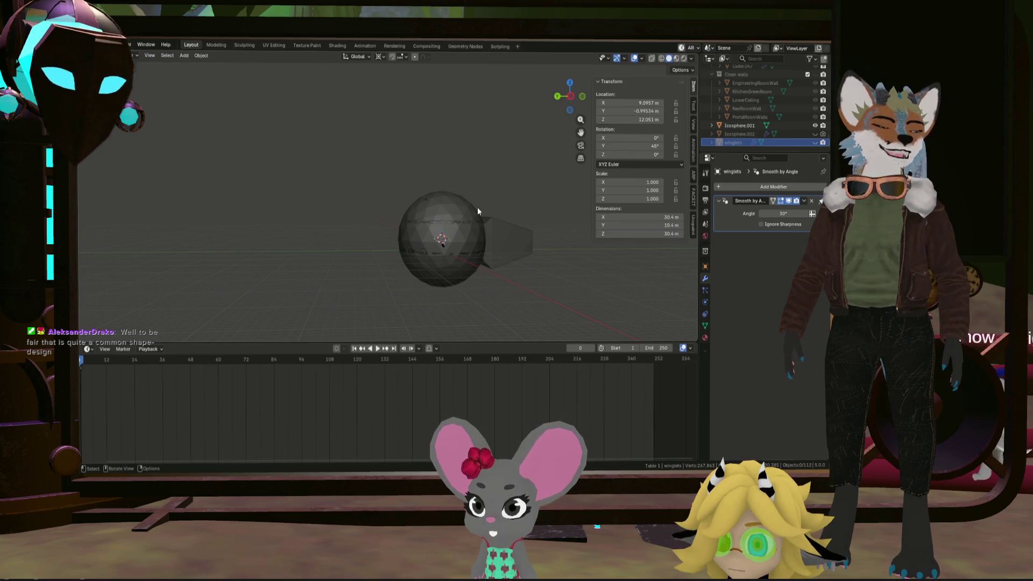
# Snap to an orthographic side view along the X axis
pyautogui.moveTo(503, 212); pyautogui.dragTo(444, 220)
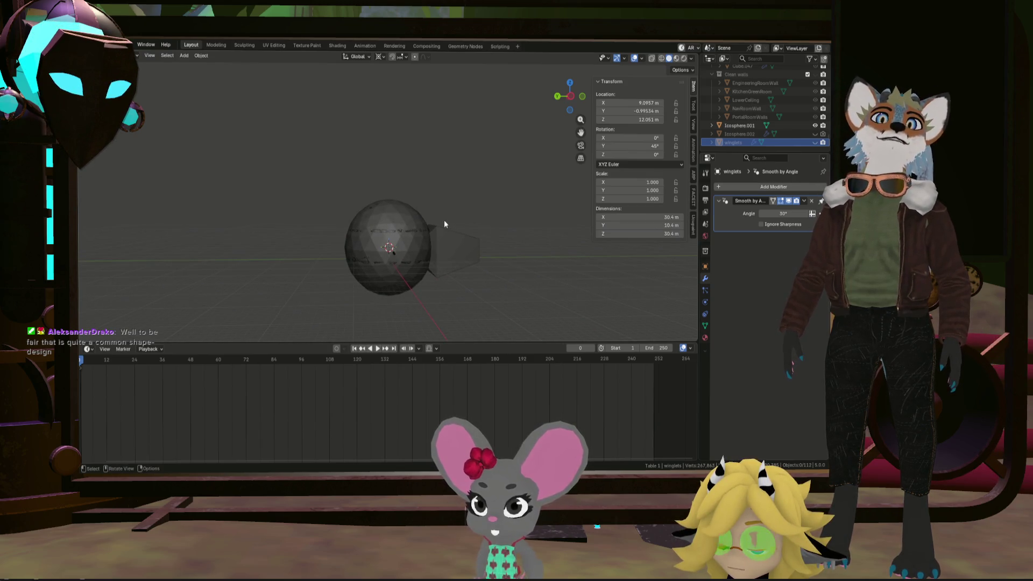
pyautogui.click(572, 98)
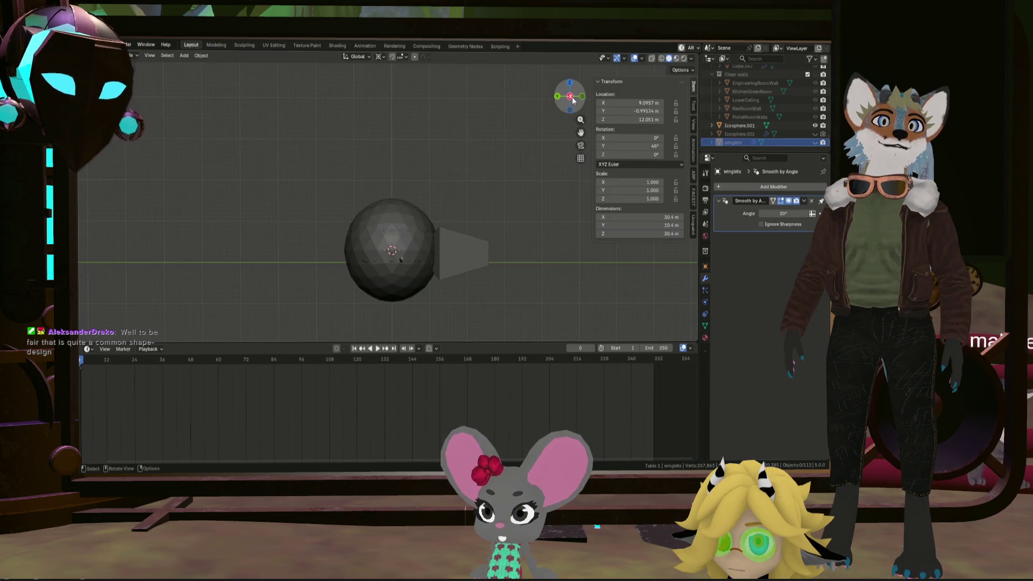
pyautogui.hotkey('shift', 'a')
# Add an enlarged mesh circle and rotate it 90° on Y to stand upright
pyautogui.moveTo(481, 200)
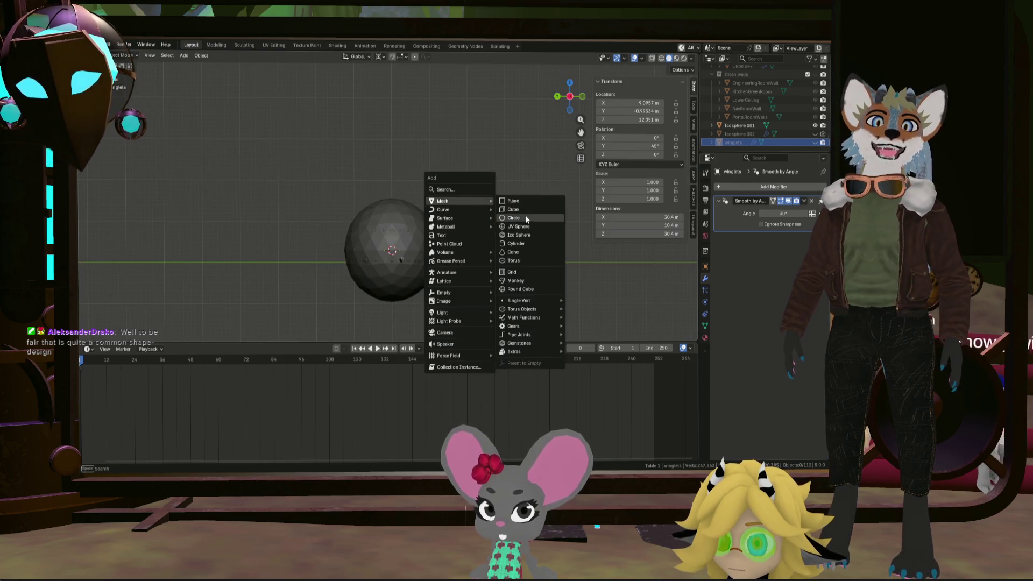
pyautogui.click(526, 219)
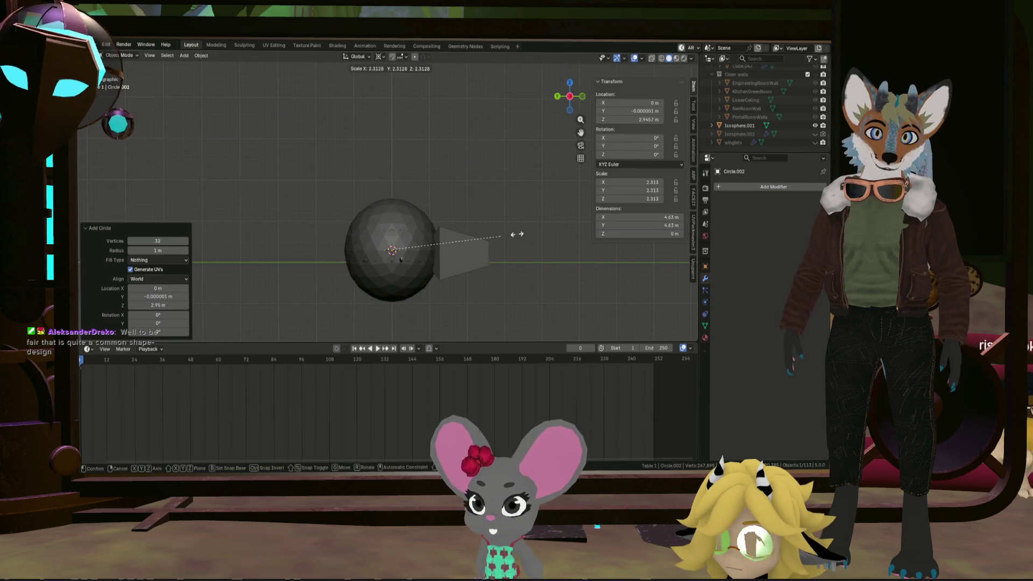
pyautogui.click(541, 301)
pyautogui.press('r')
pyautogui.press('y')
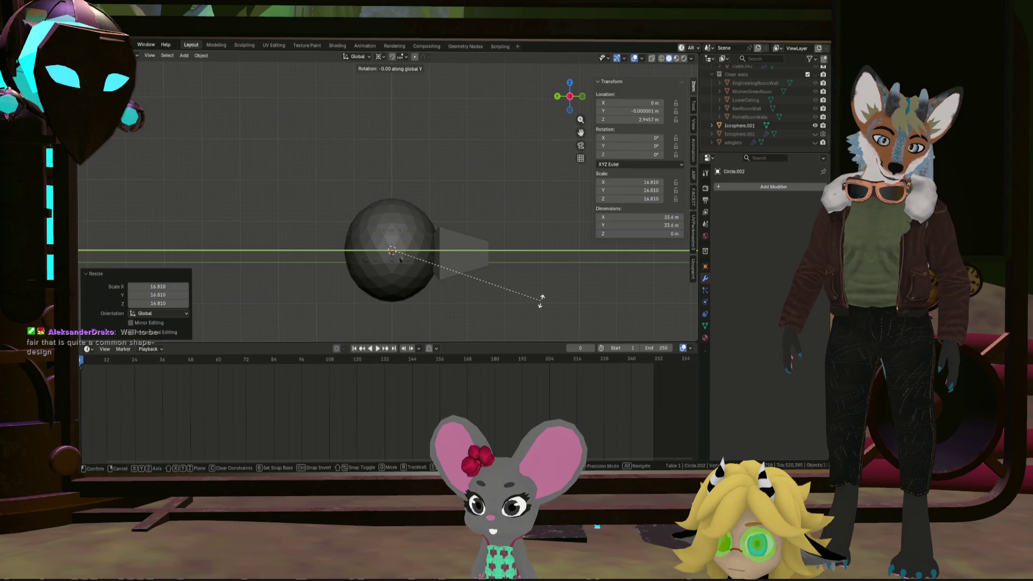
pyautogui.write('90')
pyautogui.press('Return')
pyautogui.scroll(3)
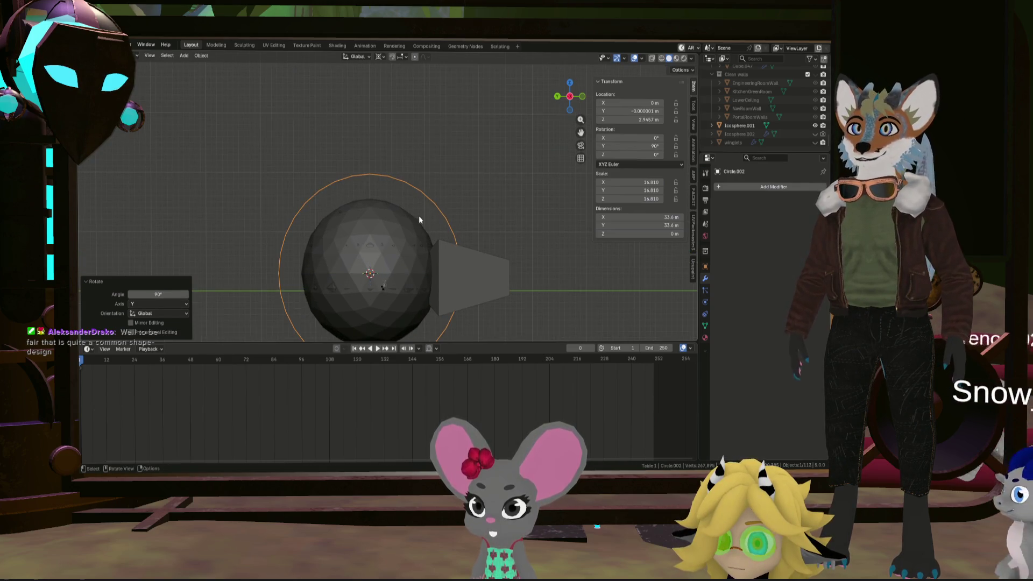
# Resize and reposition the circle, scaling it to 0.778, to sit over the dome
pyautogui.press('s')
pyautogui.click(530, 257)
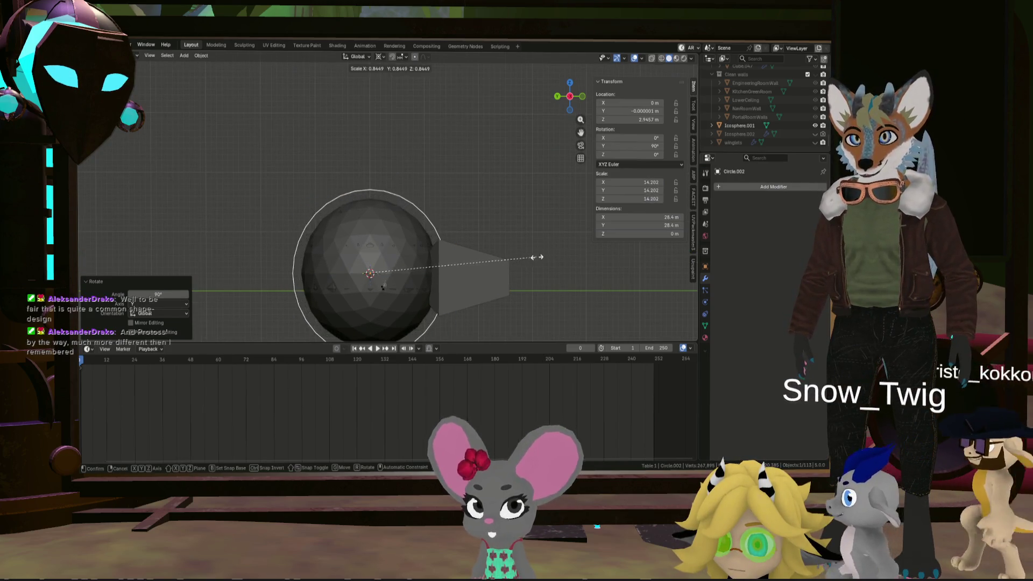
pyautogui.press('g')
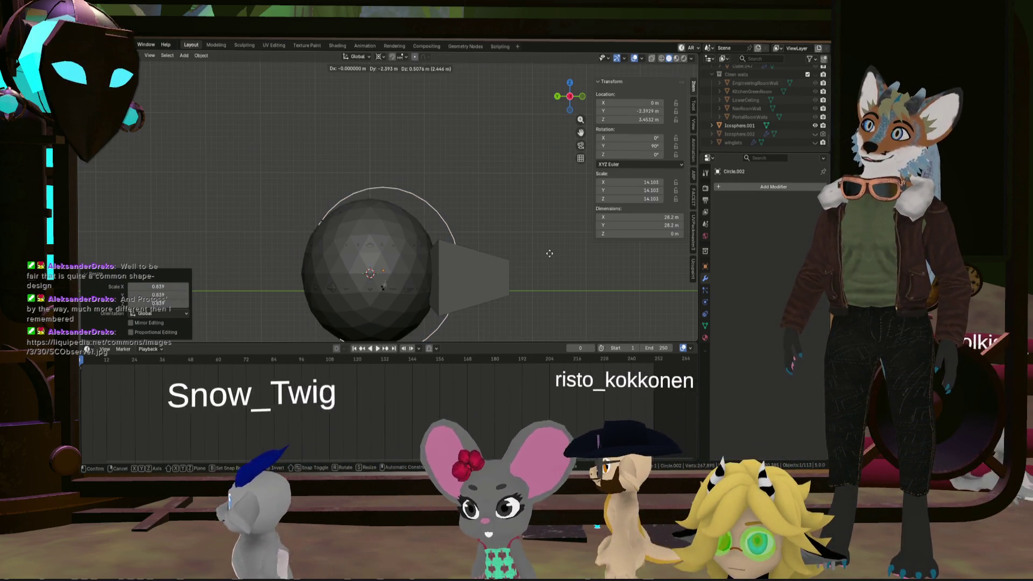
pyautogui.click(550, 254)
pyautogui.press('s')
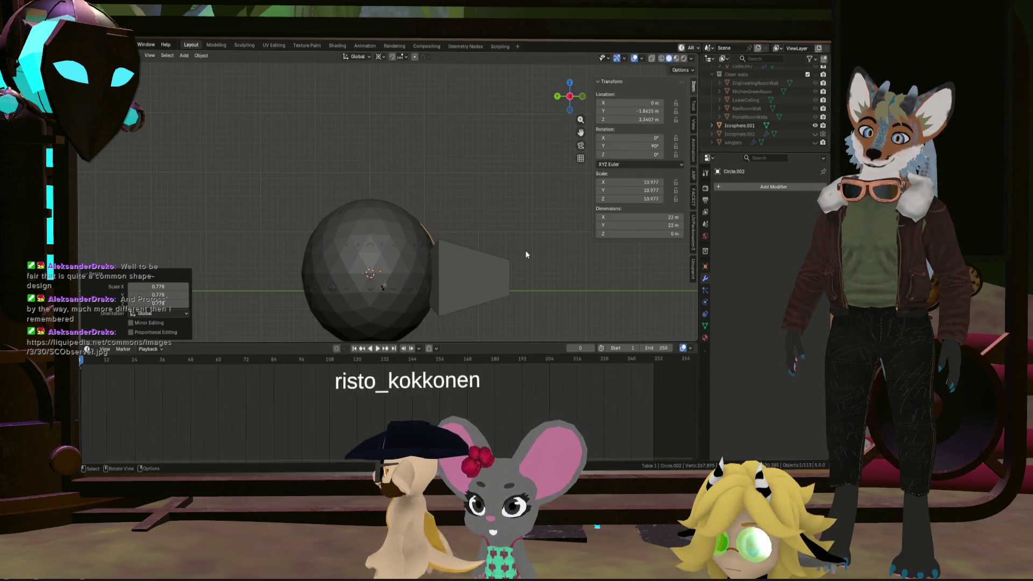
pyautogui.click(525, 250)
pyautogui.press('g')
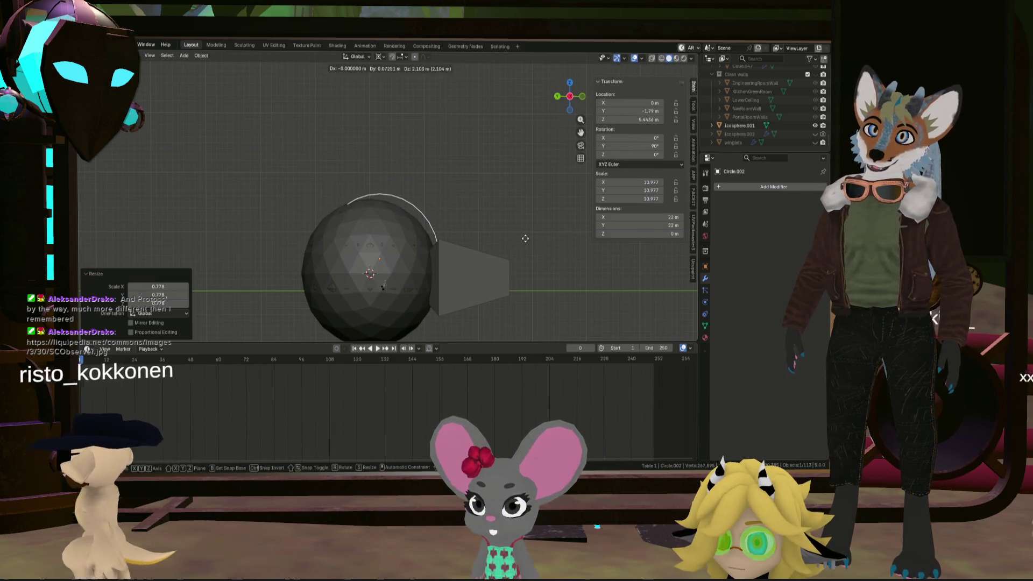
pyautogui.click(550, 241)
# Rescale the circle to 0.927, fine-tune its position, and select an upper-arc edge in Edit Mode
pyautogui.press('s')
pyautogui.click(538, 242)
pyautogui.press('g')
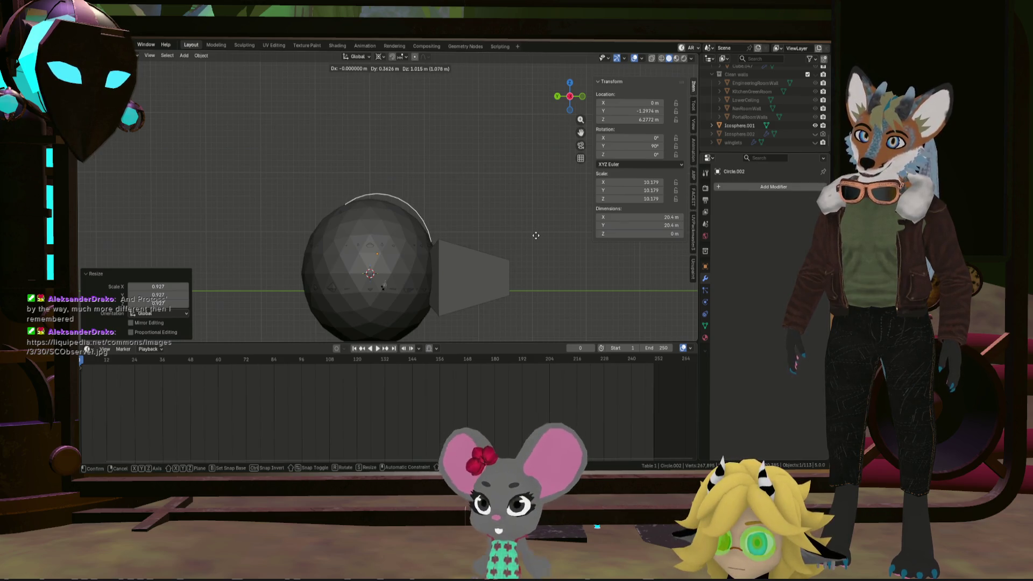
pyautogui.scroll(3)
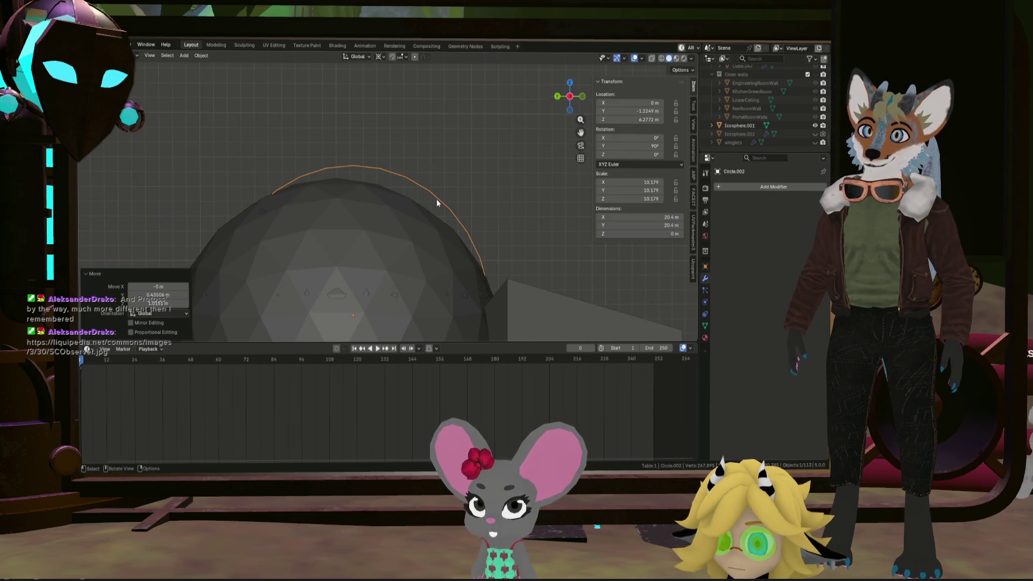
pyautogui.press('Tab')
pyautogui.click(437, 200)
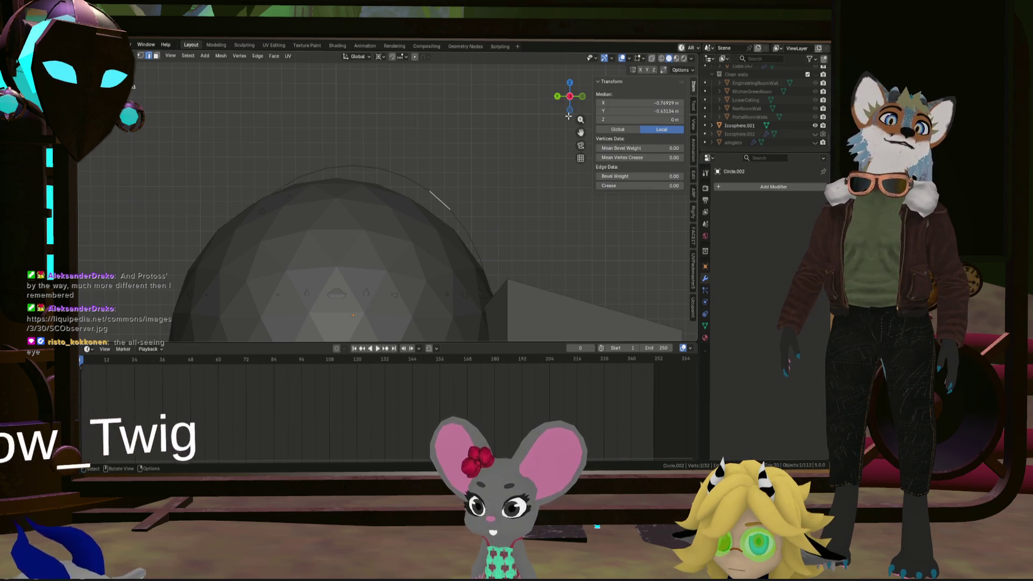
# View the dome from the opposite X side, zoom in, and open Add Modifier for Circle.002
pyautogui.click(572, 98)
pyautogui.scroll(-3)
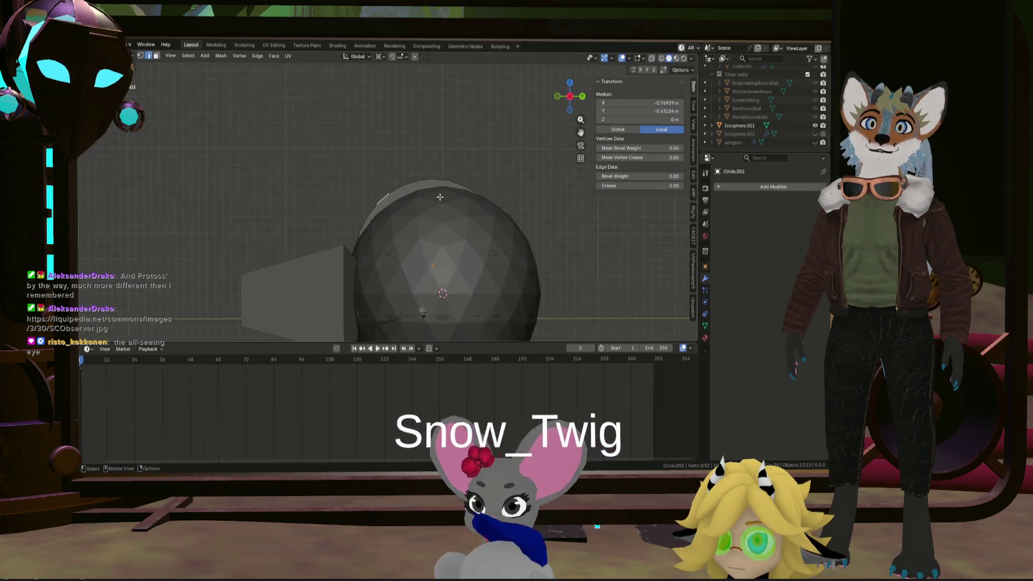
pyautogui.scroll(3)
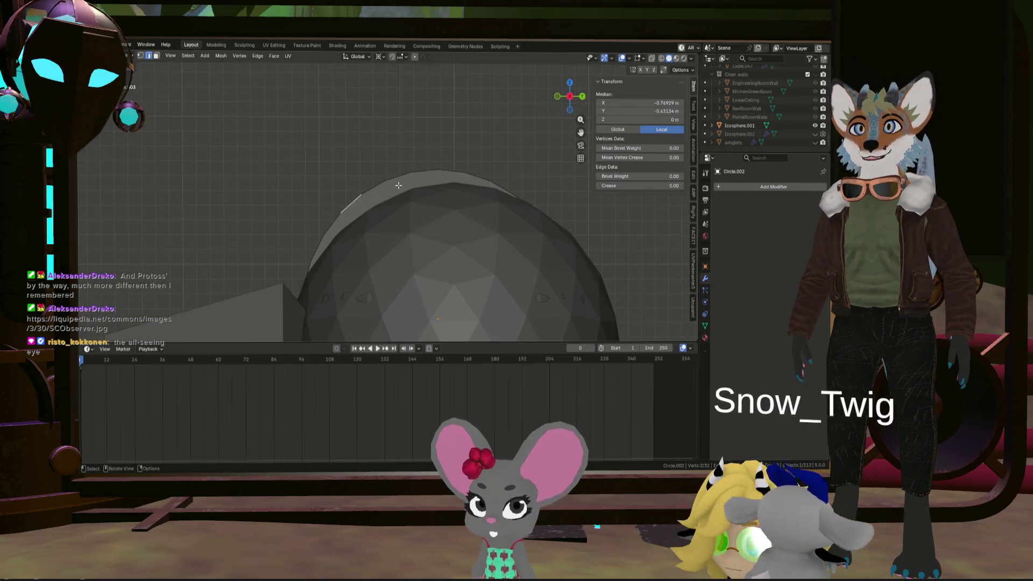
pyautogui.scroll(3)
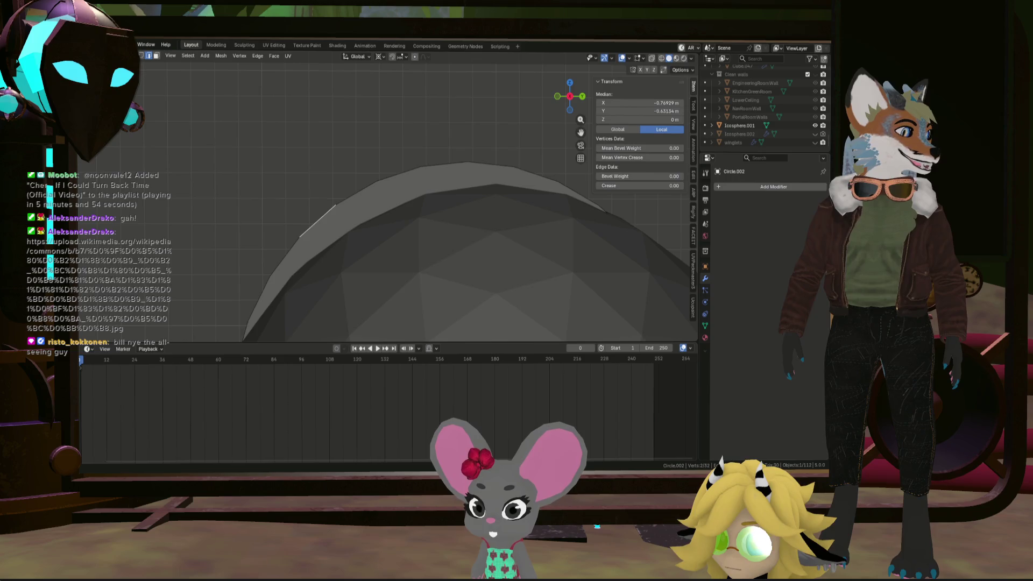
pyautogui.scroll(-3)
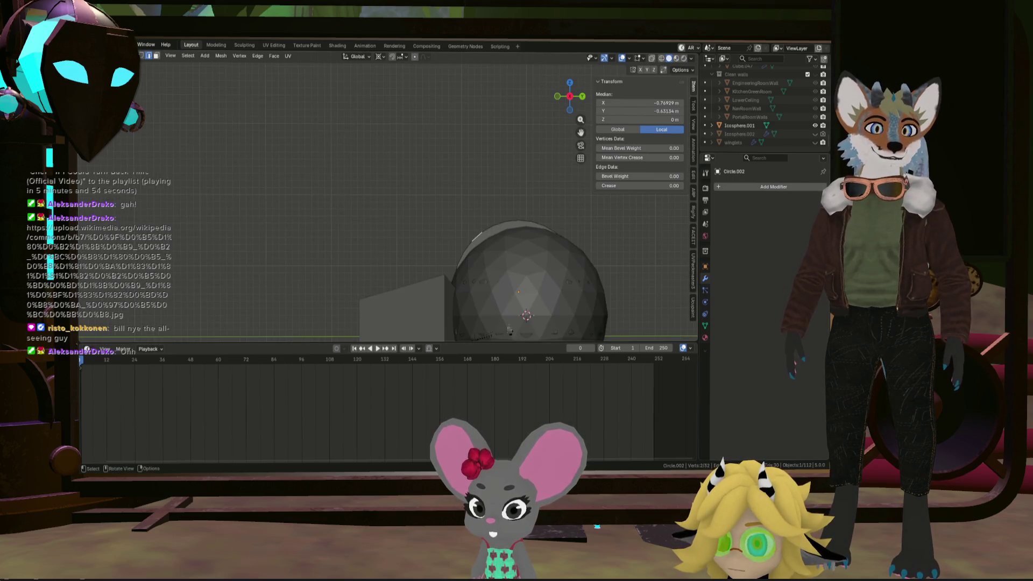
pyautogui.scroll(3)
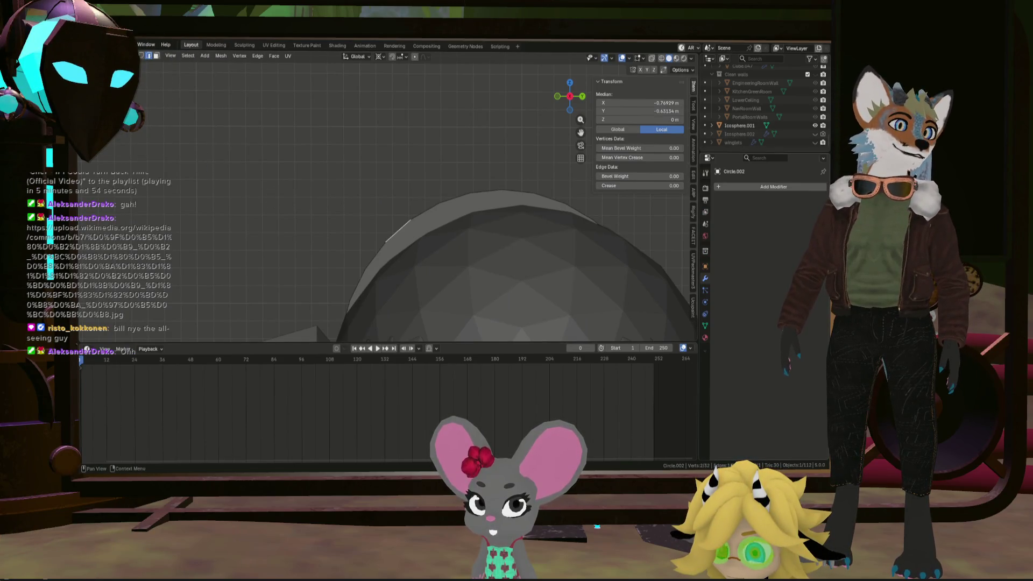
pyautogui.click(768, 187)
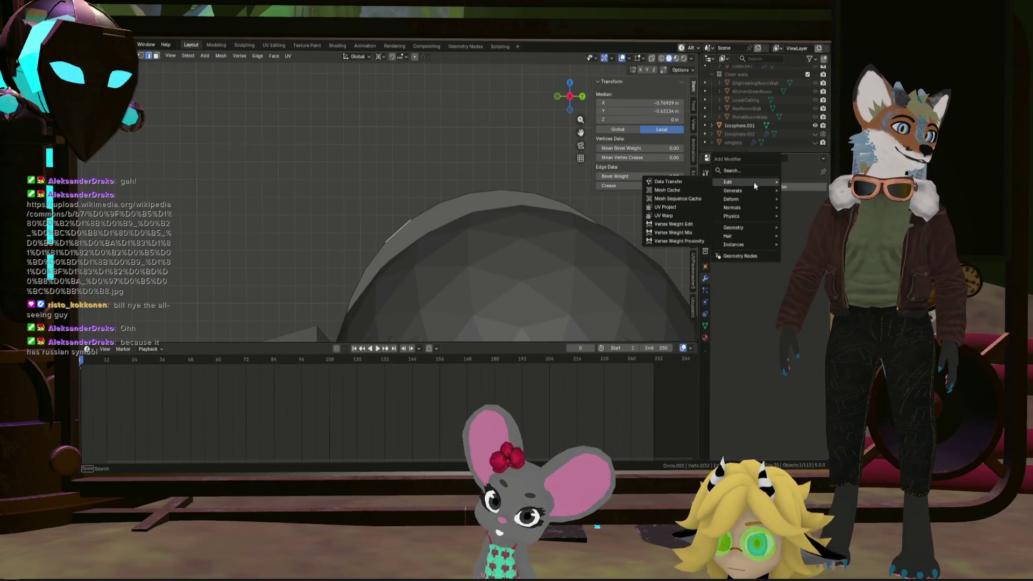
# Try a Skin modifier on the ring, then remove it
pyautogui.moveTo(762, 192)
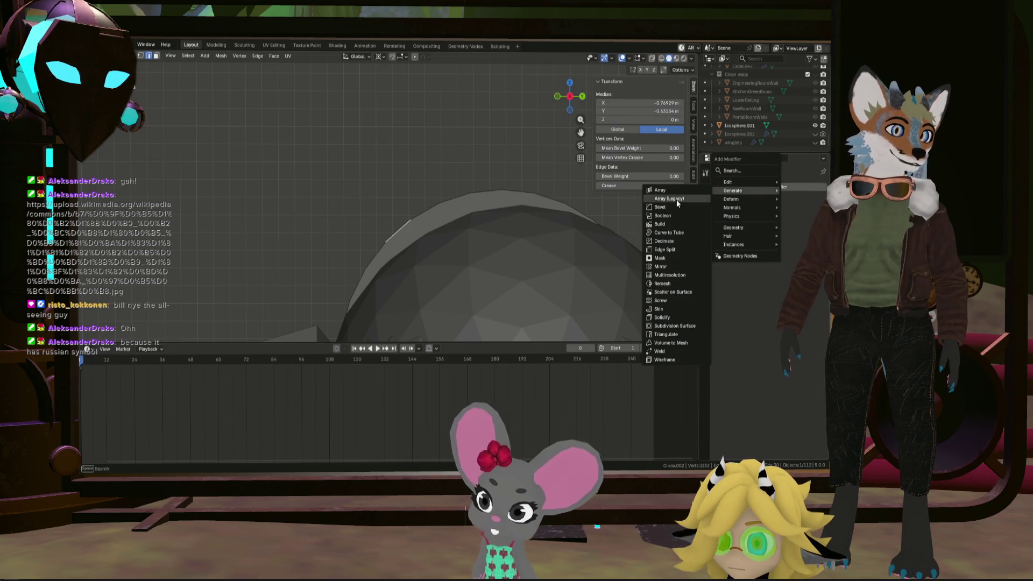
pyautogui.click(676, 307)
pyautogui.scroll(-3)
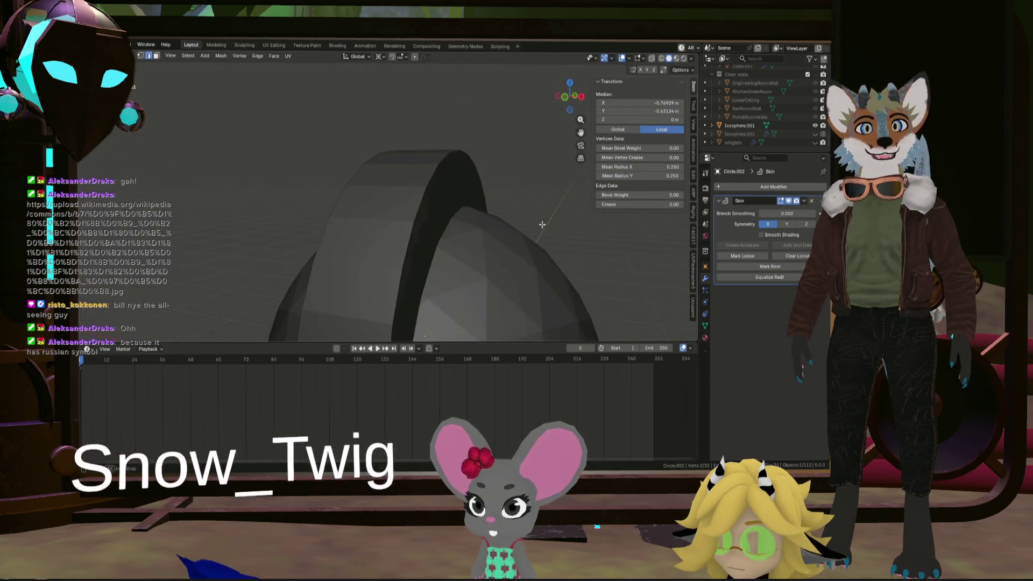
pyautogui.scroll(3)
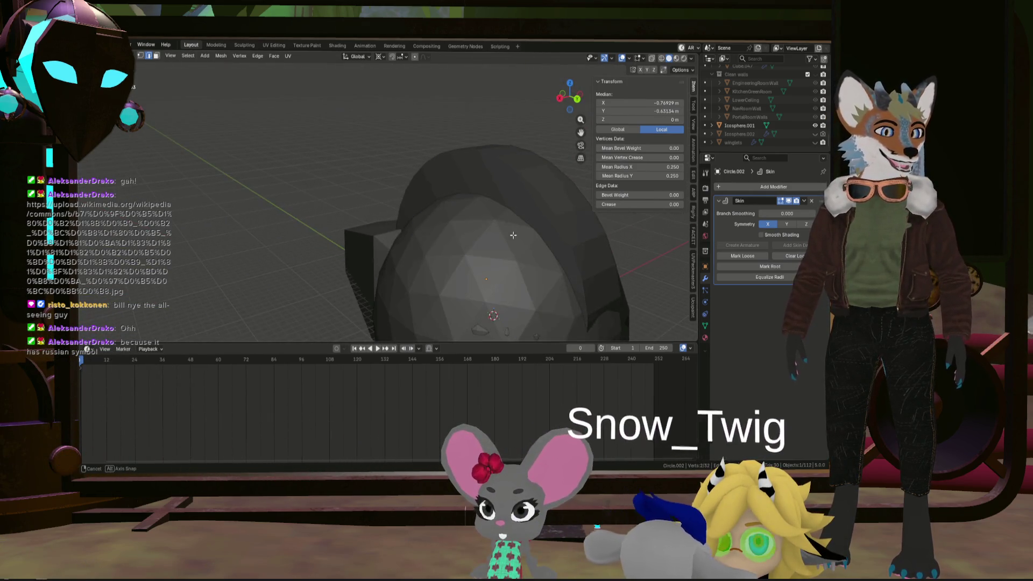
pyautogui.click(811, 201)
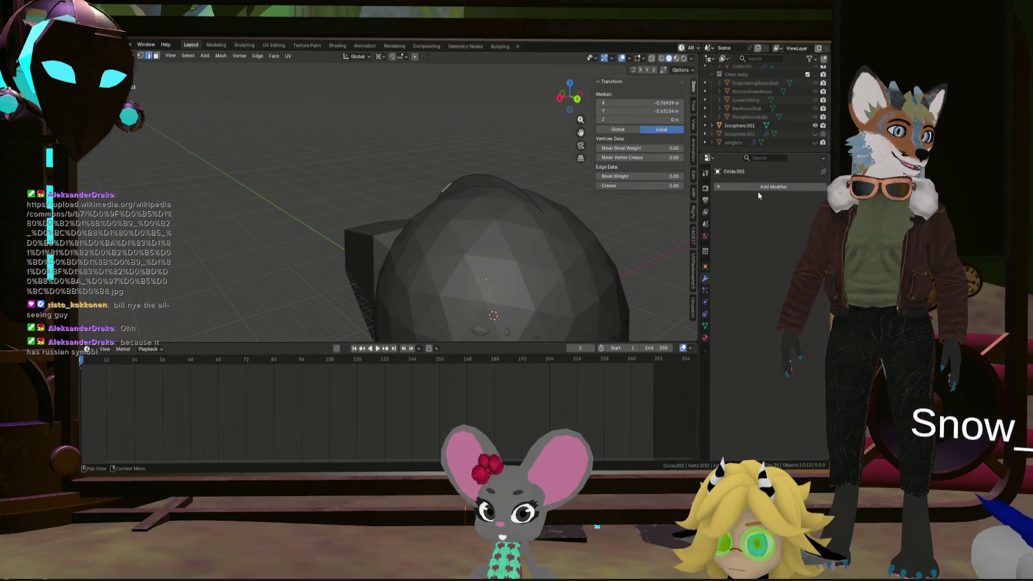
# Add a Solidify modifier with a dragged thickness and Even Thickness enabled
pyautogui.click(758, 191)
pyautogui.moveTo(757, 191)
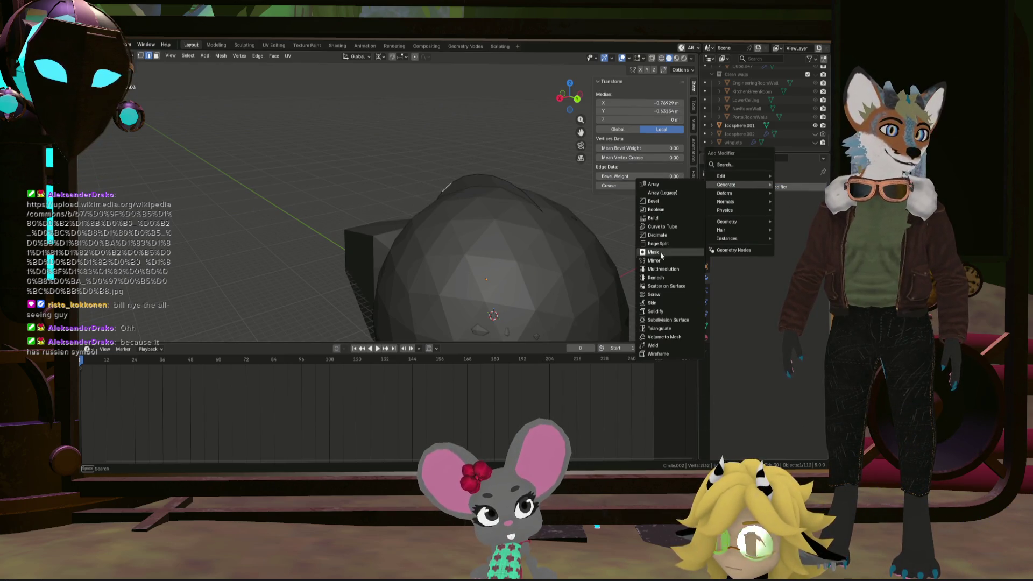
pyautogui.click(674, 312)
pyautogui.scroll(3)
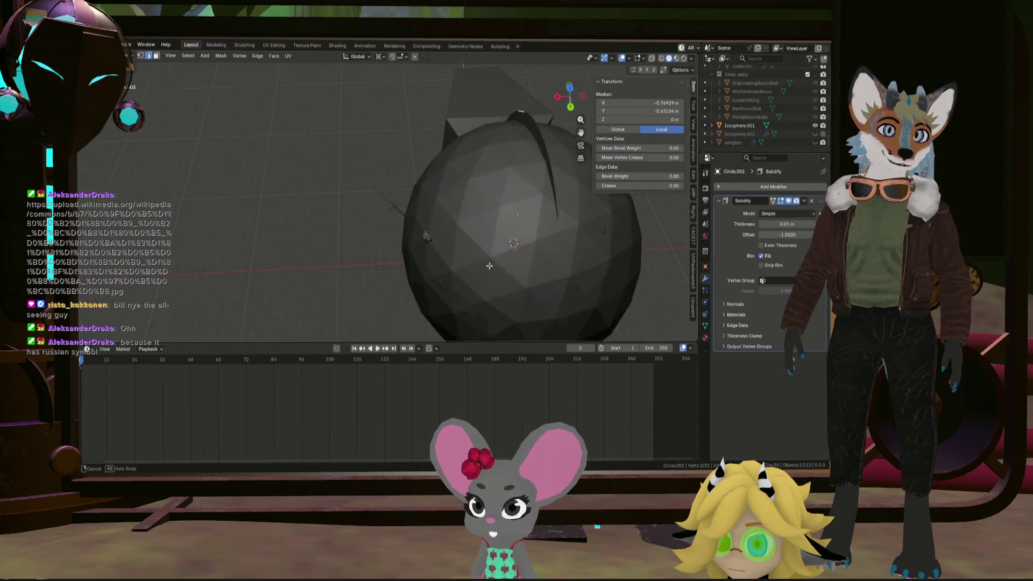
pyautogui.scroll(3)
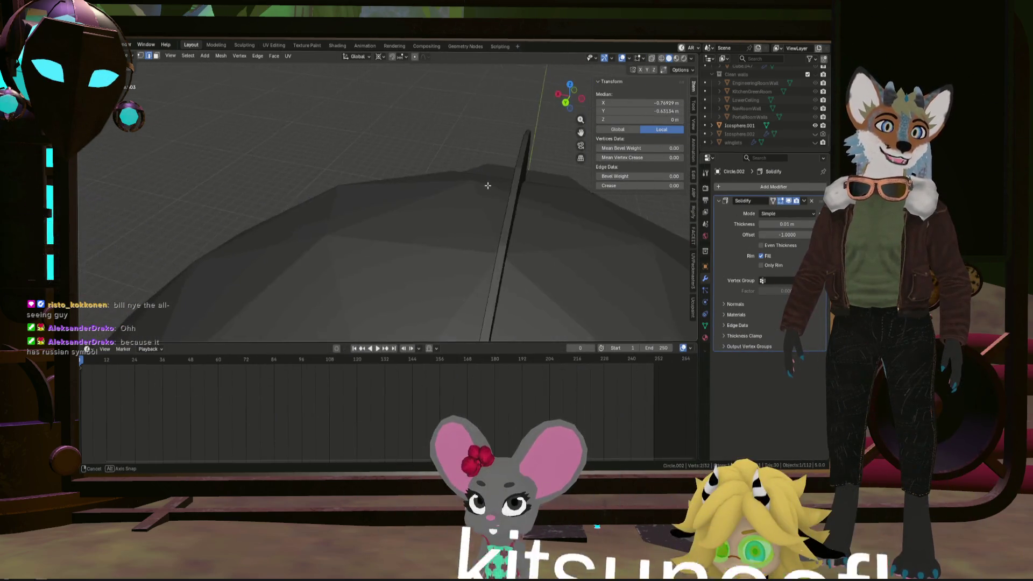
pyautogui.moveTo(787, 224); pyautogui.dragTo(787, 224)
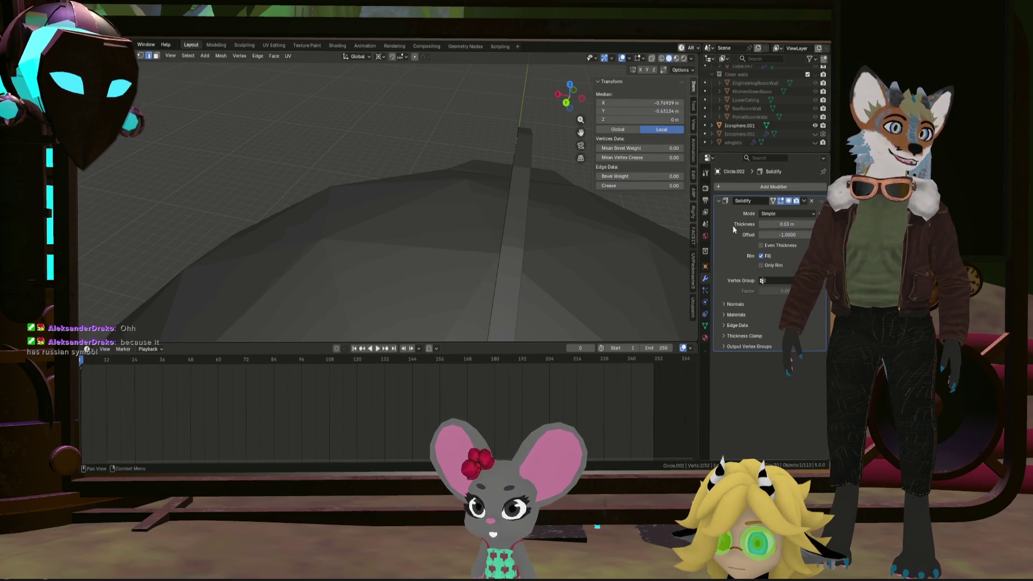
pyautogui.click(766, 246)
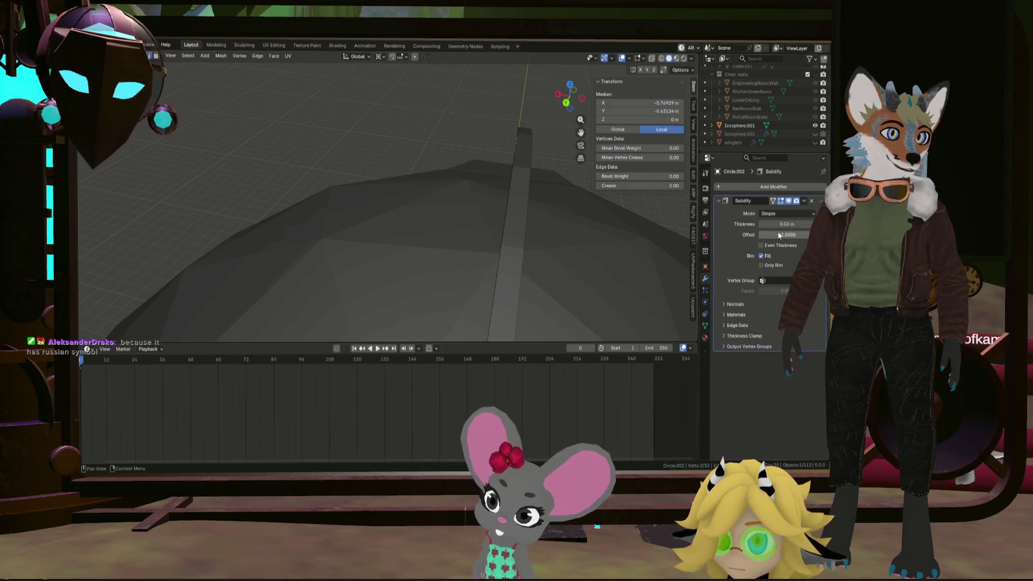
pyautogui.moveTo(787, 235); pyautogui.dragTo(787, 238)
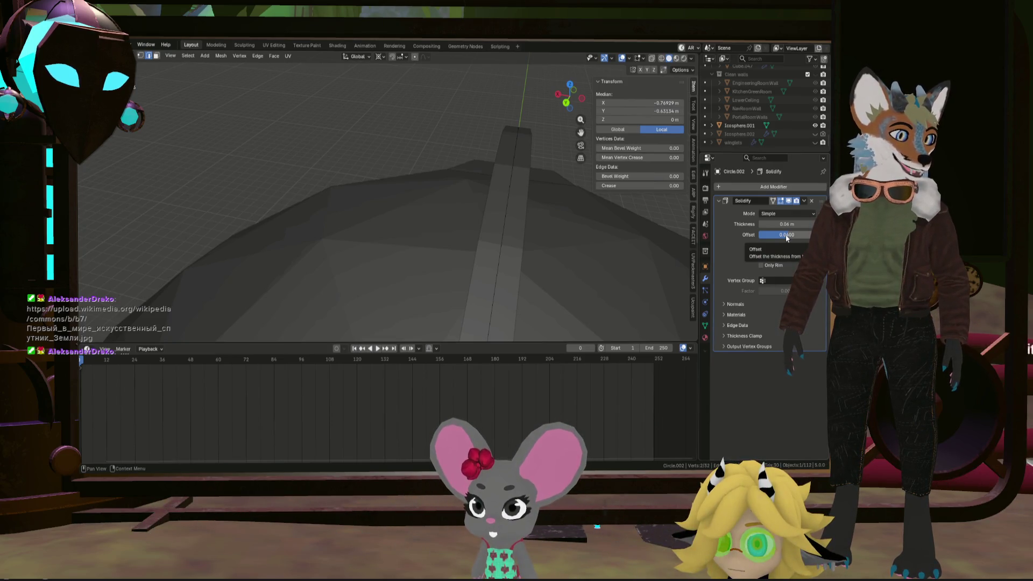
# Set the Solidify offset to 0.03, orbit to check the band, and return to Object Mode
pyautogui.click(787, 237)
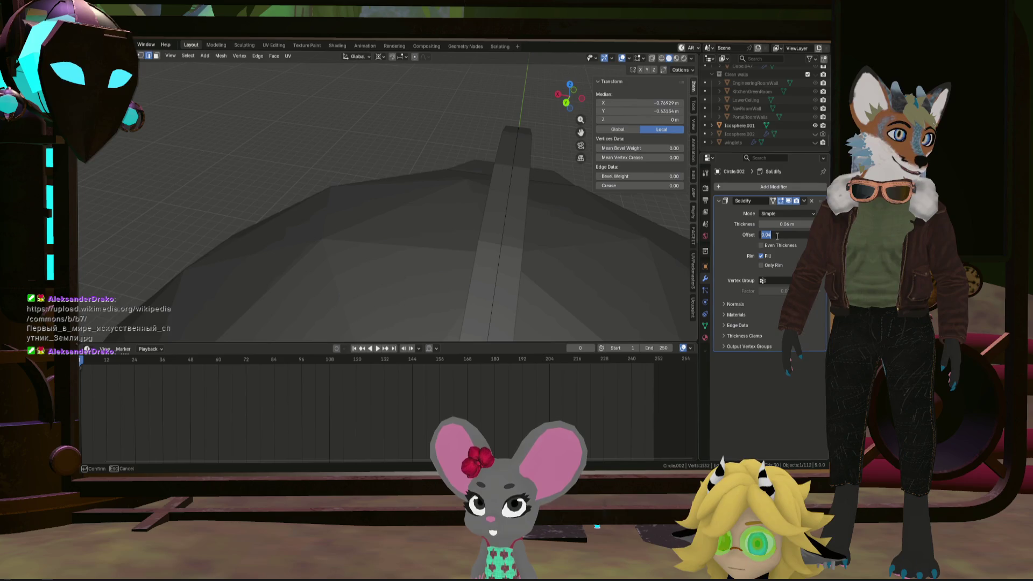
pyautogui.press('Return')
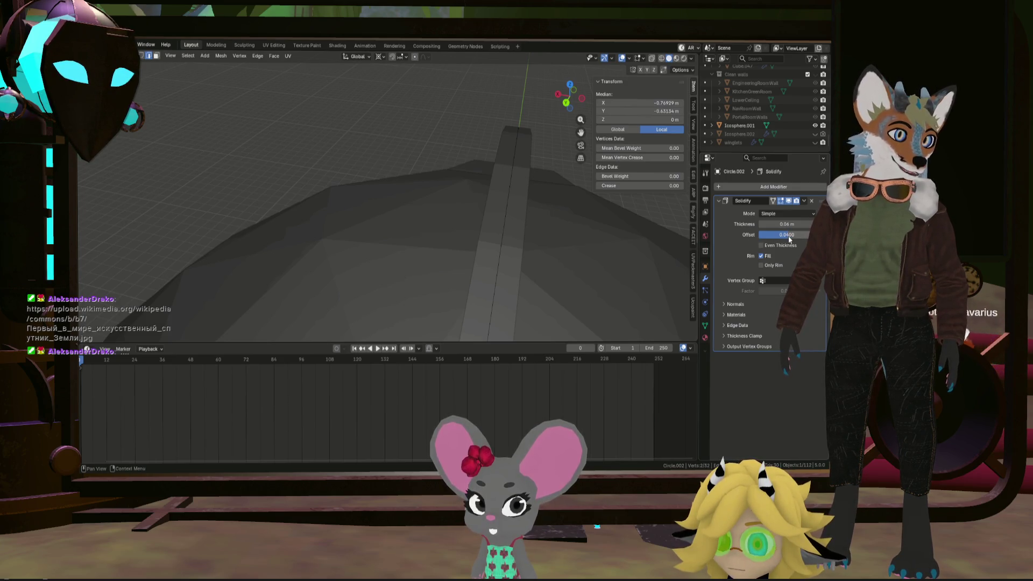
pyautogui.press('BackSpace')
pyautogui.write('3')
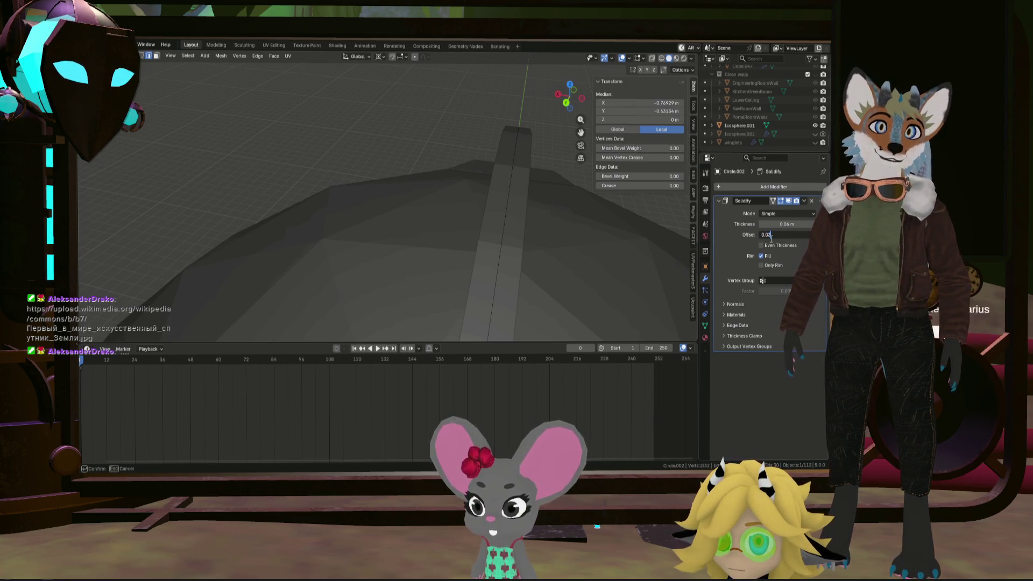
pyautogui.press('Return')
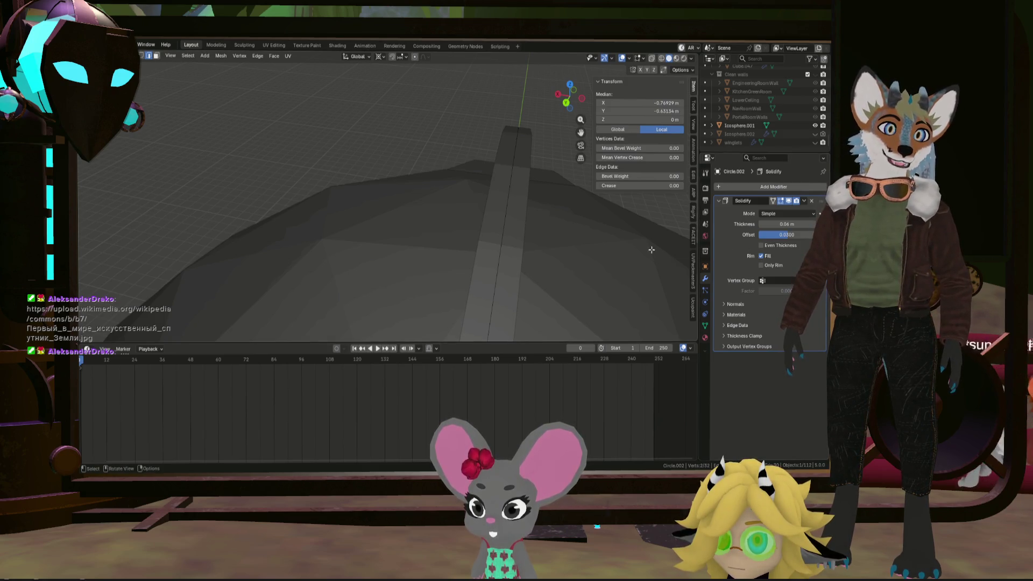
pyautogui.moveTo(488, 162); pyautogui.dragTo(341, 144)
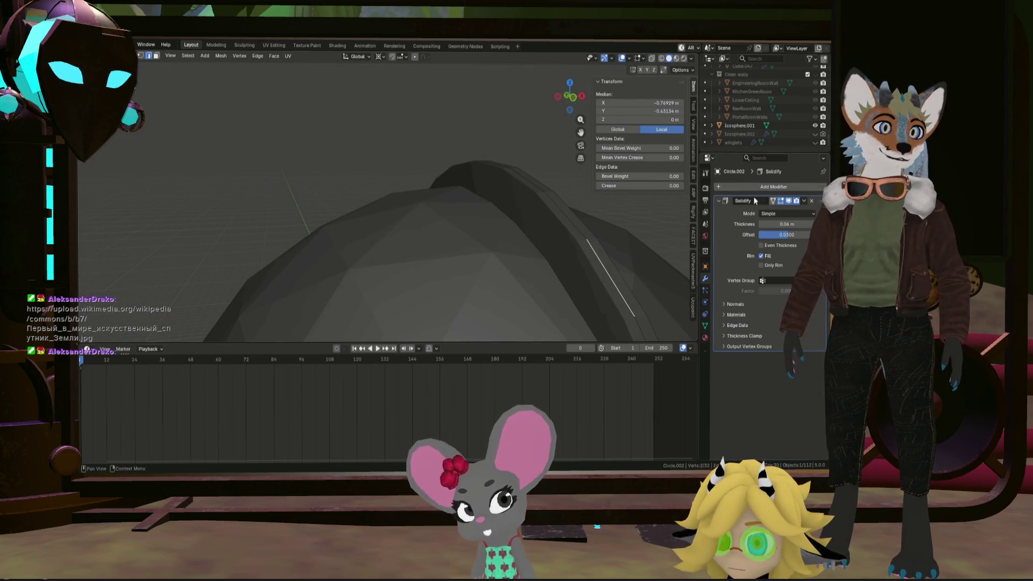
pyautogui.click(804, 201)
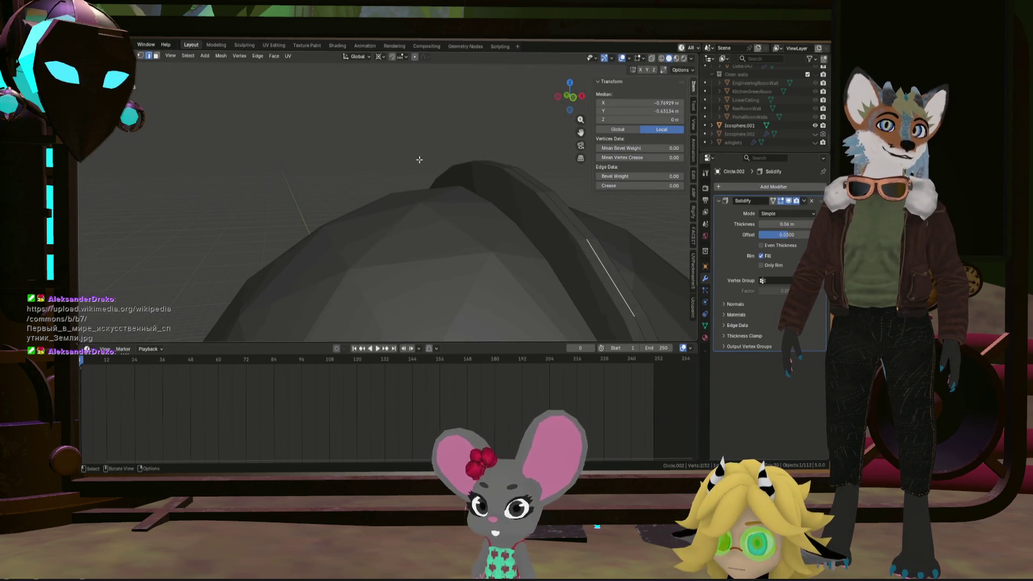
pyautogui.press('Tab')
pyautogui.click(391, 125)
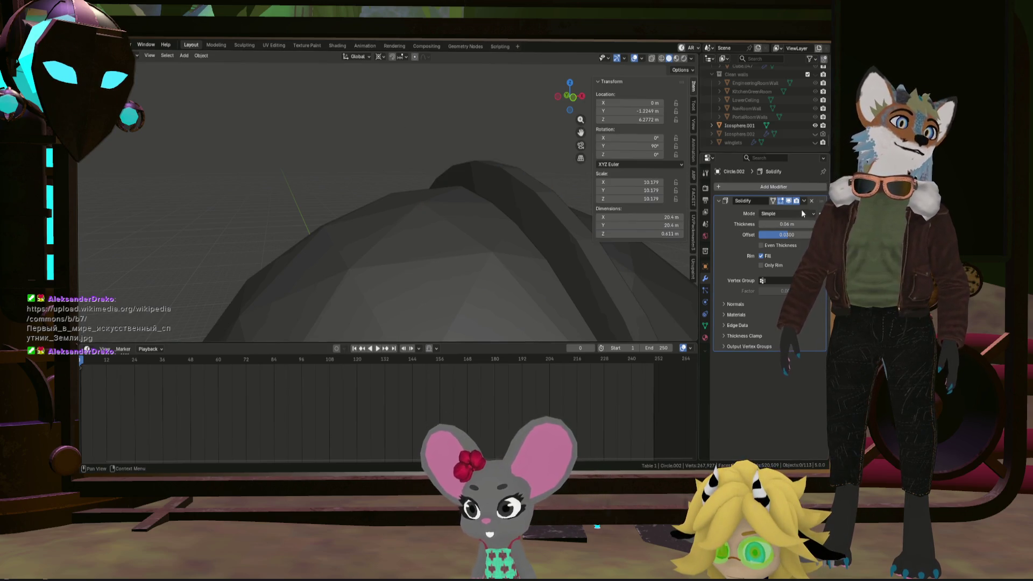
# Apply the Solidify modifier permanently to the ring
pyautogui.click(804, 201)
pyautogui.click(799, 212)
pyautogui.moveTo(530, 231); pyautogui.dragTo(542, 235)
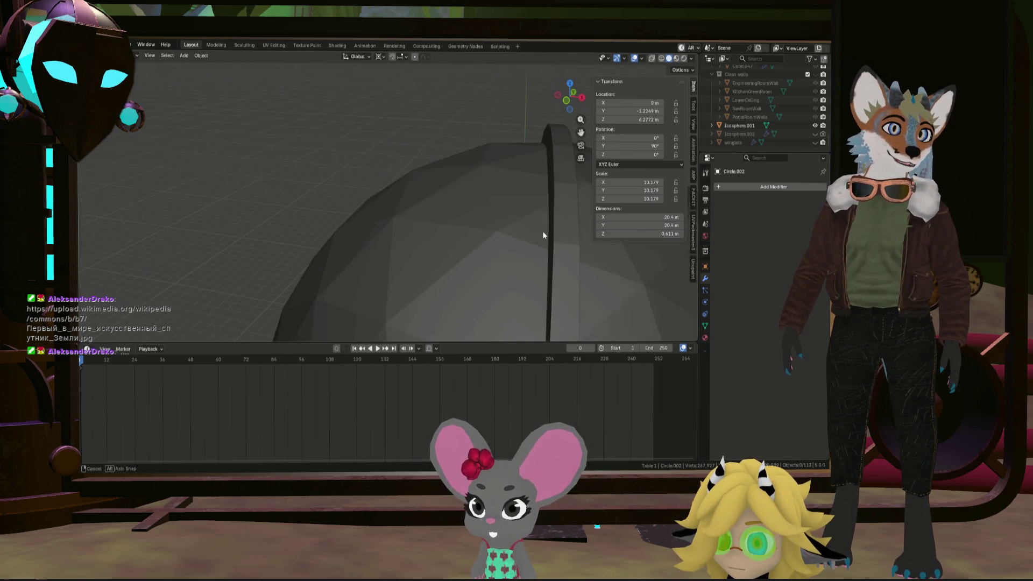
pyautogui.press('Tab')
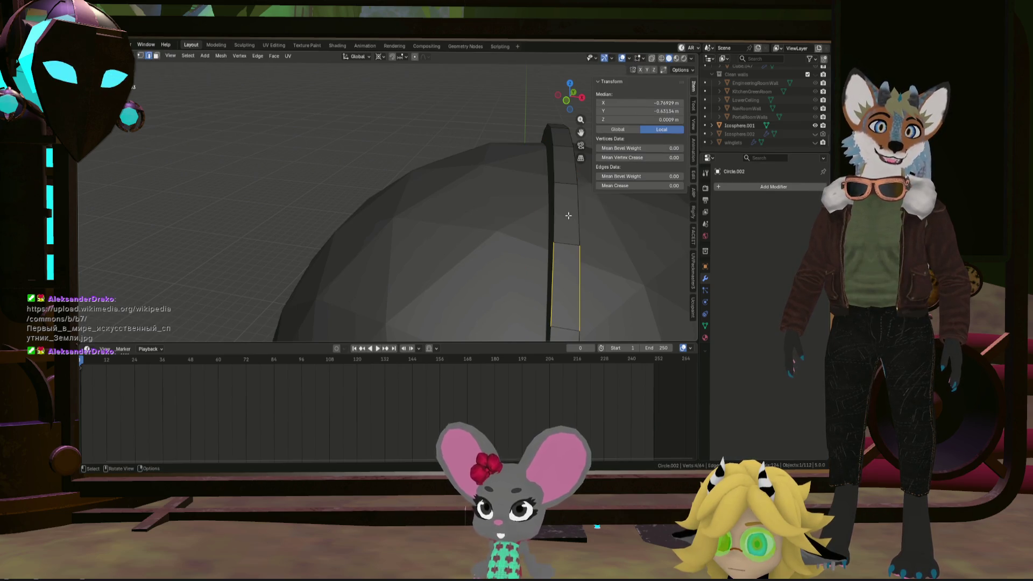
pyautogui.press('Tab')
pyautogui.moveTo(568, 215); pyautogui.dragTo(570, 197)
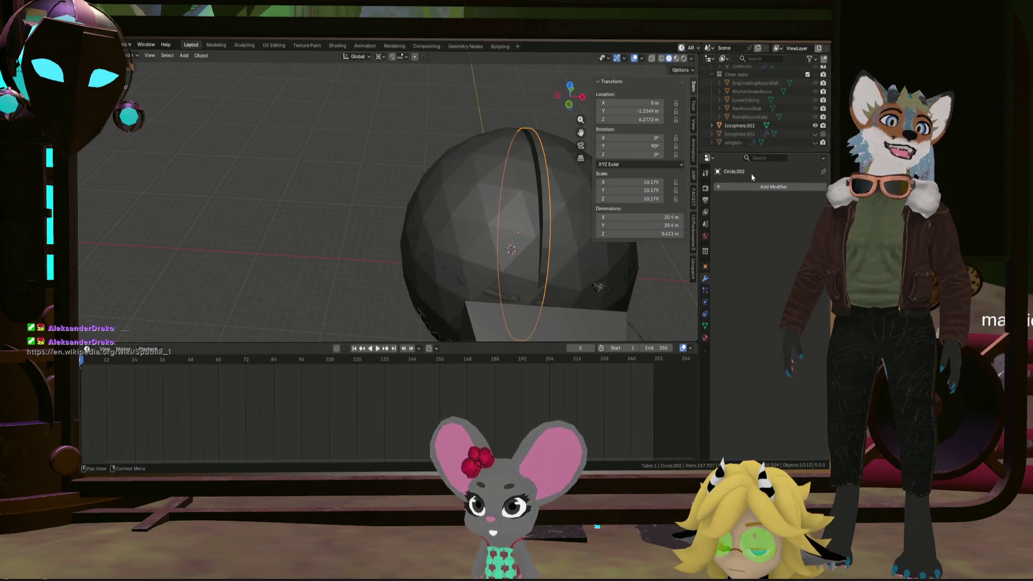
# Add a Boolean Difference modifier cutting the ring with Icosphere.001 and apply it
pyautogui.click(753, 187)
pyautogui.moveTo(748, 185)
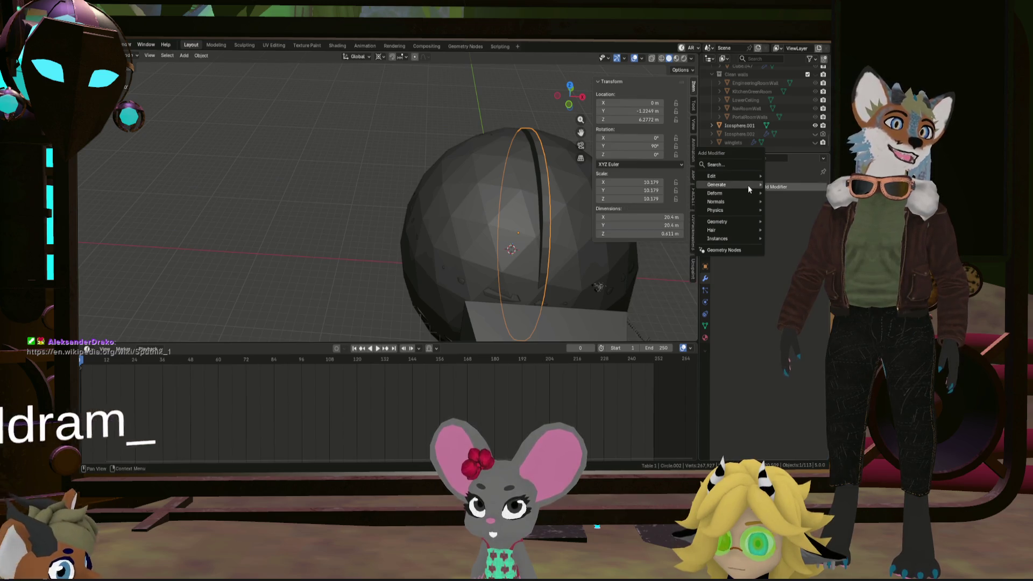
pyautogui.click(647, 209)
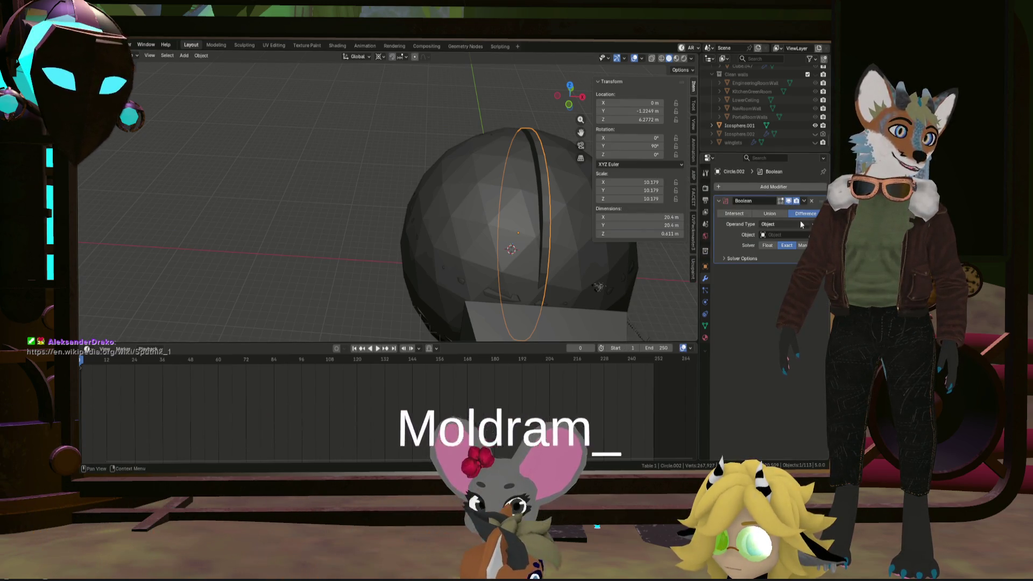
pyautogui.click(575, 224)
pyautogui.moveTo(574, 224); pyautogui.dragTo(752, 213)
pyautogui.click(804, 202)
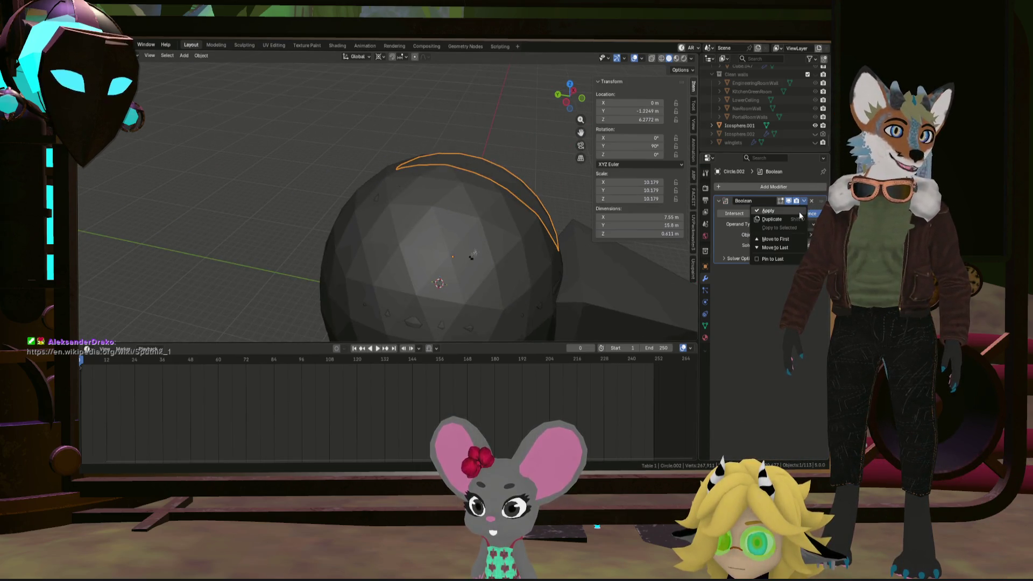
pyautogui.click(799, 212)
pyautogui.scroll(3)
pyautogui.moveTo(534, 178); pyautogui.dragTo(519, 192)
# Add a centred loop cut across the ring and raise the new edge loop
pyautogui.press('Tab')
pyautogui.hotkey('ctrl', 'r')
pyautogui.click(509, 195)
pyautogui.rightClick(509, 194)
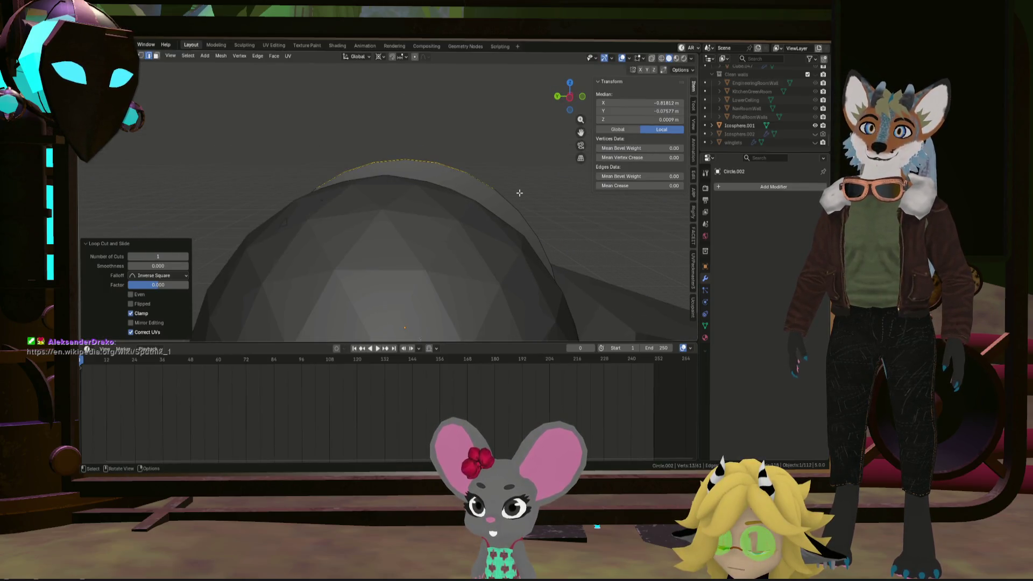
pyautogui.moveTo(569, 96); pyautogui.dragTo(539, 149)
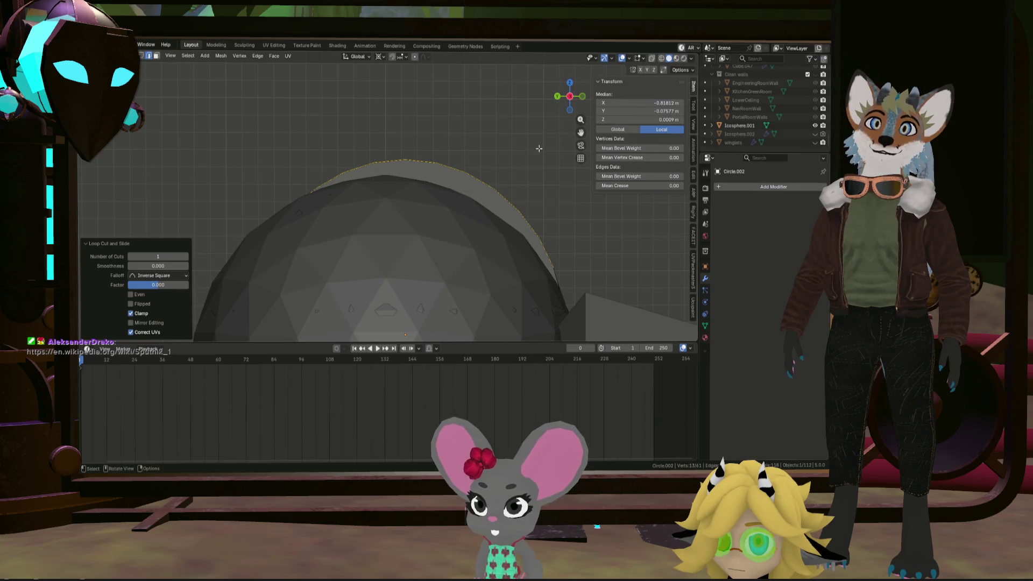
pyautogui.press('g')
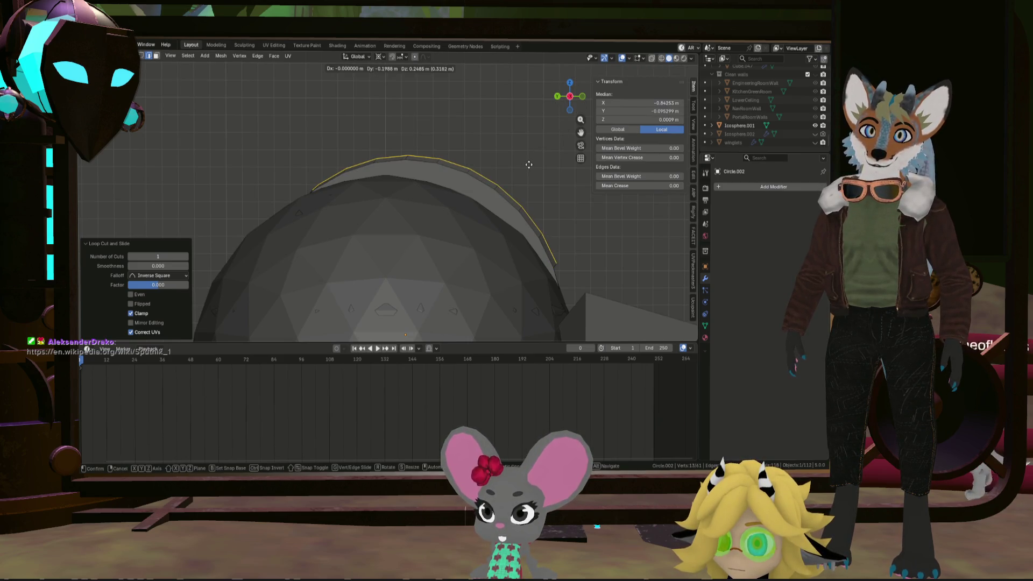
pyautogui.click(529, 164)
pyautogui.moveTo(533, 162); pyautogui.dragTo(514, 183)
# Add another Boolean Difference cut to the strip with Ctrl+Minus and return to Edit Mode
pyautogui.press('Tab')
pyautogui.hotkey('ctrl', '-')
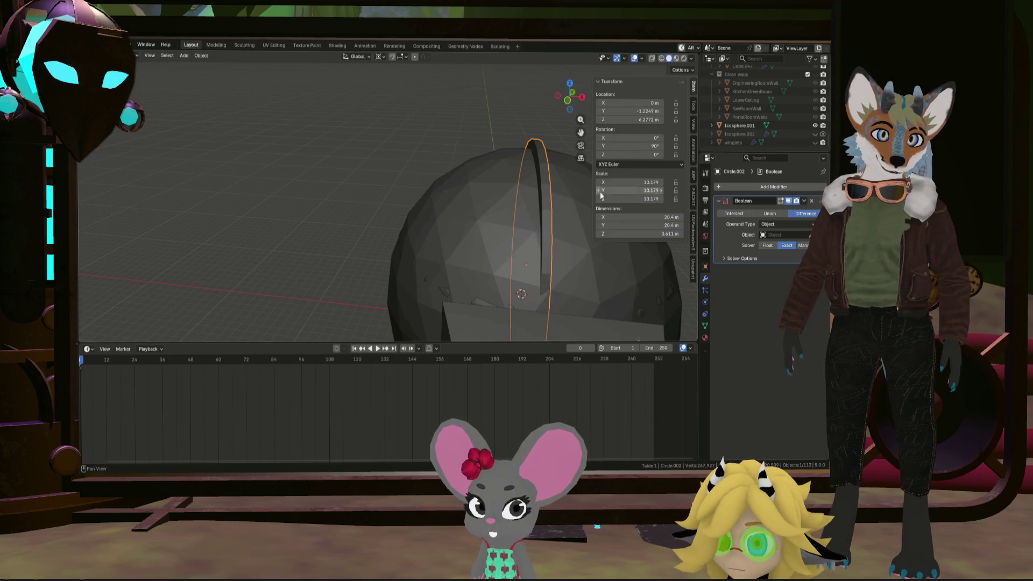
pyautogui.press('Tab')
pyautogui.click(549, 186)
pyautogui.moveTo(554, 185); pyautogui.dragTo(565, 162)
pyautogui.hotkey('ctrl', 'r')
# Add a centred loop cut and scale the new loop to 1.045 in side view
pyautogui.click(543, 182)
pyautogui.rightClick(544, 181)
pyautogui.click(570, 99)
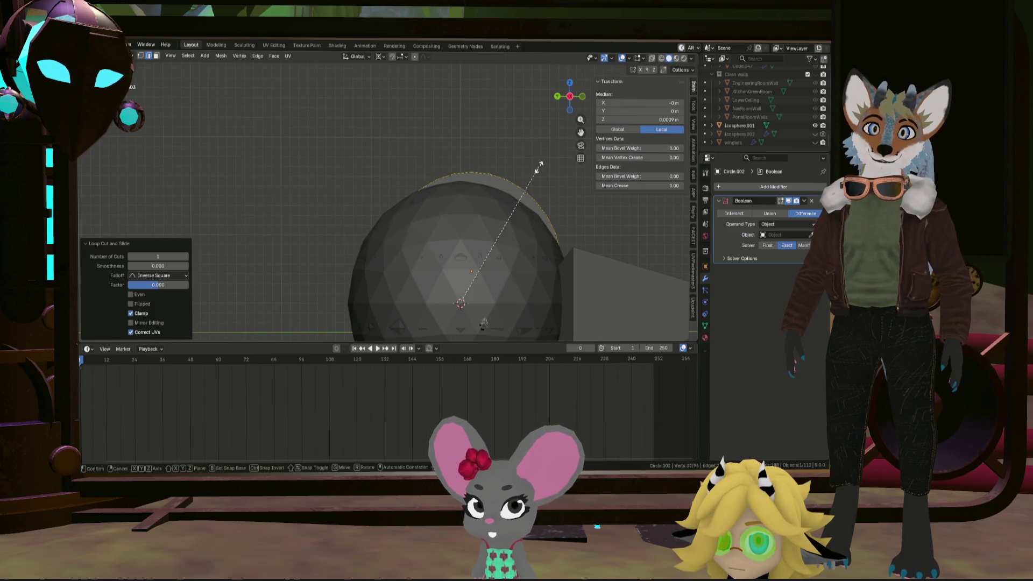
pyautogui.press('s')
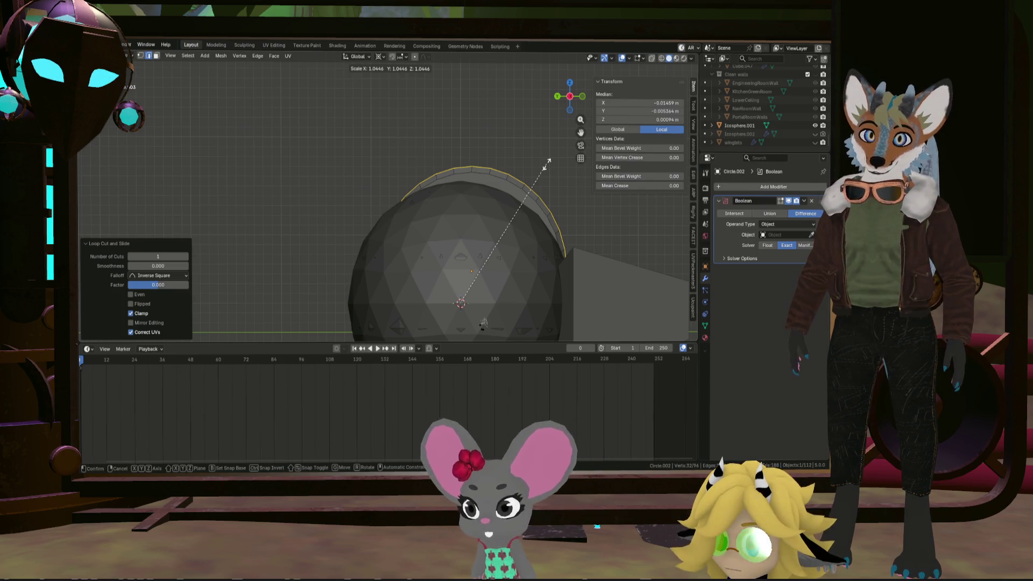
pyautogui.click(546, 165)
# Scale the whole strip to 0.965 and duplicate it, sliding the copy along X
pyautogui.press('a')
pyautogui.press('s')
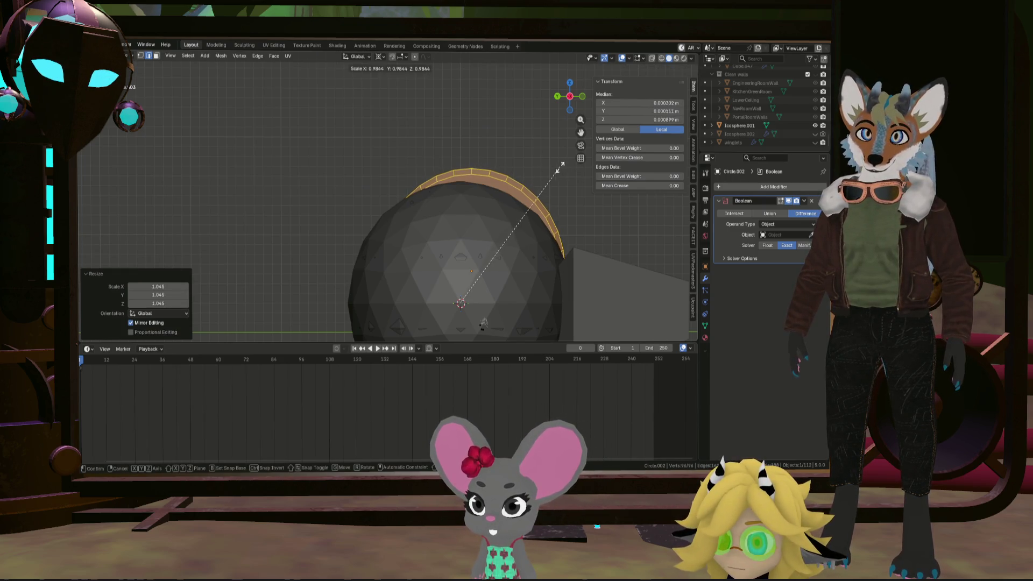
pyautogui.click(558, 168)
pyautogui.moveTo(558, 169); pyautogui.dragTo(526, 169)
pyautogui.hotkey('shift', 'd')
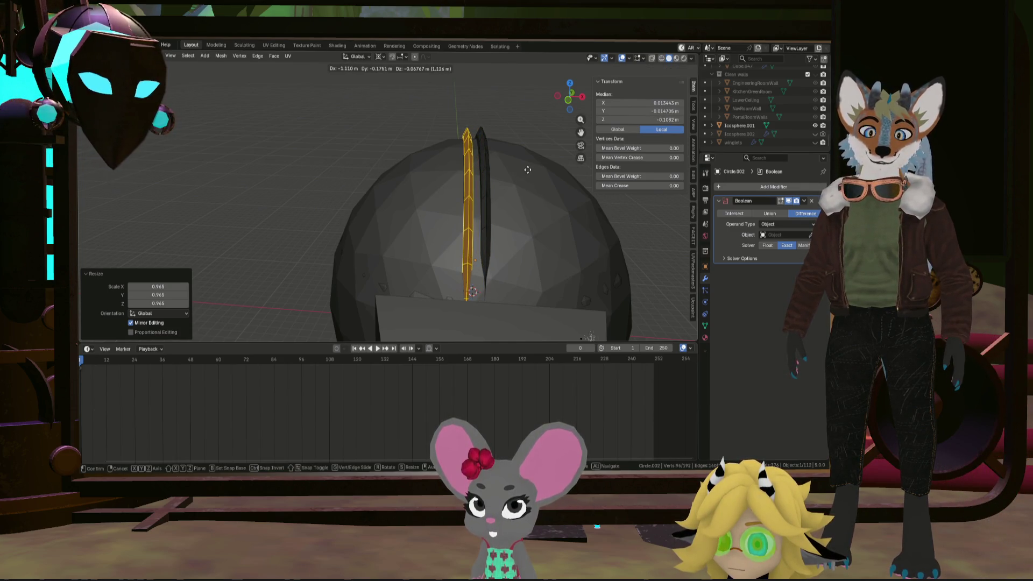
# Place a spike copy about 1.1 m along X at scale 0.967, then undo it
pyautogui.press('x')
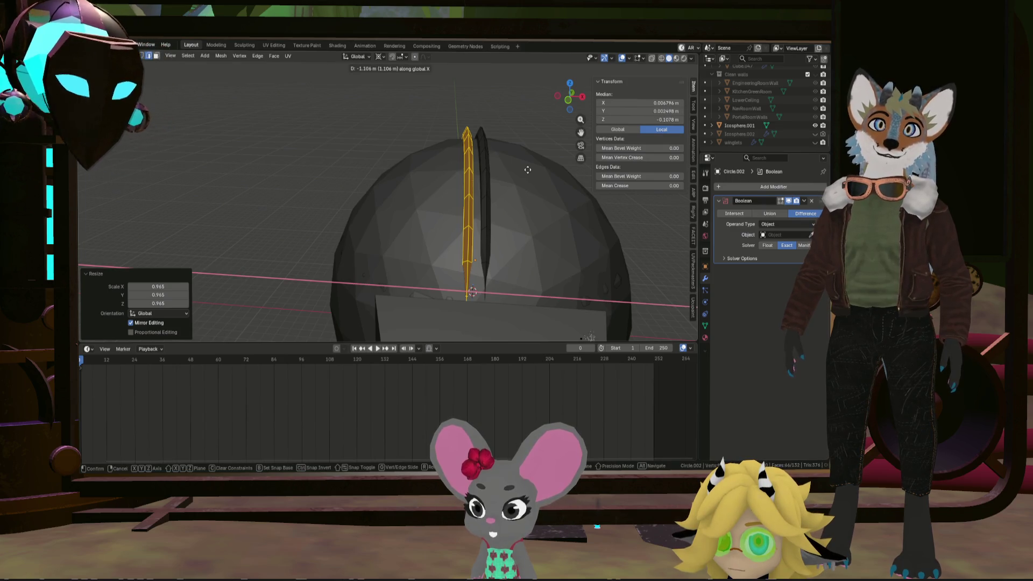
pyautogui.click(528, 170)
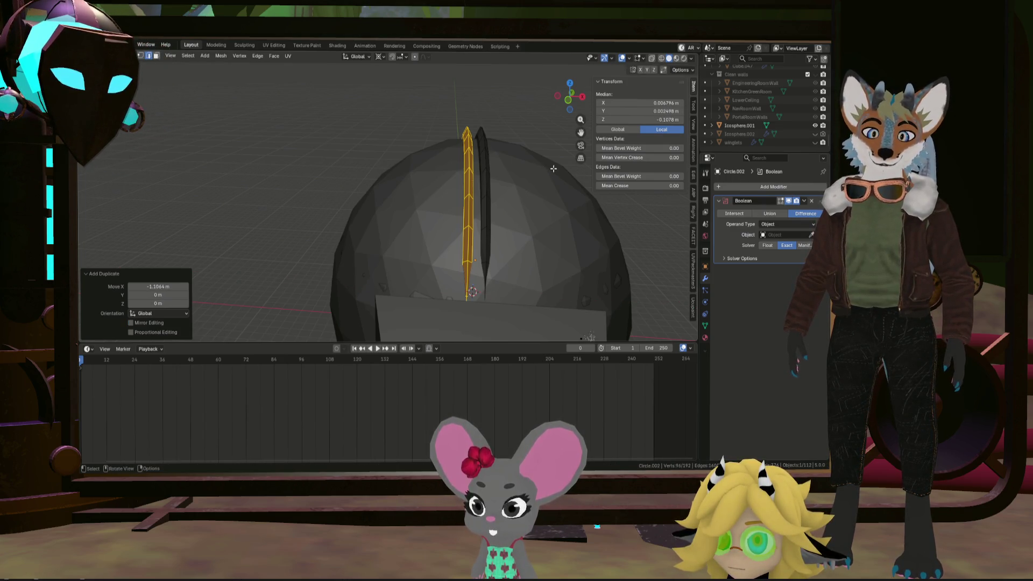
pyautogui.press('s')
pyautogui.click(547, 167)
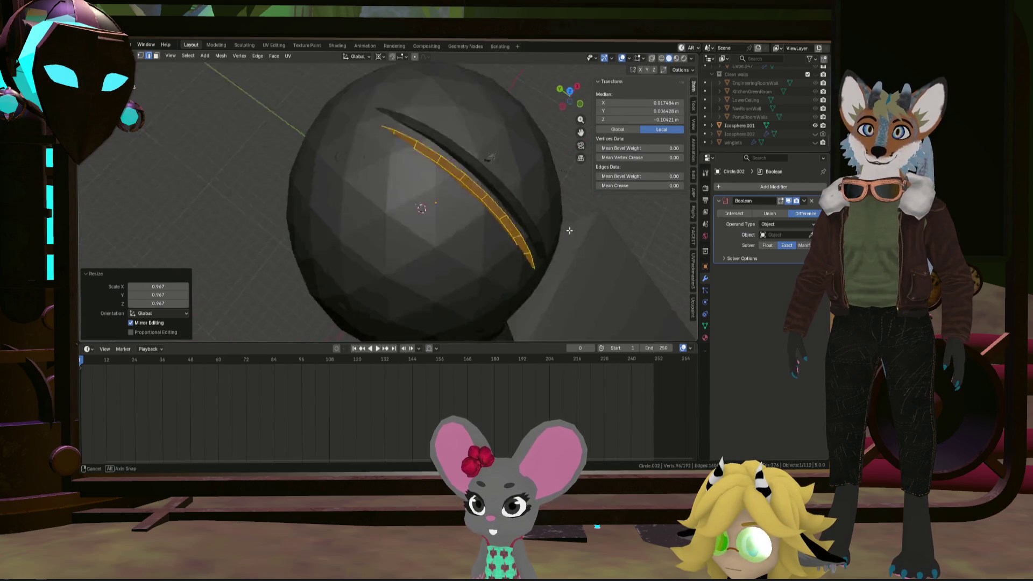
pyautogui.moveTo(510, 161); pyautogui.dragTo(495, 171)
pyautogui.hotkey('ctrl', 'z')
pyautogui.hotkey('ctrl', 'z')
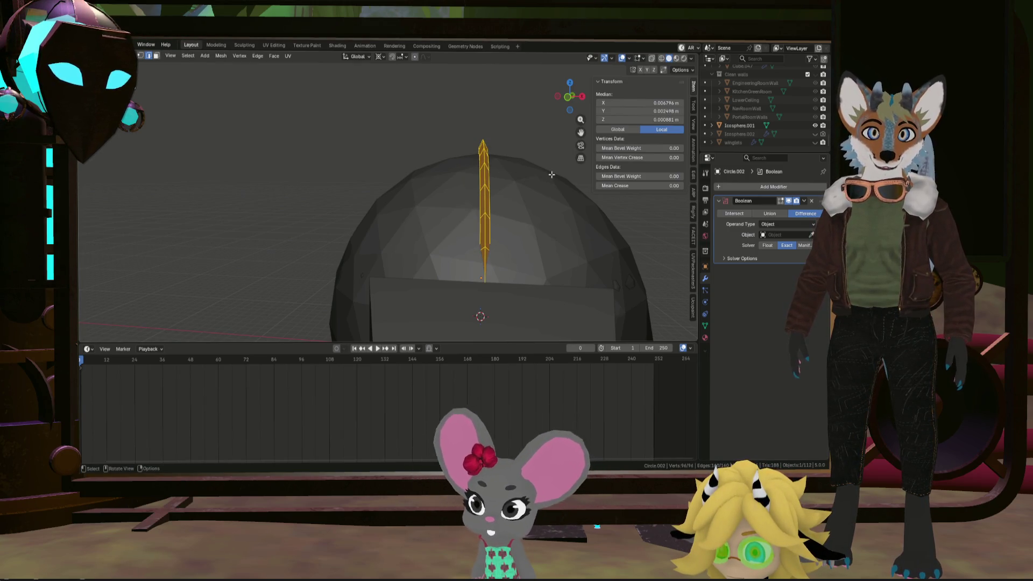
# From a straight front view, nudge the spike into an adjusted position
pyautogui.click(571, 97)
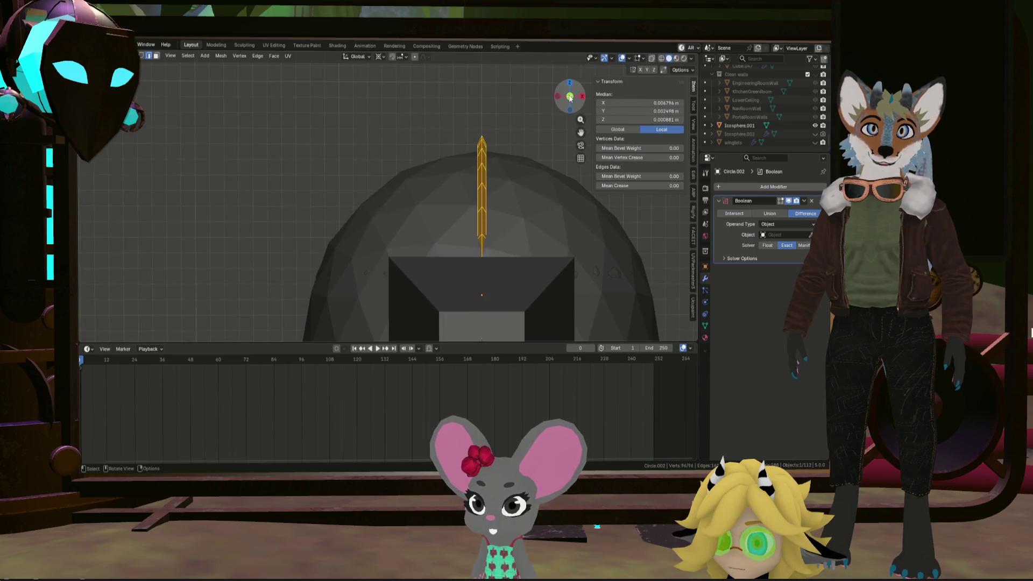
pyautogui.scroll(3)
pyautogui.press('g')
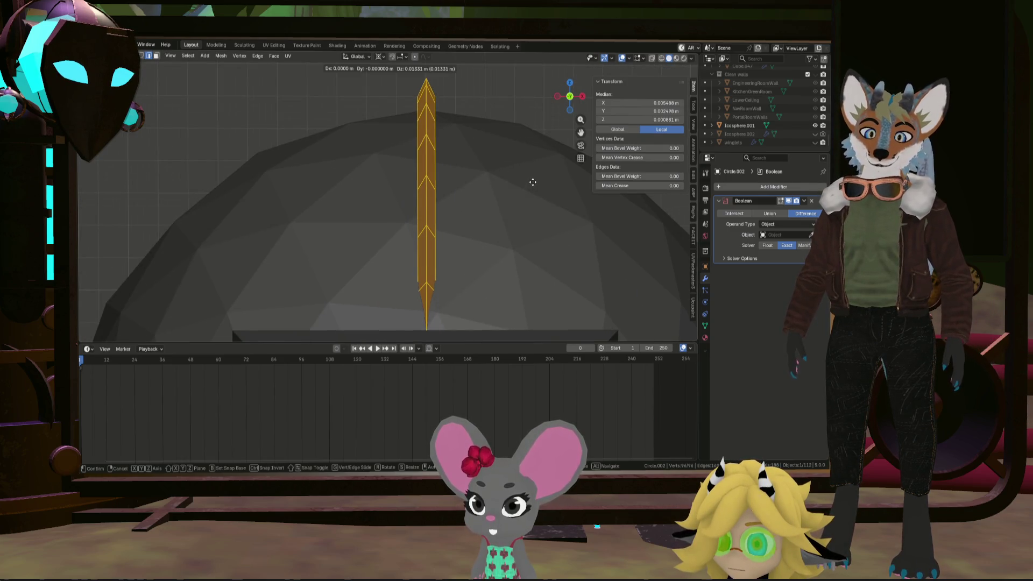
pyautogui.click(527, 183)
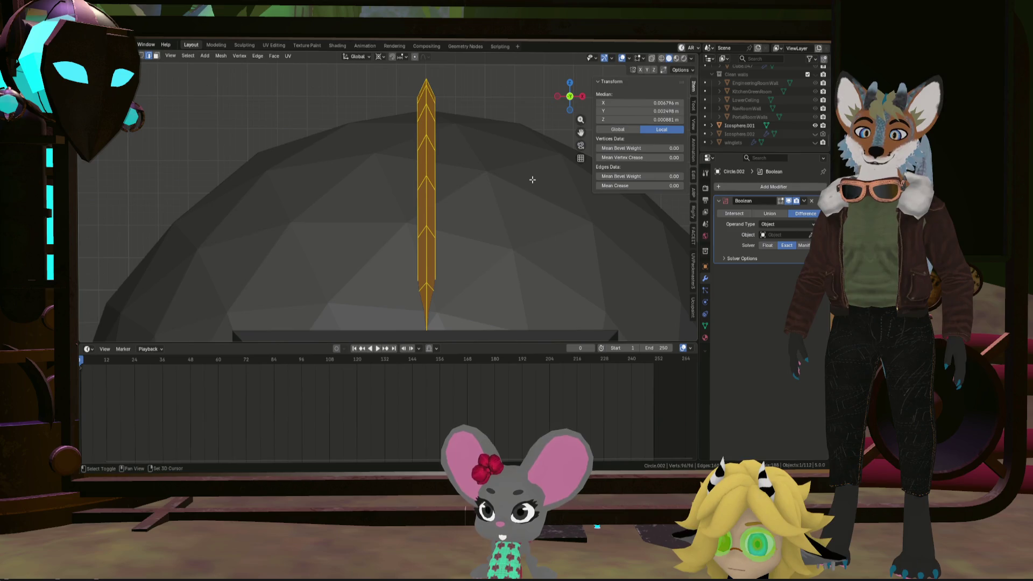
# Duplicate the spike 1 m along X and shrink the copy to 0.965
pyautogui.hotkey('shift', 'd')
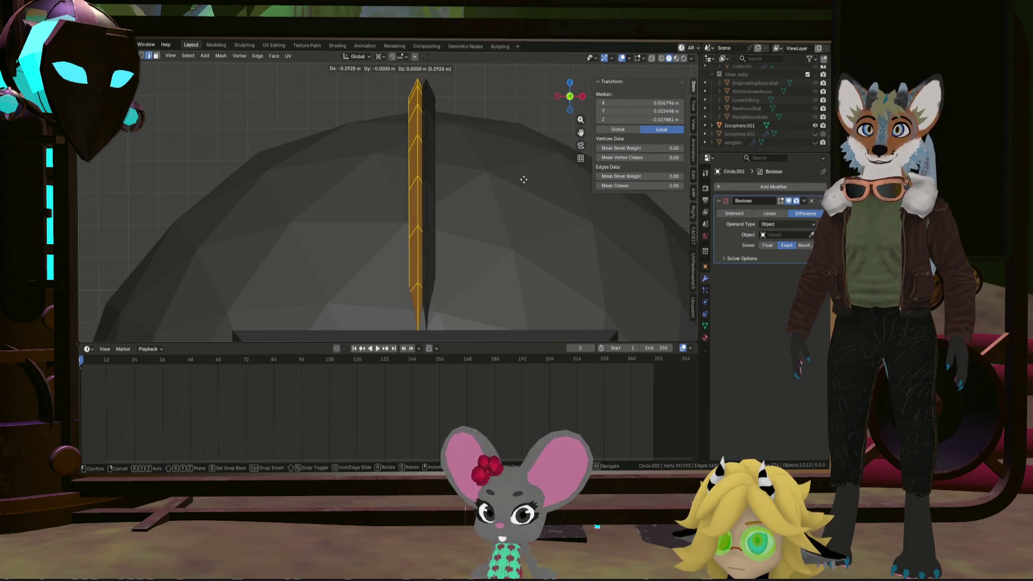
pyautogui.press('y')
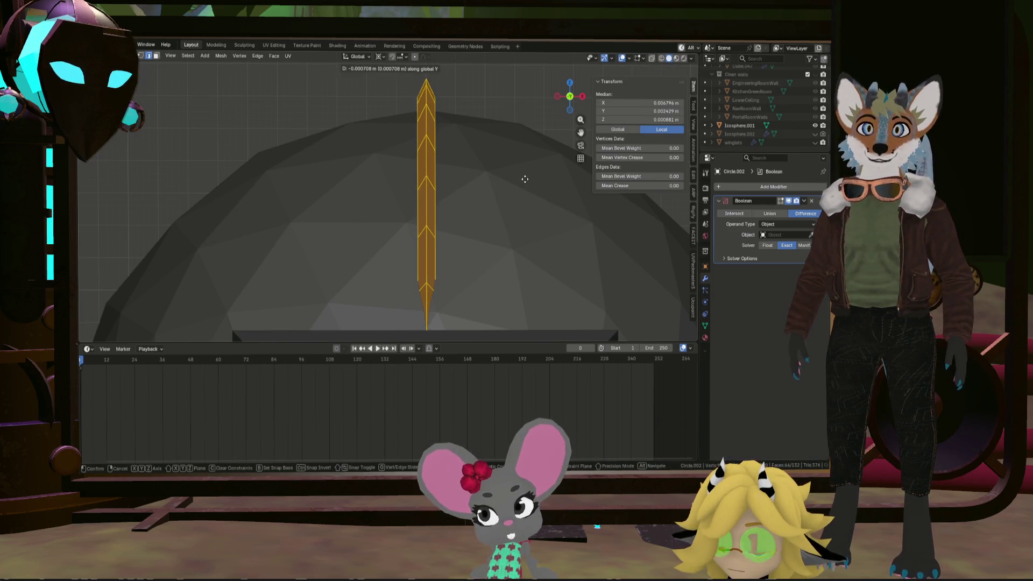
pyautogui.press('x')
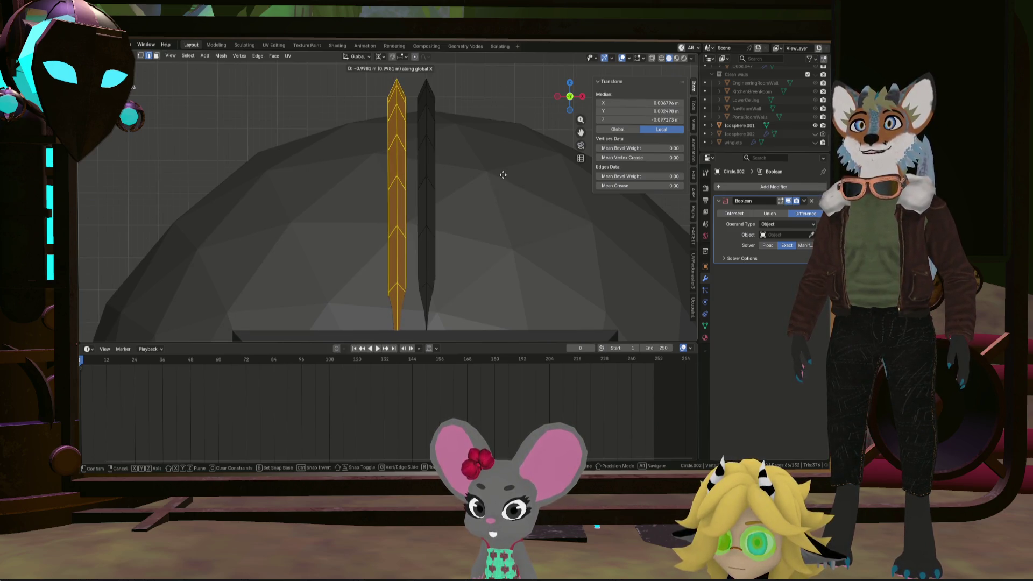
pyautogui.write('1')
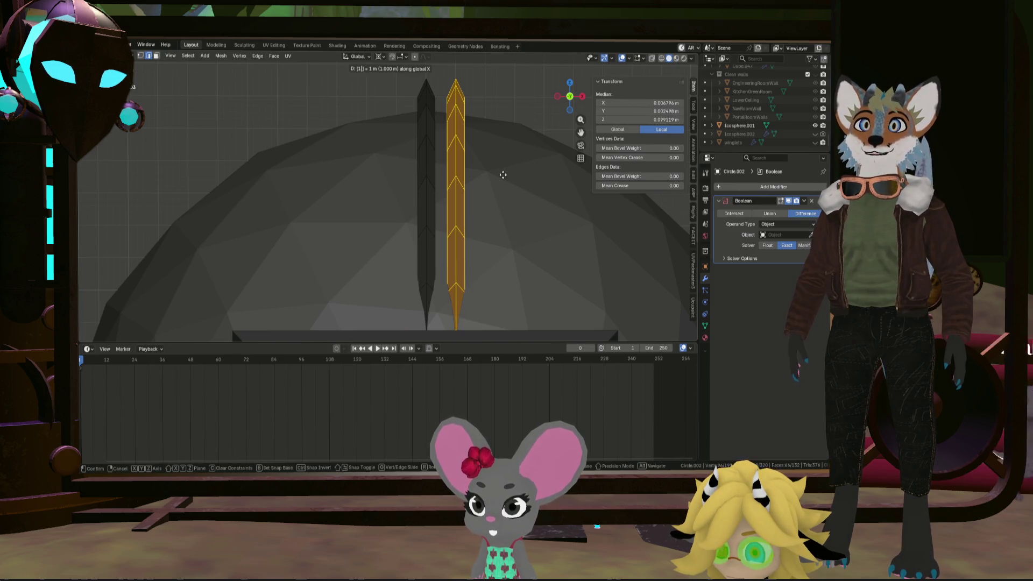
pyautogui.press('Return')
pyautogui.press('s')
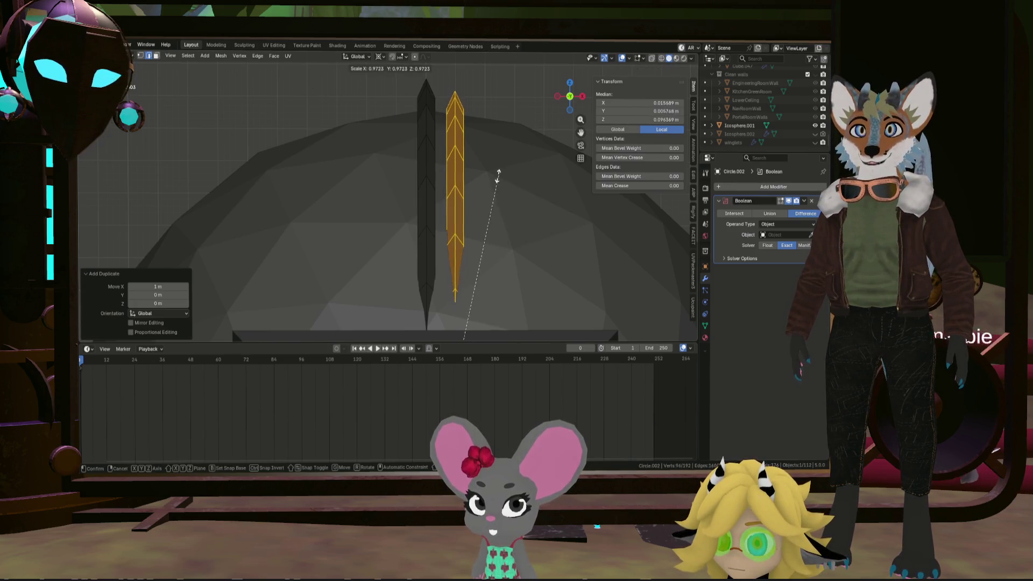
pyautogui.click(505, 174)
pyautogui.moveTo(505, 173); pyautogui.dragTo(463, 193)
pyautogui.press('s')
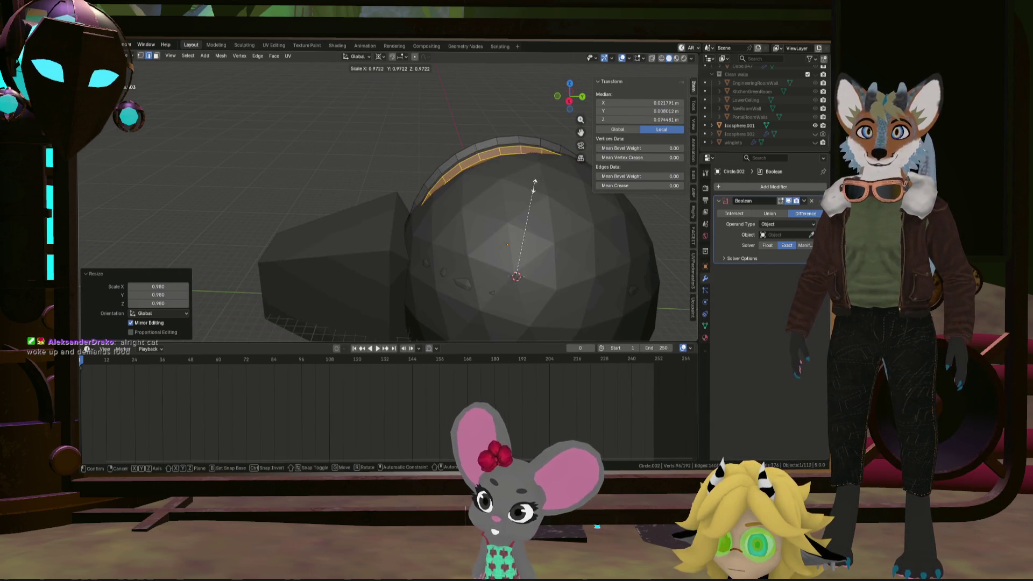
pyautogui.click(534, 186)
pyautogui.moveTo(534, 185); pyautogui.dragTo(488, 156)
pyautogui.scroll(3)
# Select a whole blade from one edge, then cancel and undo its duplicate
pyautogui.click(397, 185)
pyautogui.hotkey('ctrl', 'l')
pyautogui.click(564, 101)
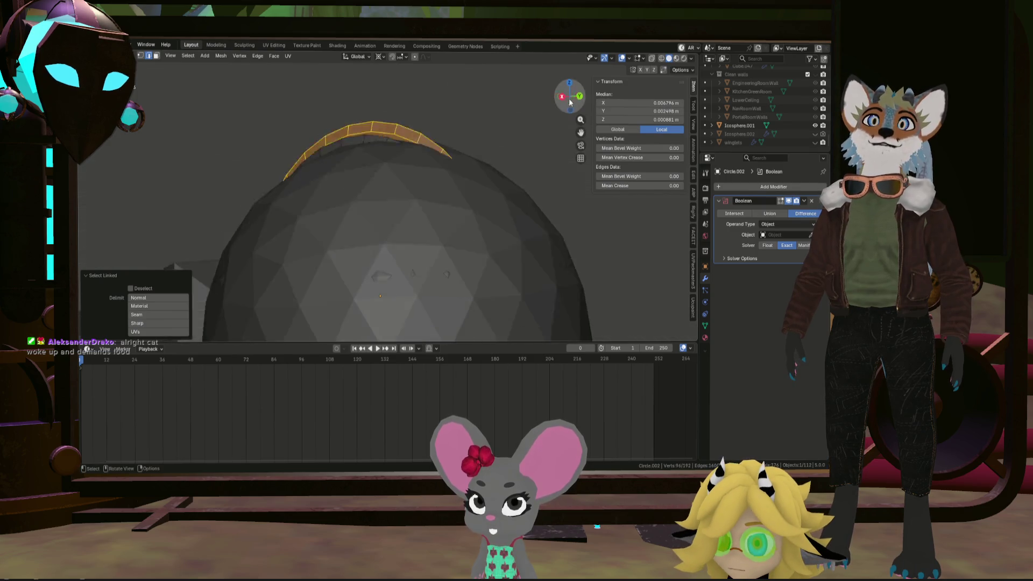
pyautogui.hotkey('shift', 'd')
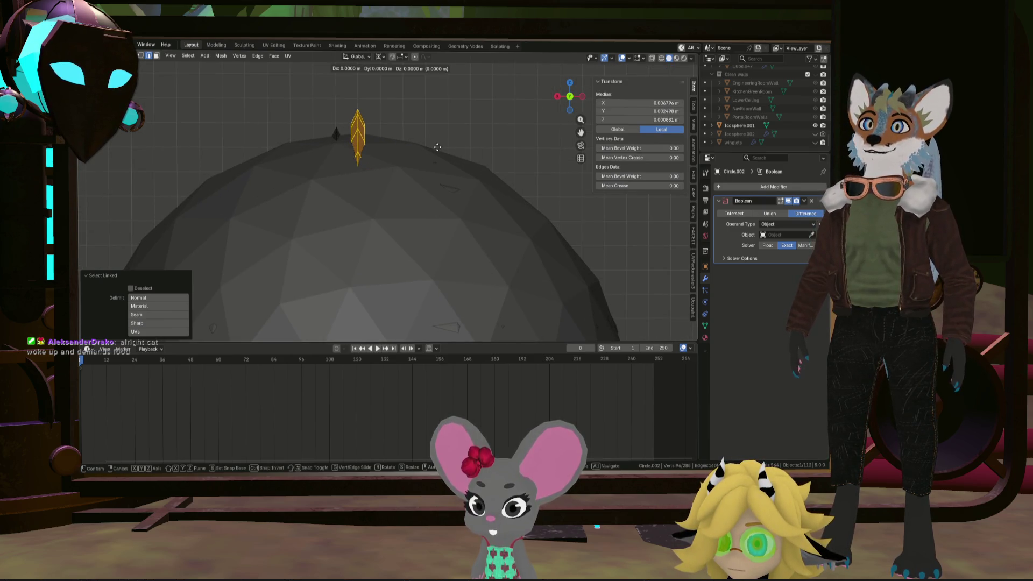
pyautogui.press('Escape')
pyautogui.hotkey('ctrl', 'z')
pyautogui.hotkey('ctrl', 'z')
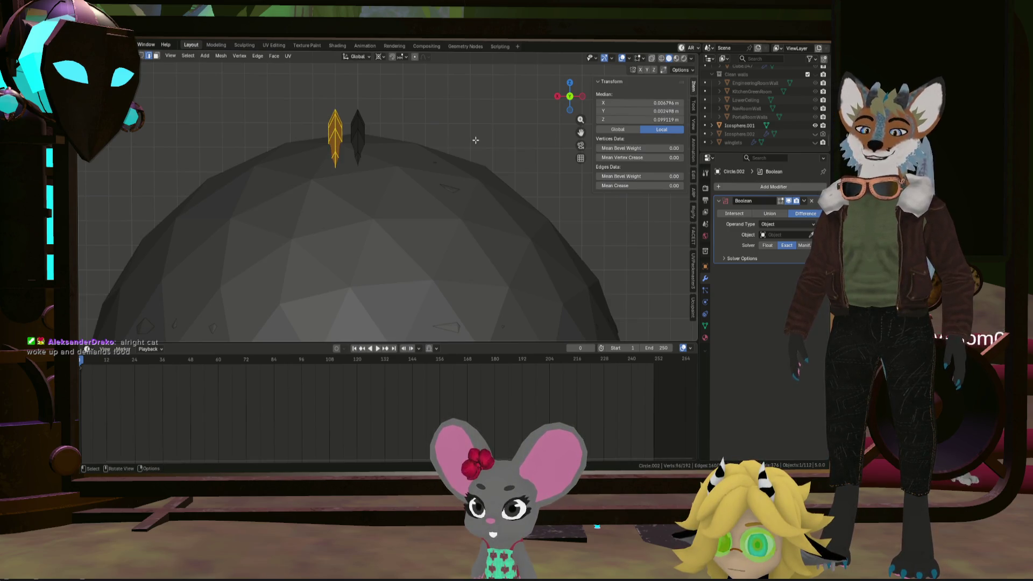
# From a straight side view, scale the selected ring to 0.95
pyautogui.press('KP_3')
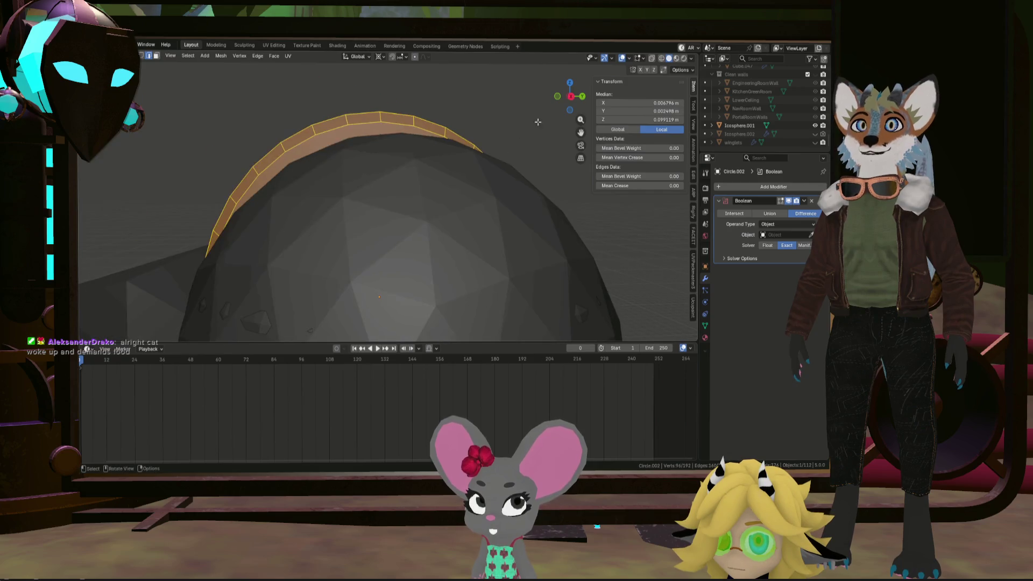
pyautogui.click(573, 96)
pyautogui.press('s')
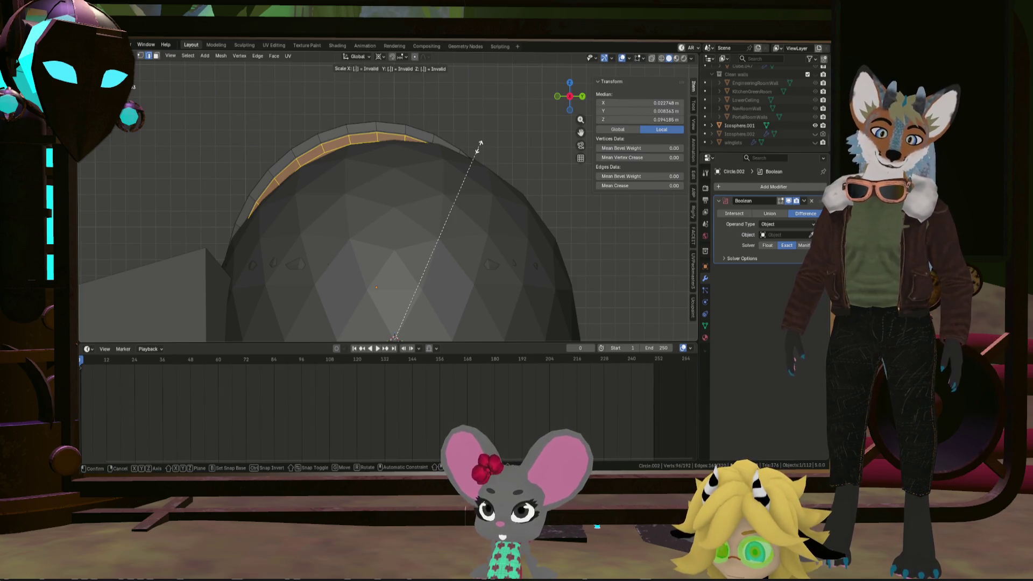
pyautogui.write('.95')
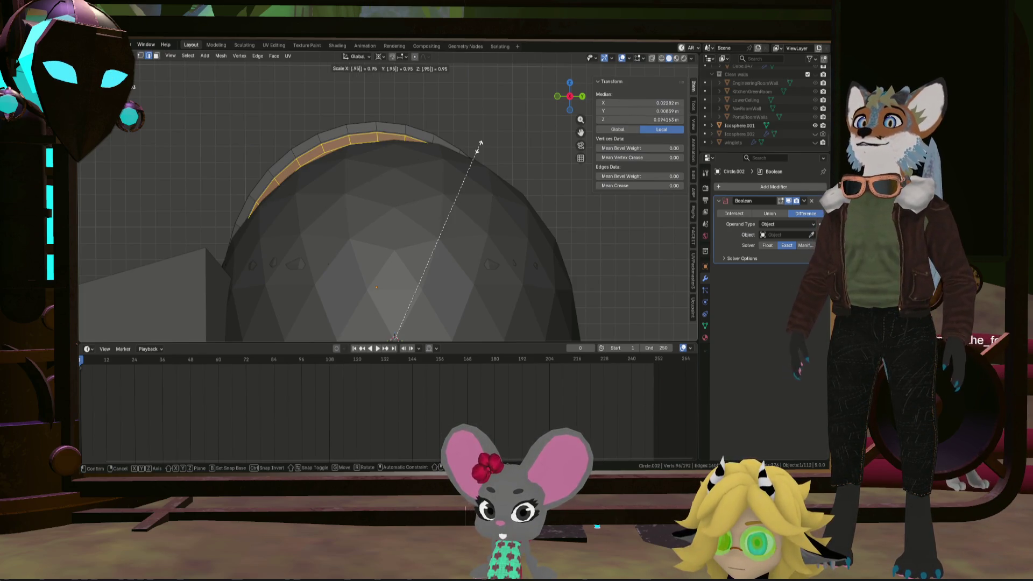
pyautogui.press('Return')
# Select a connected piece, copy it -1 m along X, and begin an exact rescale
pyautogui.moveTo(441, 176); pyautogui.dragTo(405, 158)
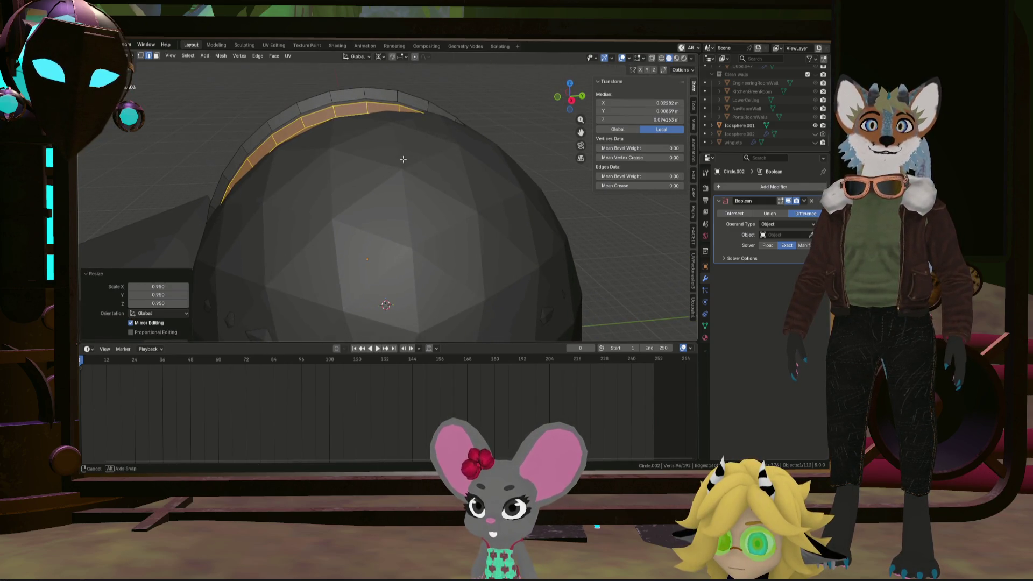
pyautogui.click(437, 123)
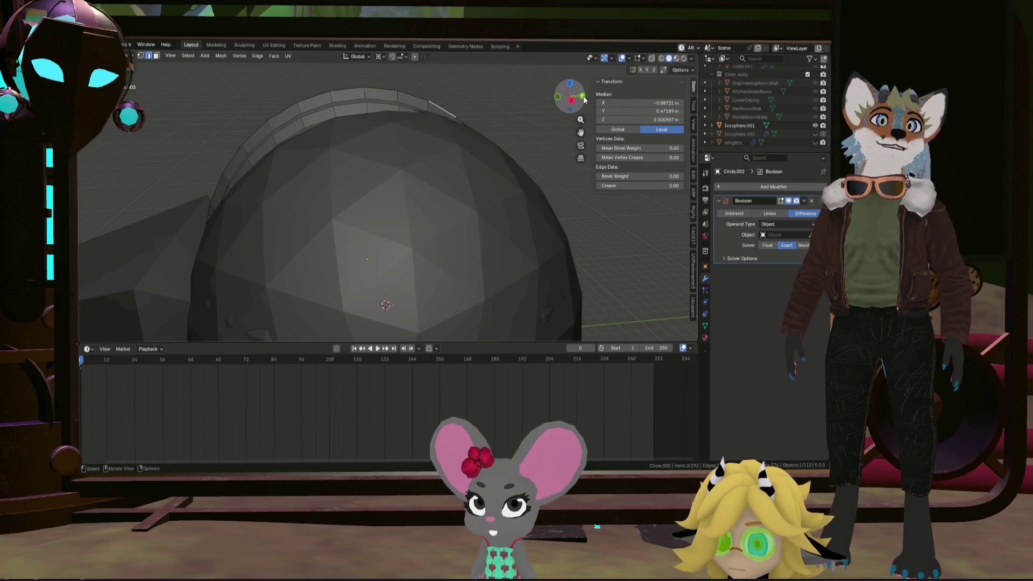
pyautogui.click(582, 96)
pyautogui.press('l')
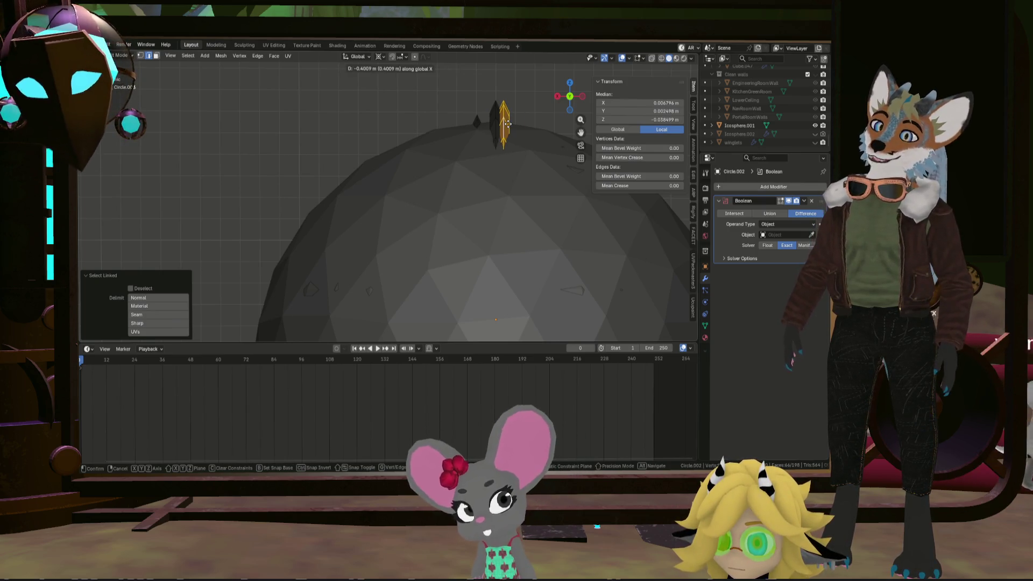
pyautogui.press('Return')
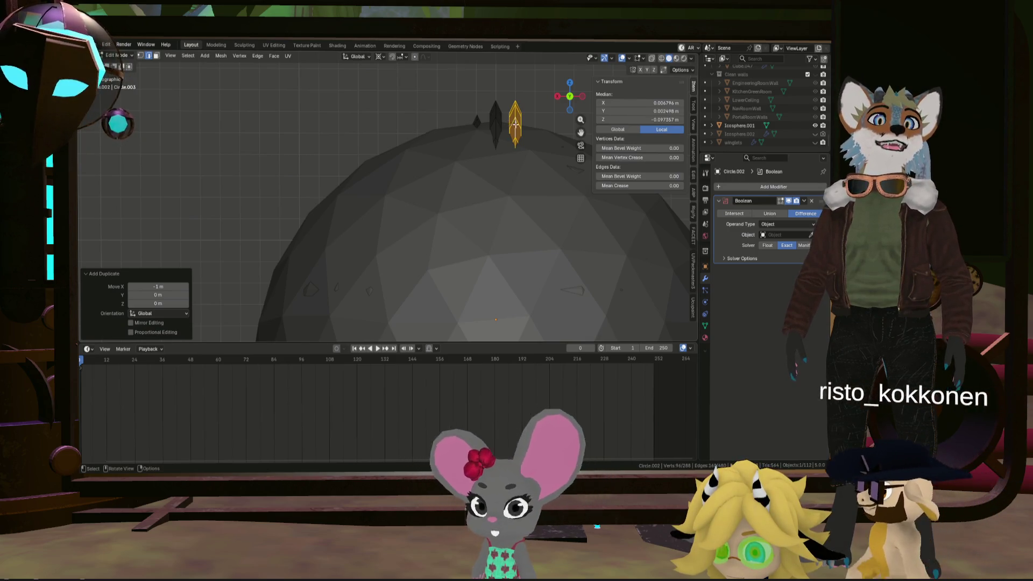
pyautogui.press('s')
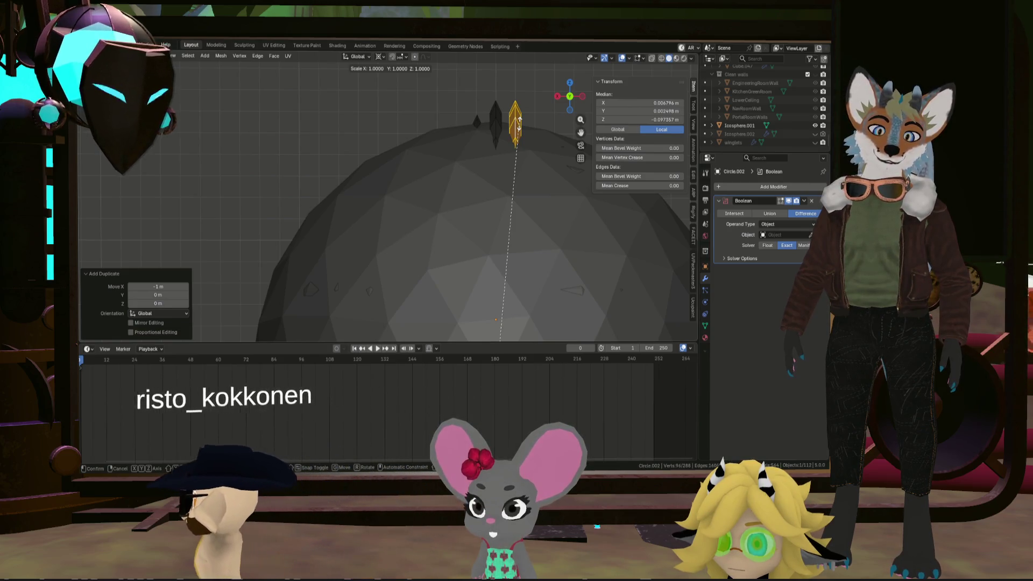
pyautogui.press('=')
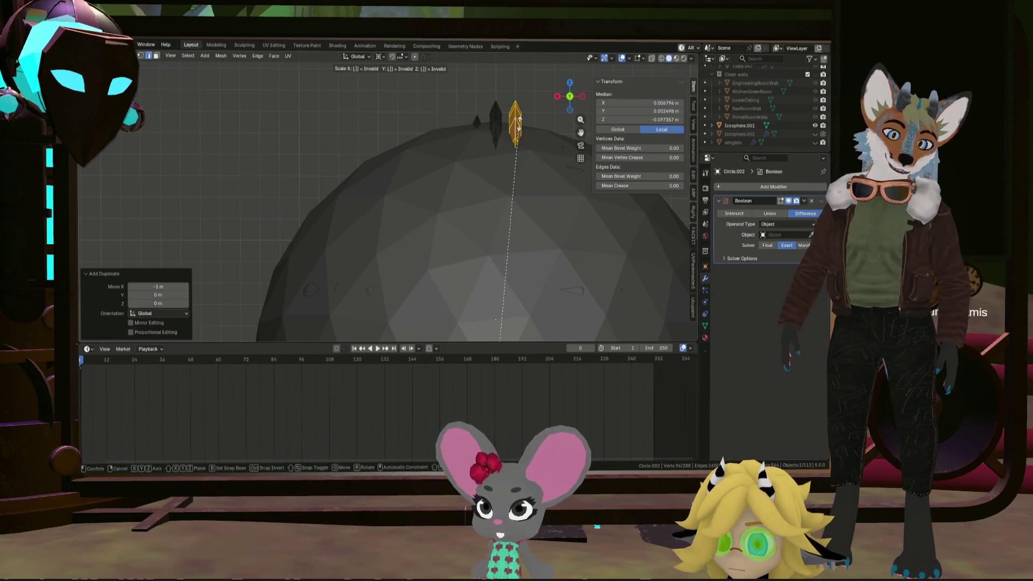
pyautogui.scroll(-3)
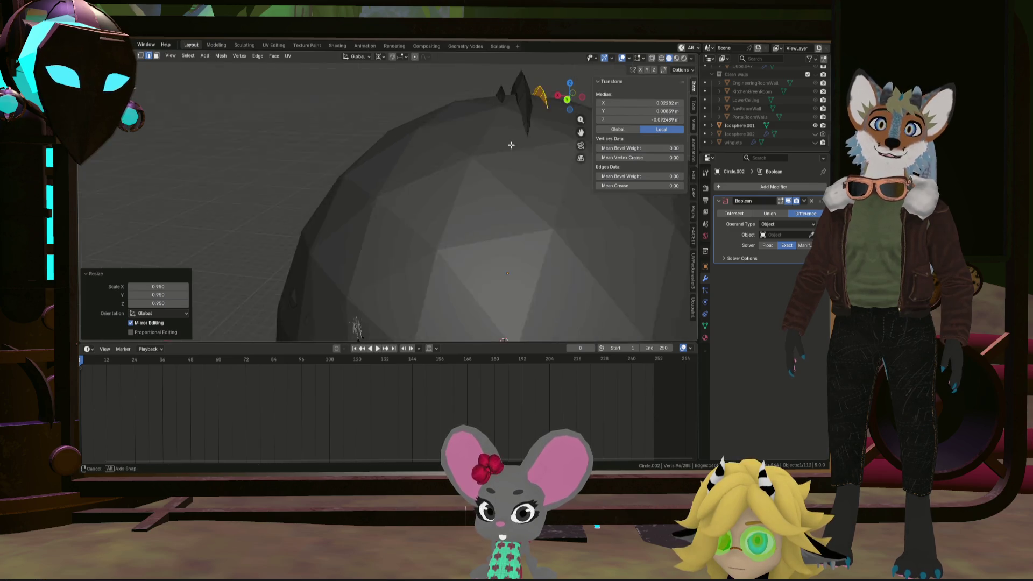
# Pick Icosphere.001 as the Boolean Difference cutter, inspect the cut, and leave Edit Mode
pyautogui.moveTo(543, 102); pyautogui.dragTo(489, 147)
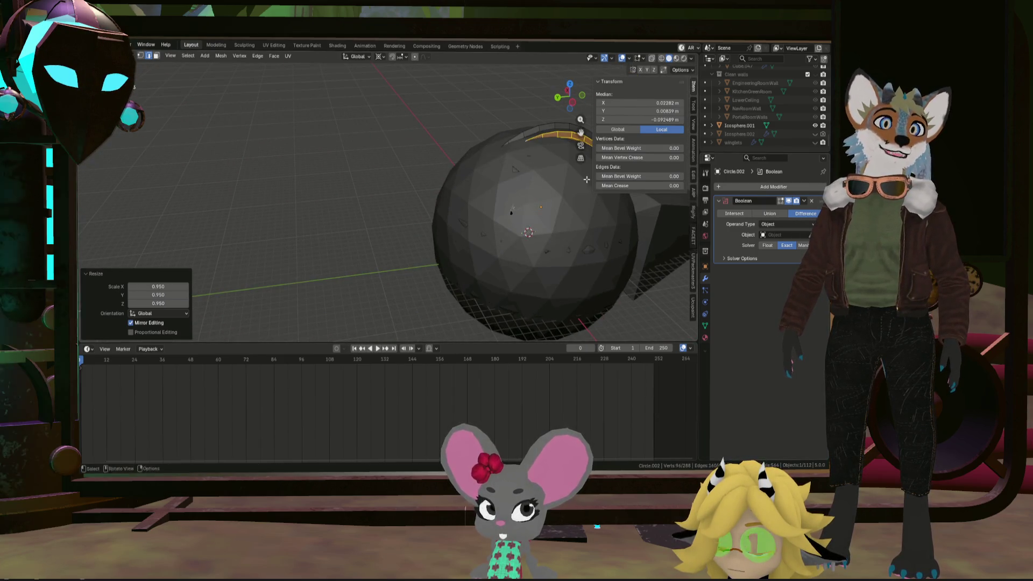
pyautogui.click(576, 207)
pyautogui.moveTo(576, 208); pyautogui.dragTo(457, 226)
pyautogui.press('Tab')
# Apply Shade Auto Smooth to the fin object and inspect the crescent
pyautogui.scroll(-3)
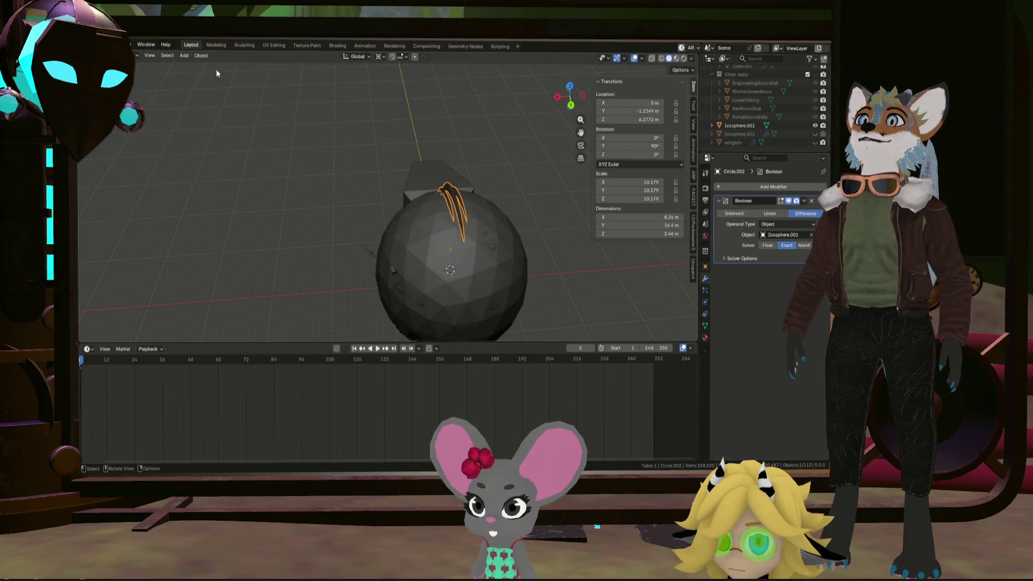
pyautogui.click(202, 56)
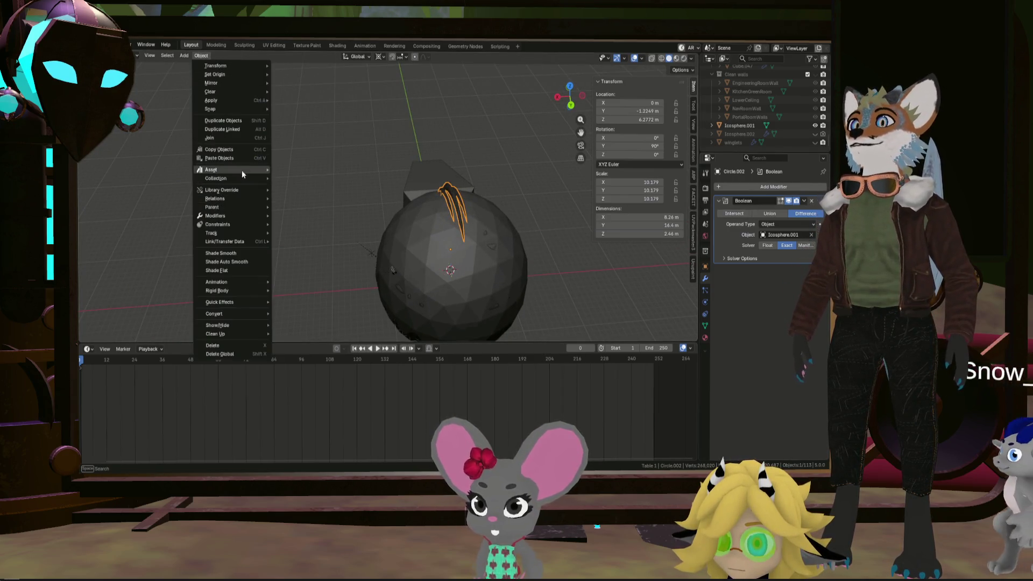
pyautogui.click(245, 261)
pyautogui.moveTo(289, 268); pyautogui.dragTo(324, 173)
pyautogui.scroll(3)
pyautogui.moveTo(431, 199); pyautogui.dragTo(444, 193)
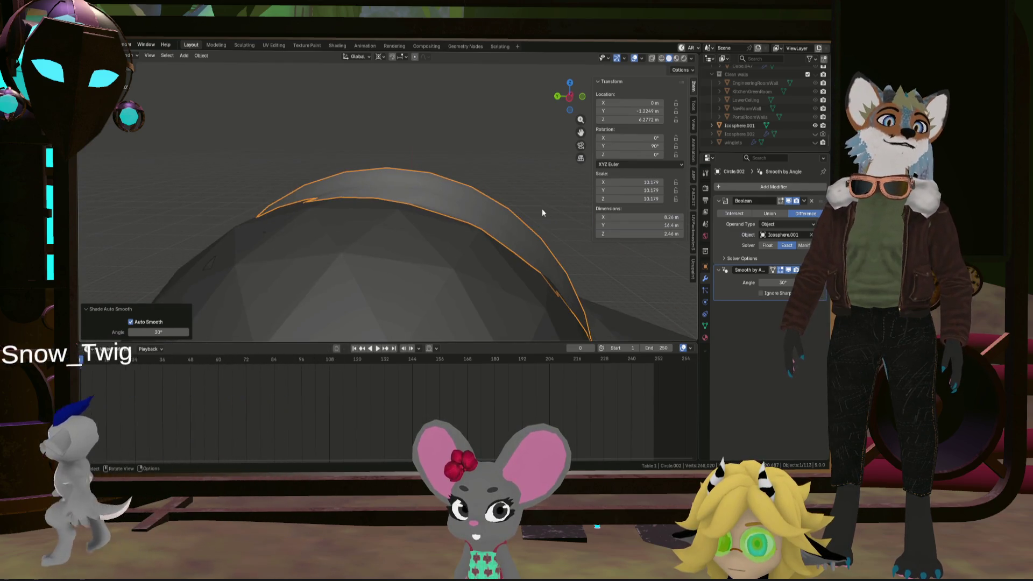
pyautogui.moveTo(560, 264); pyautogui.dragTo(499, 282)
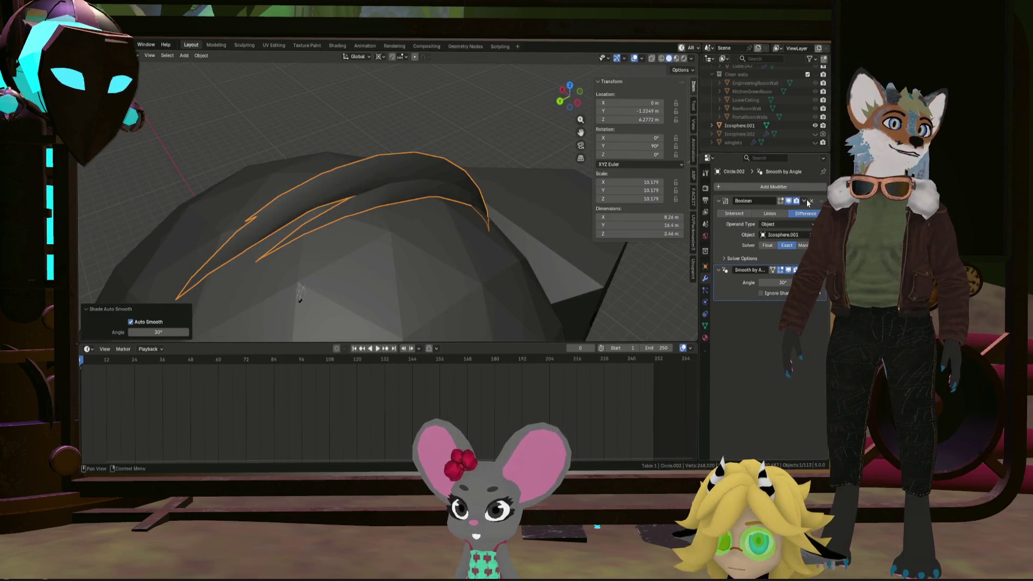
# Open the Boolean modifier's extra options, reselect the crescent fin, and face it straight on
pyautogui.click(805, 202)
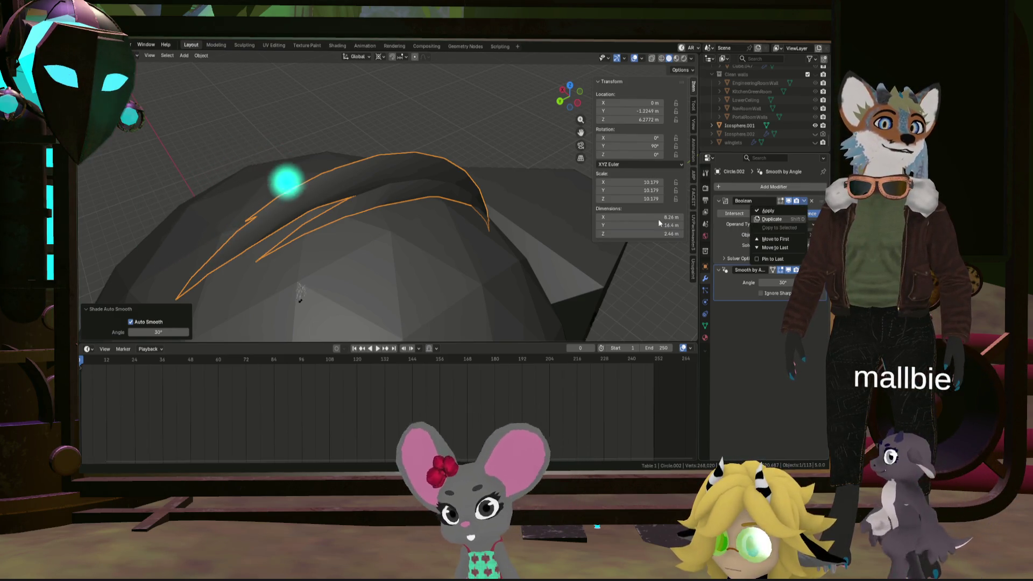
pyautogui.scroll(-3)
pyautogui.click(489, 215)
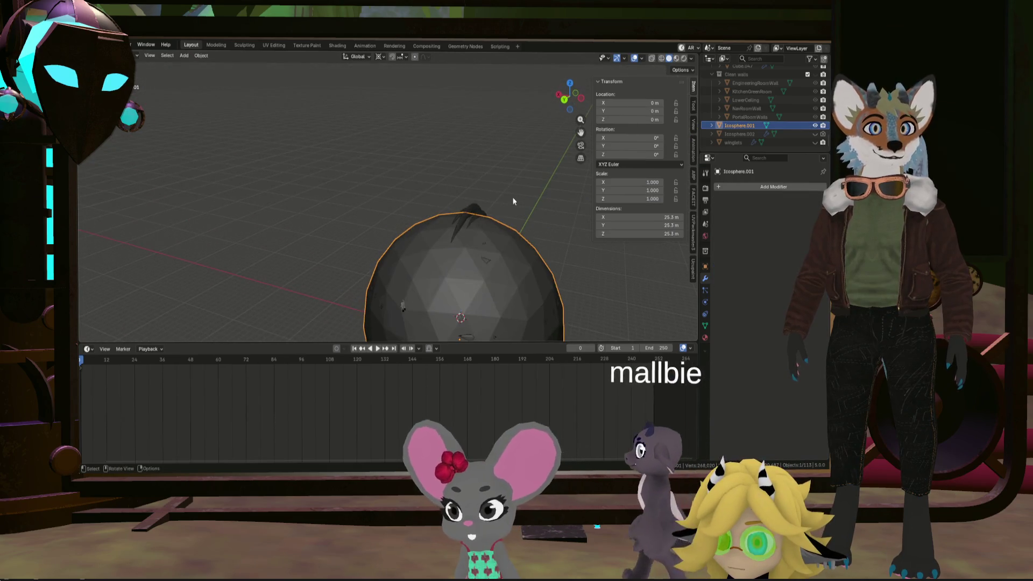
pyautogui.click(479, 208)
pyautogui.moveTo(479, 208); pyautogui.dragTo(514, 208)
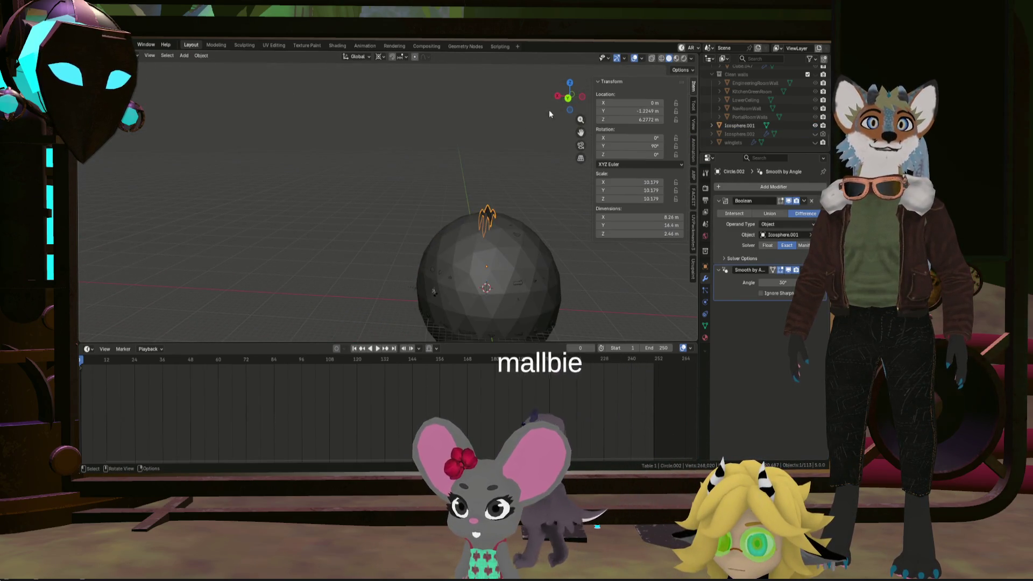
pyautogui.click(570, 96)
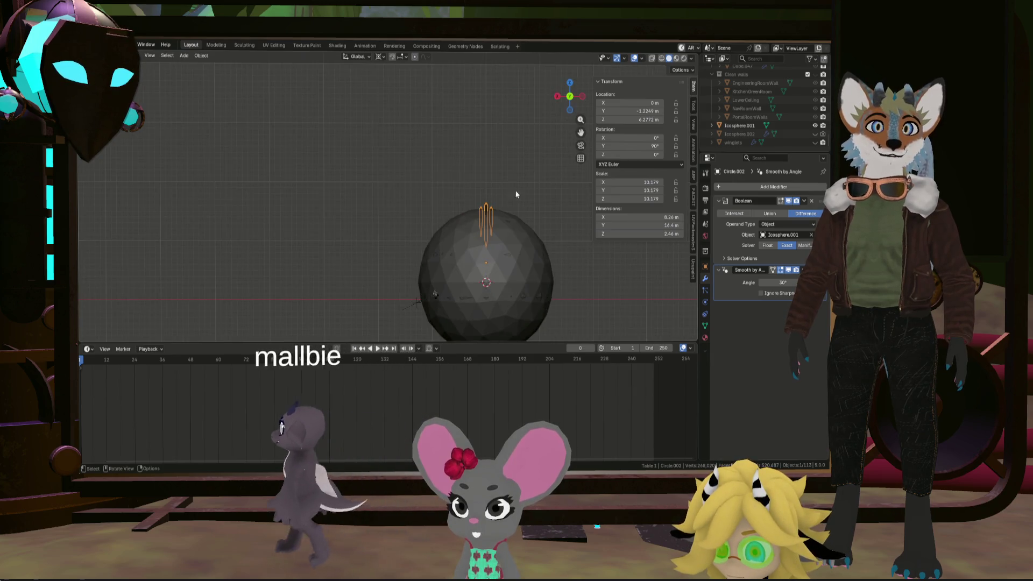
pyautogui.scroll(3)
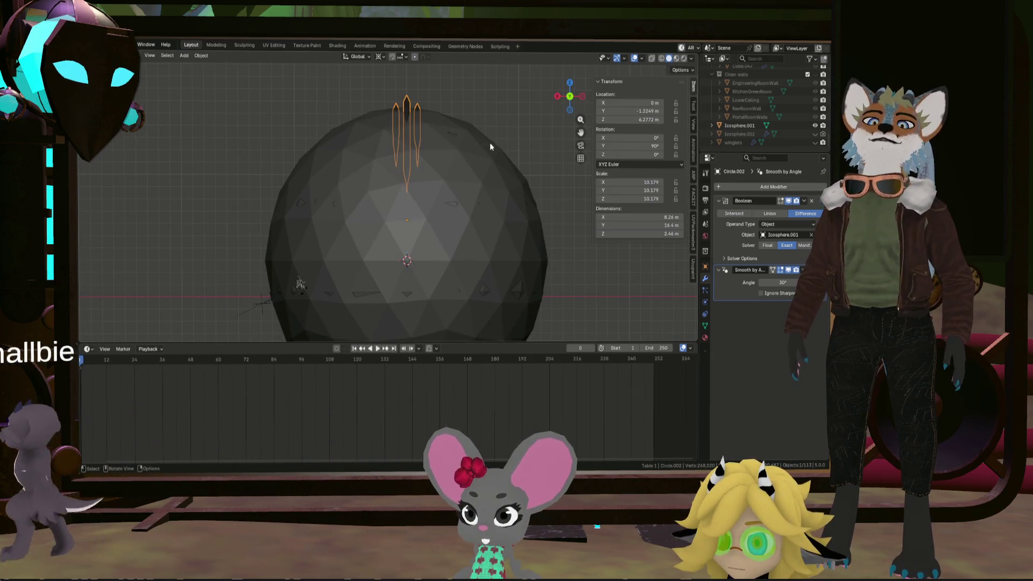
# Rotate Circle.002's fins 45° so they tilt over the dome's upper-left flank
pyautogui.press('r')
pyautogui.press('Return')
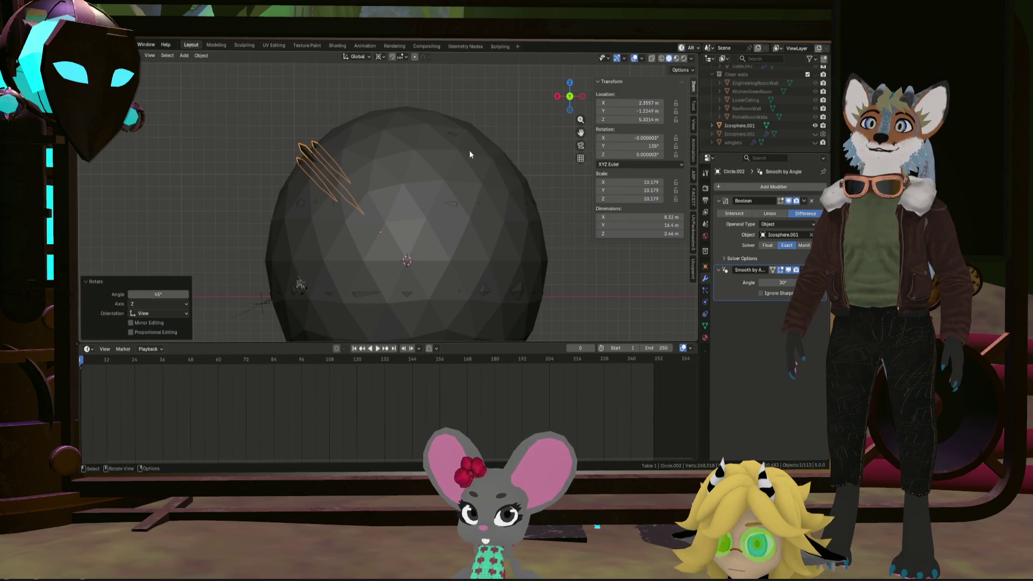
pyautogui.moveTo(448, 150); pyautogui.dragTo(460, 173)
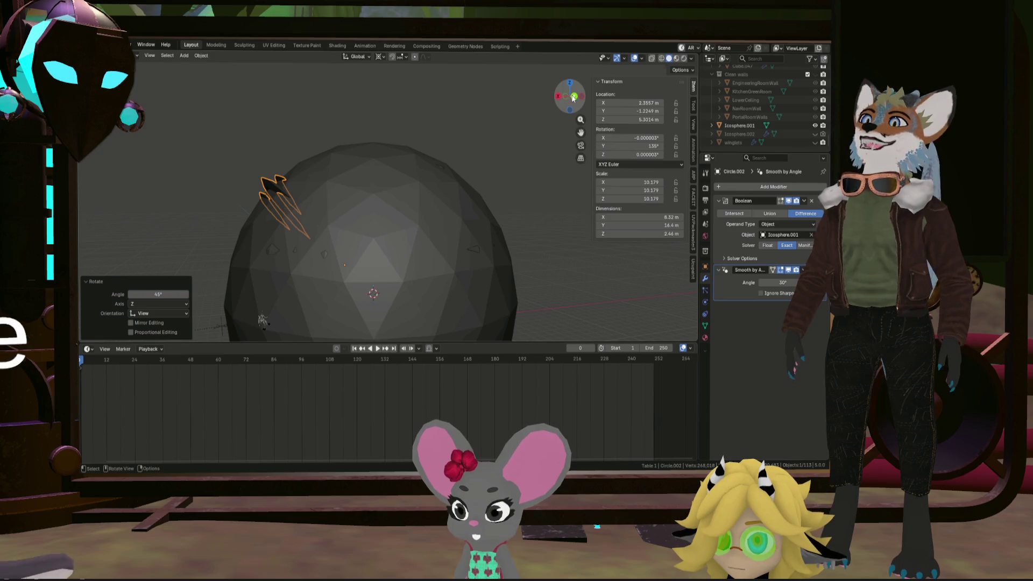
pyautogui.click(574, 97)
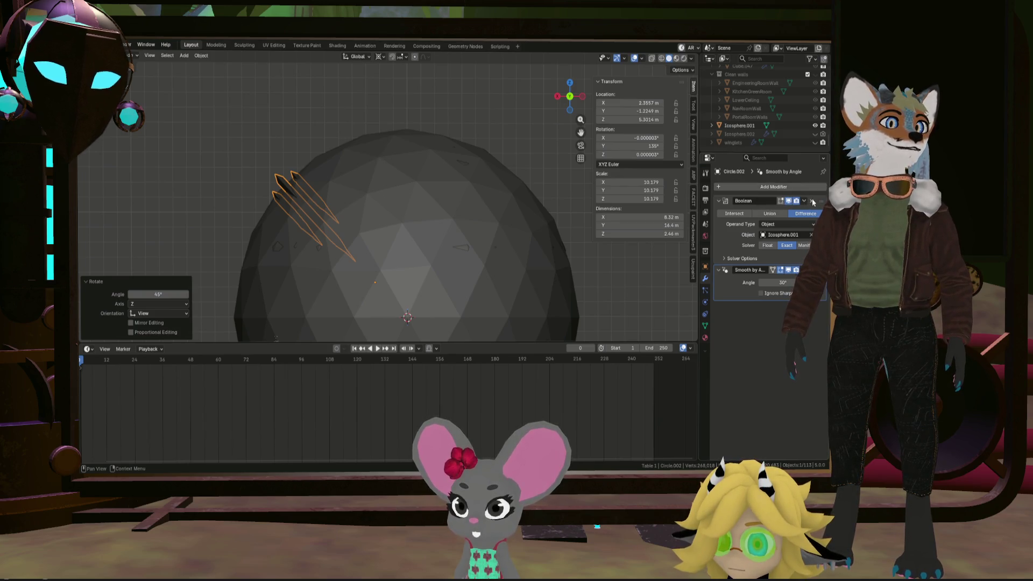
# Add a Mirror modifier with Icosphere.001 as mirror object and check the mirrored fins
pyautogui.click(780, 188)
pyautogui.moveTo(755, 188)
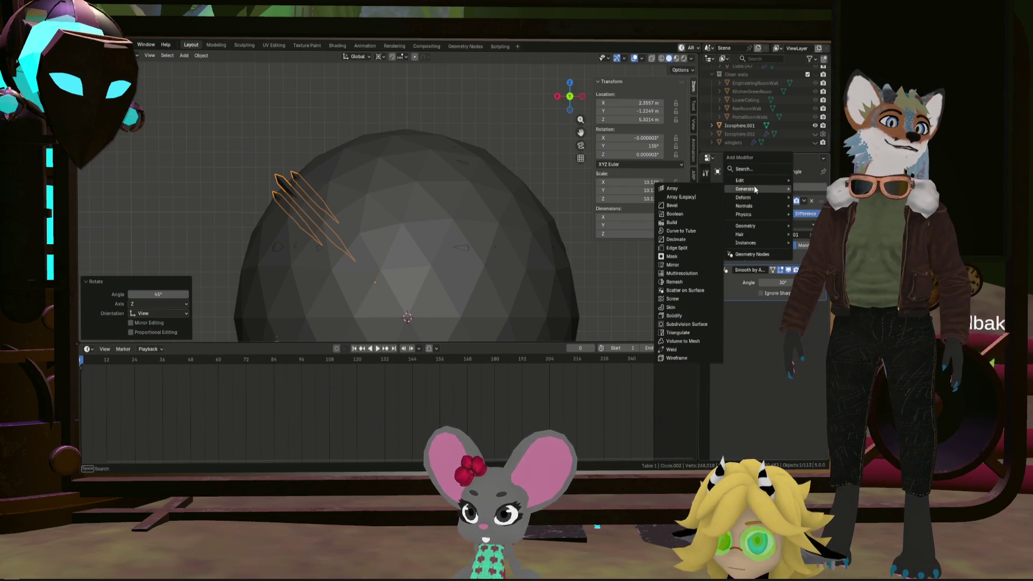
pyautogui.click(692, 264)
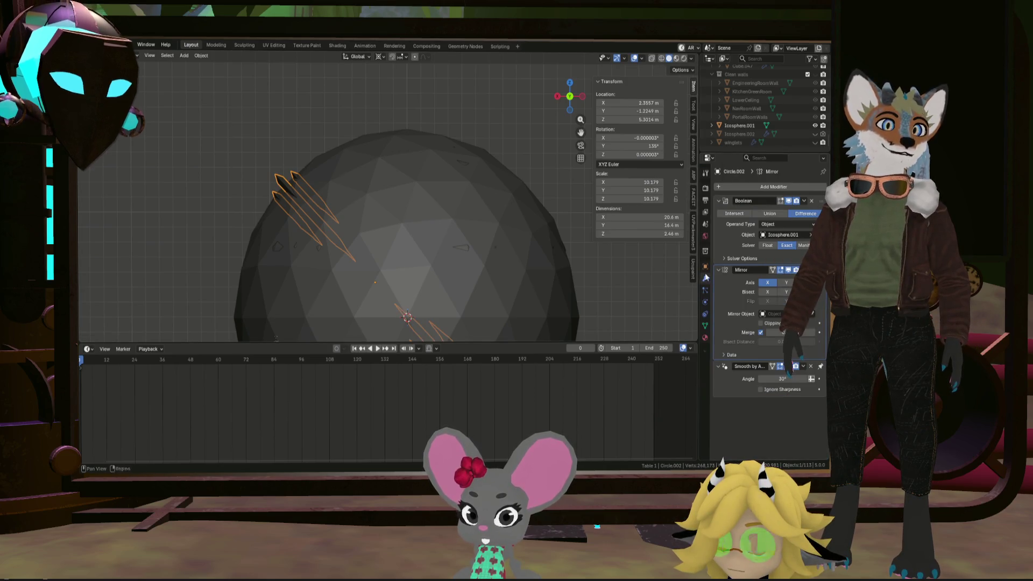
pyautogui.scroll(-3)
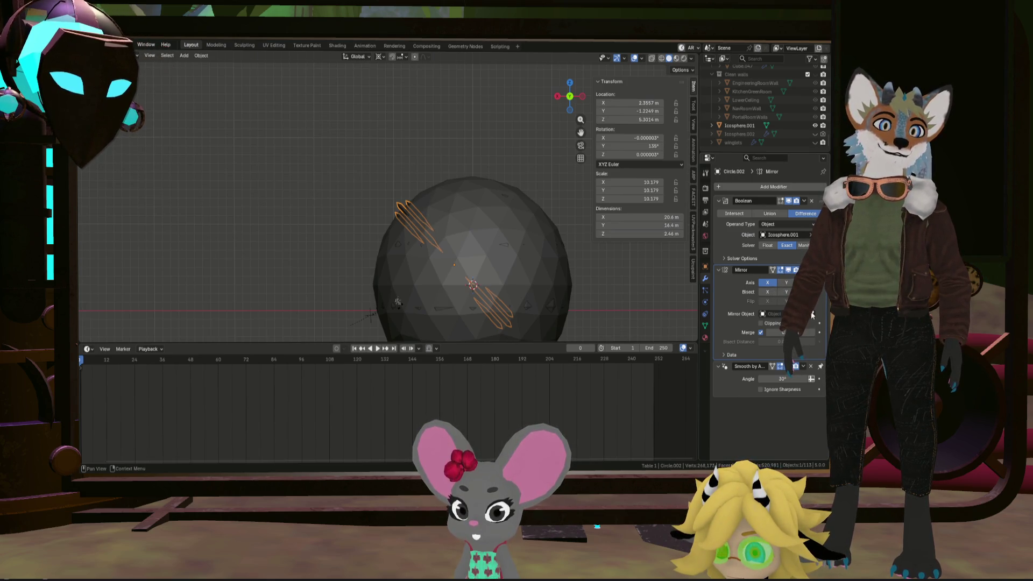
pyautogui.click(813, 314)
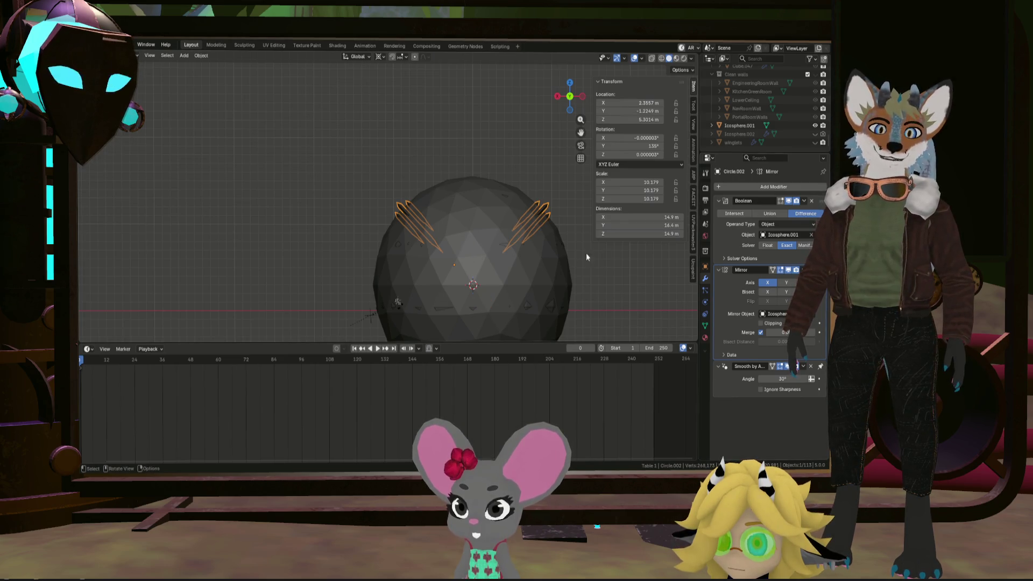
pyautogui.scroll(-3)
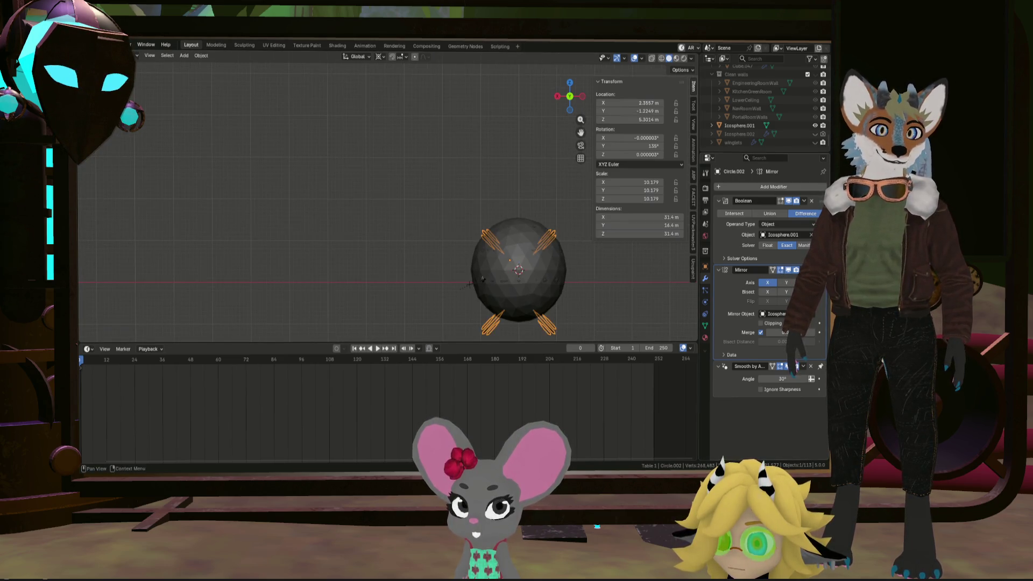
pyautogui.moveTo(575, 261); pyautogui.dragTo(587, 268)
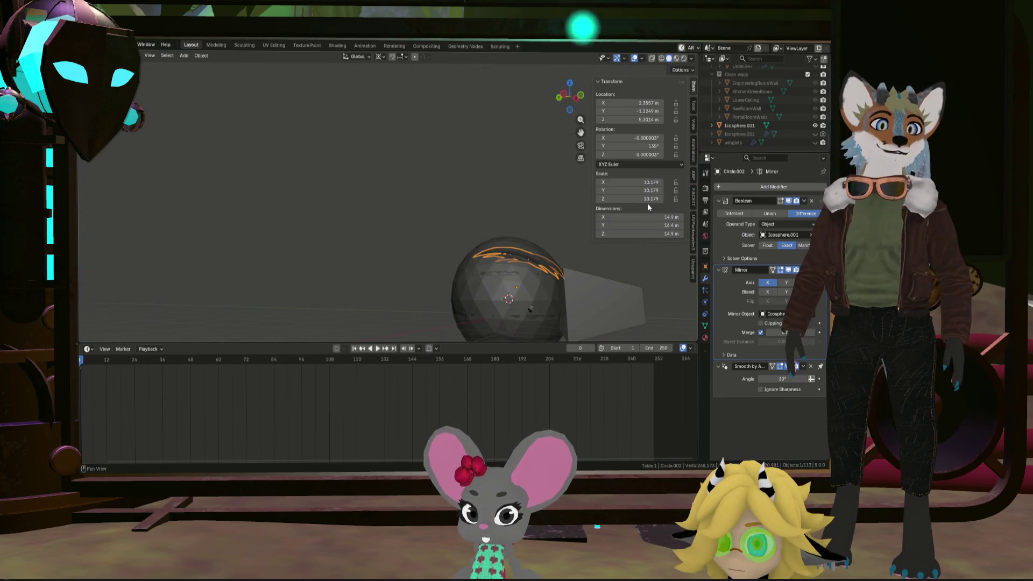
pyautogui.moveTo(304, 143); pyautogui.dragTo(591, 177)
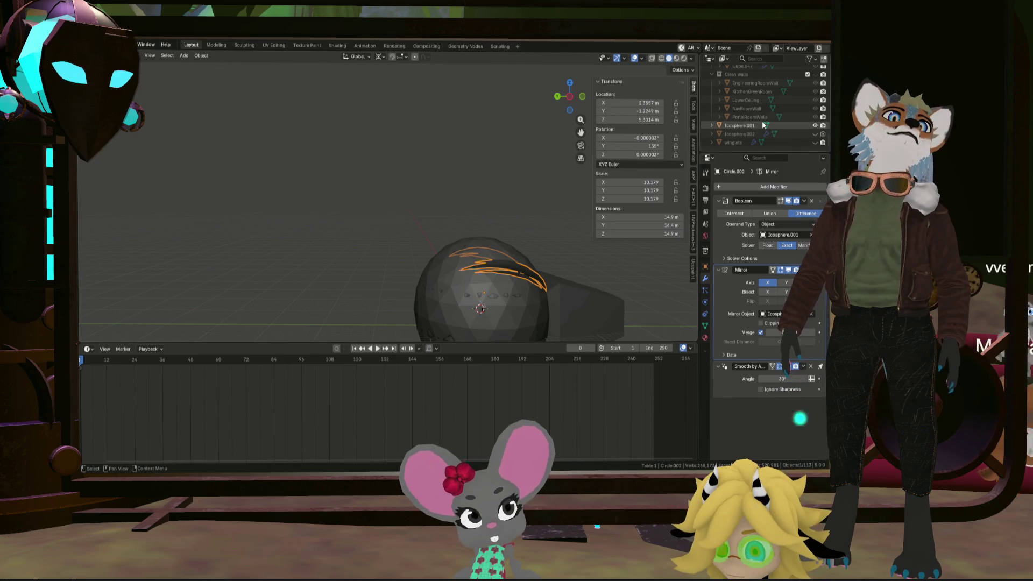
pyautogui.scroll(3)
# Shift the fins along global Y, finishing with a 0.24648 m move to Y −0.44664 m
pyautogui.moveTo(750, 92); pyautogui.dragTo(733, 134)
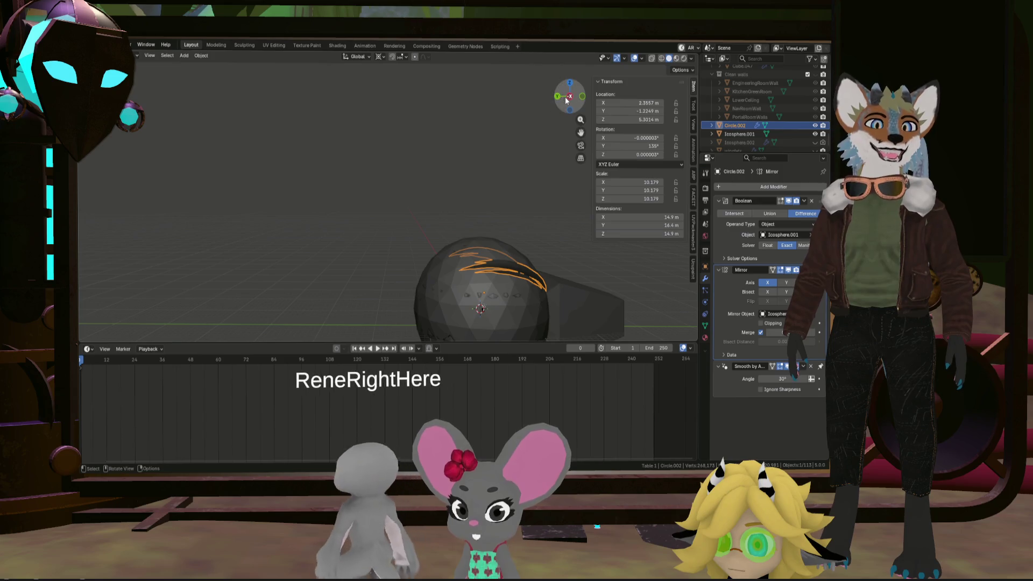
pyautogui.scroll(3)
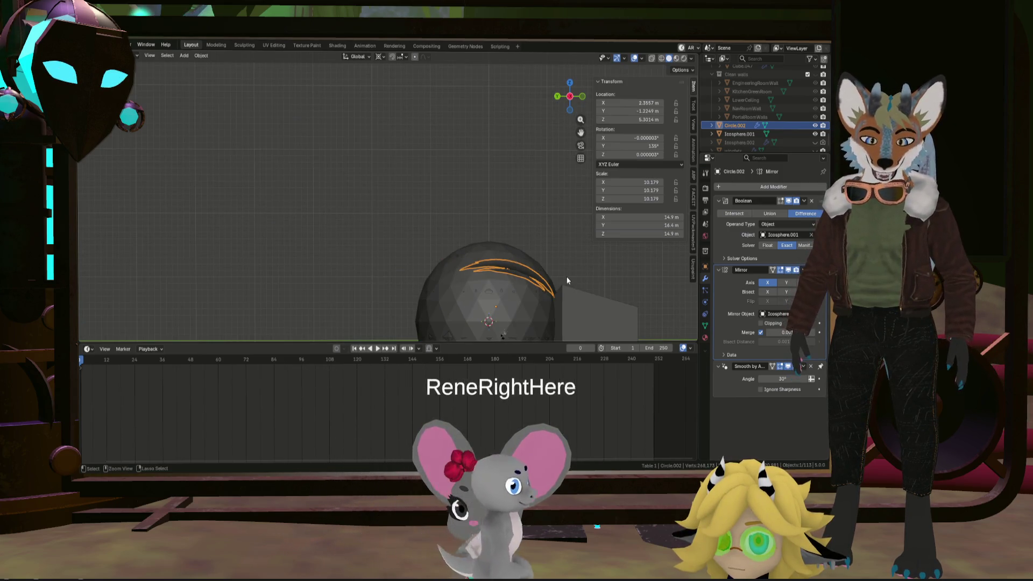
pyautogui.scroll(3)
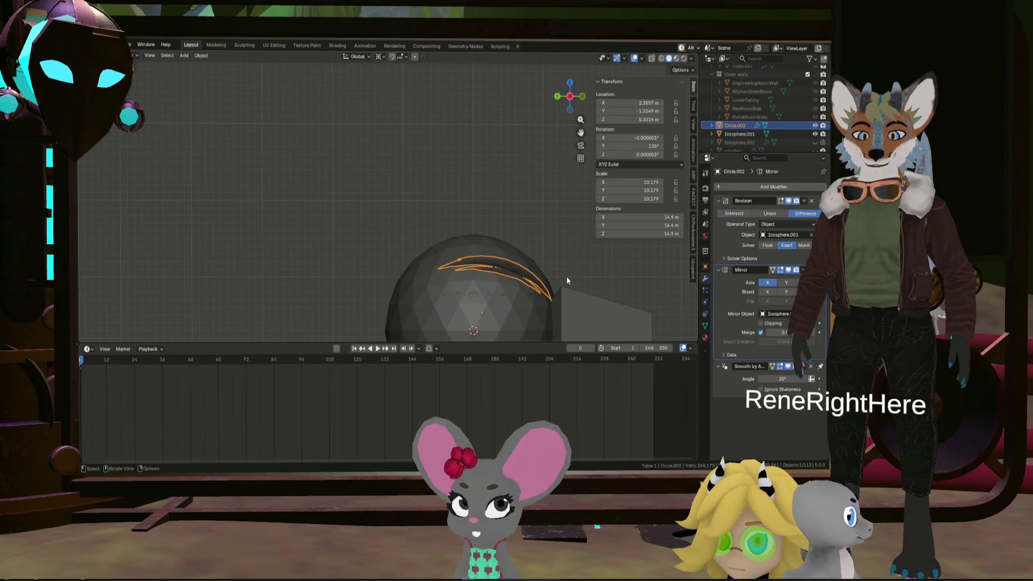
pyautogui.scroll(3)
pyautogui.hotkey('ctrl', 's')
pyautogui.press('g')
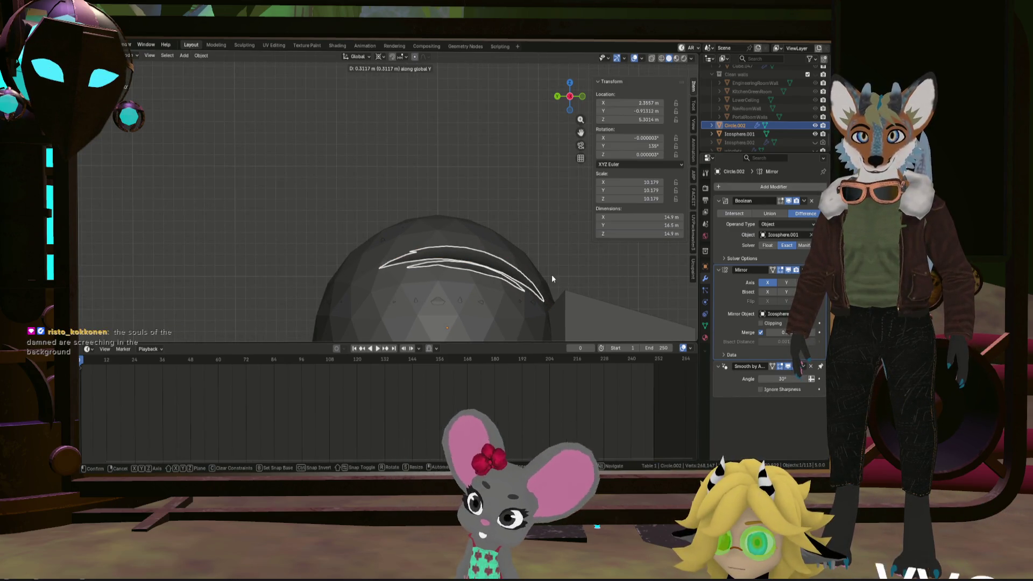
pyautogui.click(551, 274)
pyautogui.moveTo(382, 251); pyautogui.dragTo(361, 234)
pyautogui.press('g')
pyautogui.press('y')
pyautogui.click(533, 247)
pyautogui.moveTo(533, 246); pyautogui.dragTo(616, 278)
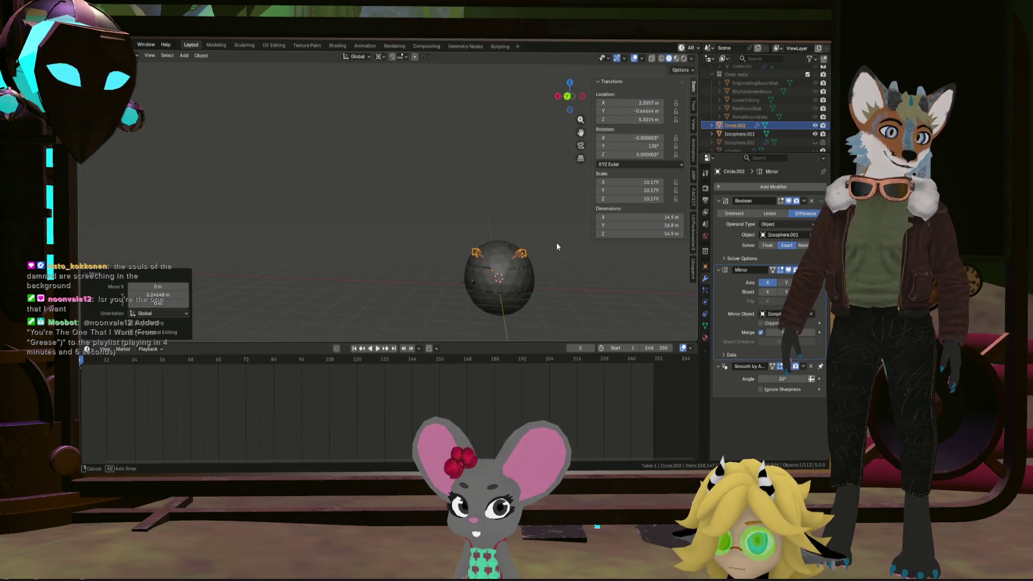
# Duplicate the fin object in place and turn the copy 180° around Y
pyautogui.scroll(3)
pyautogui.hotkey('shift', 'd')
pyautogui.rightClick(545, 248)
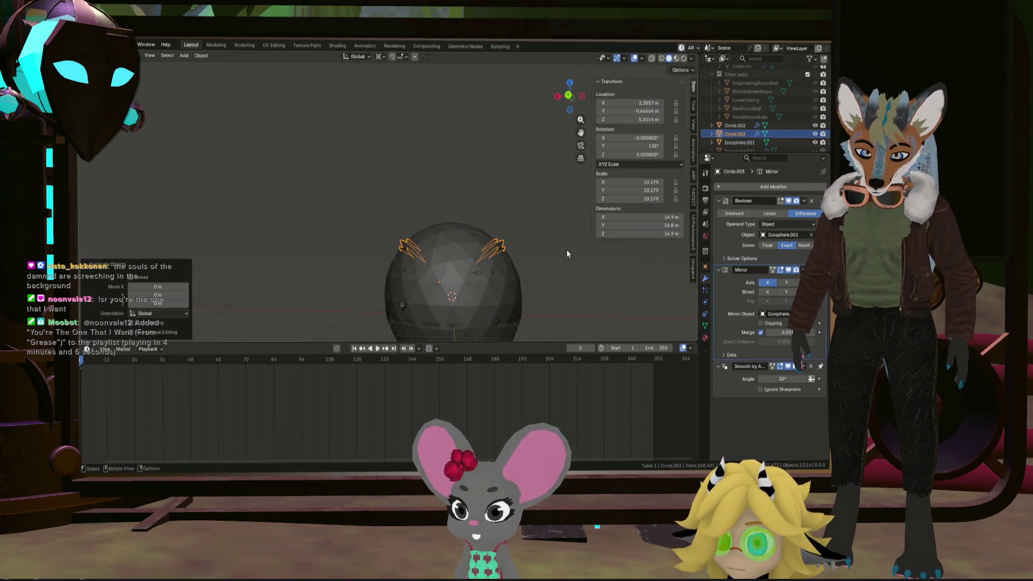
pyautogui.press('r')
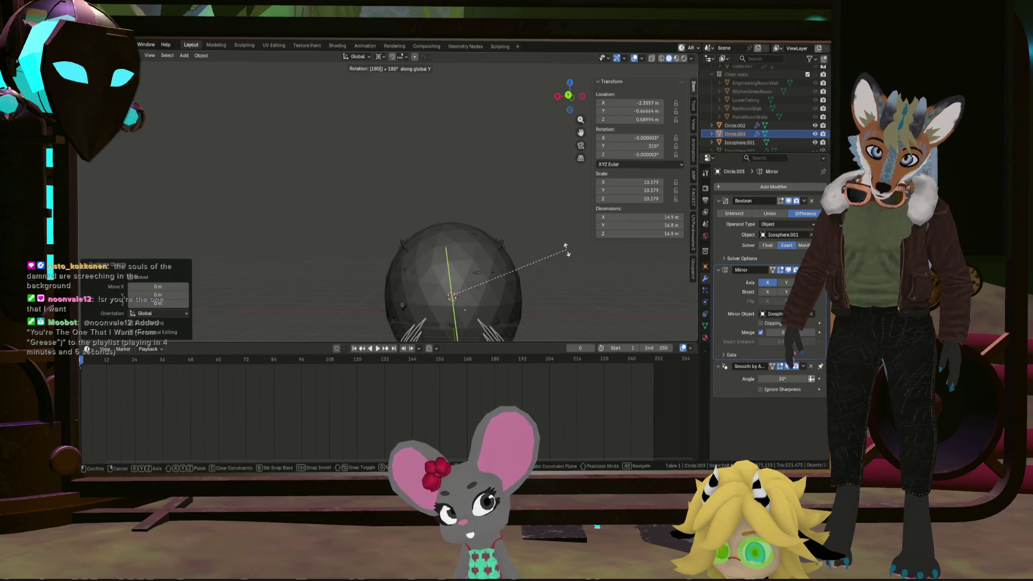
pyautogui.press('Return')
pyautogui.moveTo(544, 272); pyautogui.dragTo(527, 269)
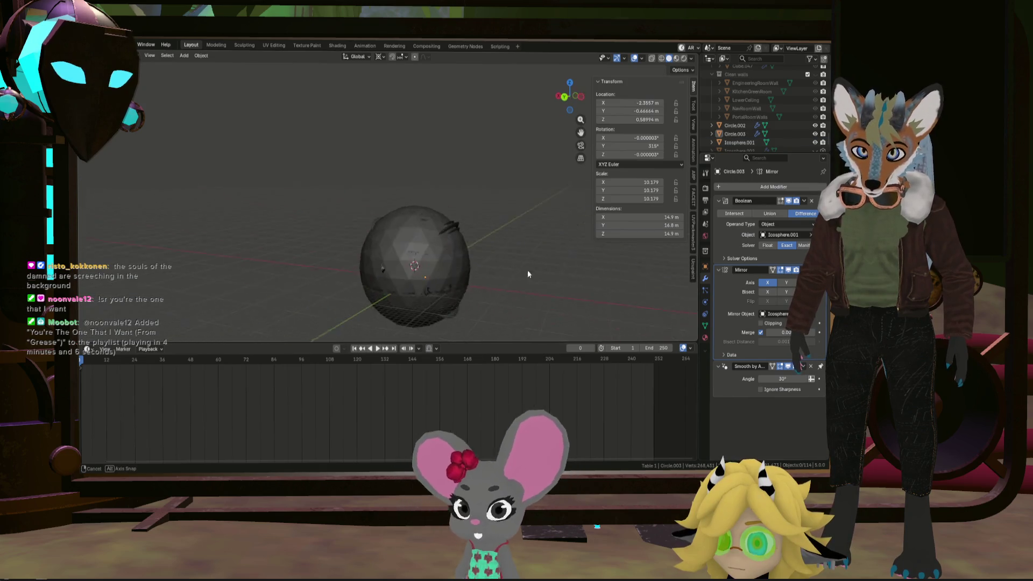
pyautogui.scroll(3)
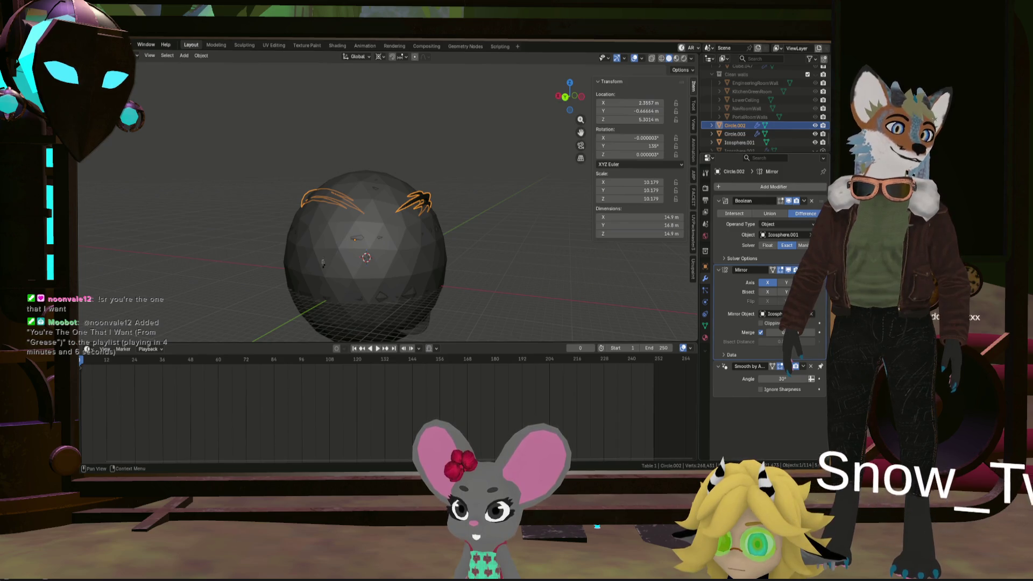
# Join both fin objects into Circle.002 and start renaming it in the Outliner
pyautogui.click(740, 134)
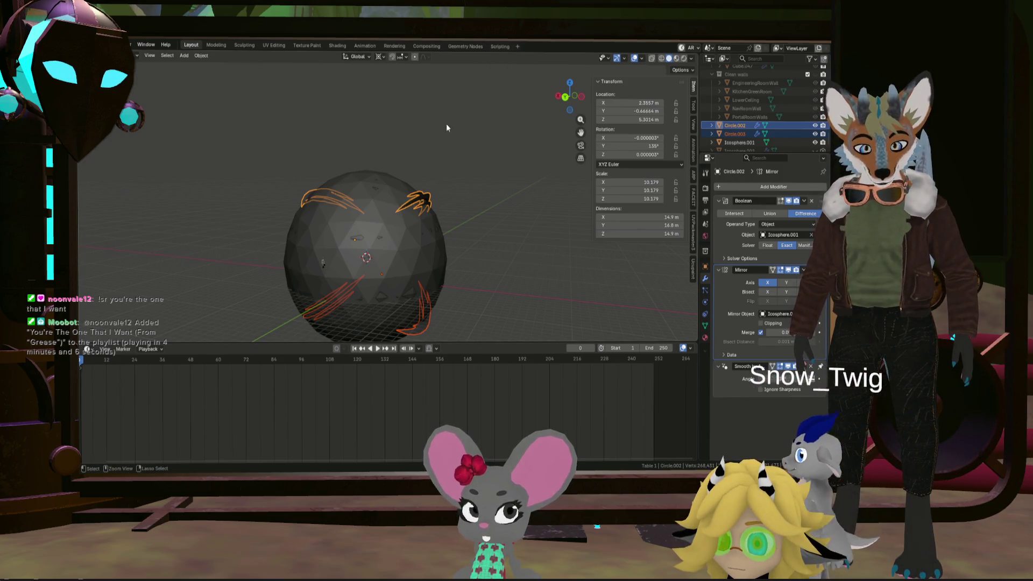
pyautogui.hotkey('ctrl', 'j')
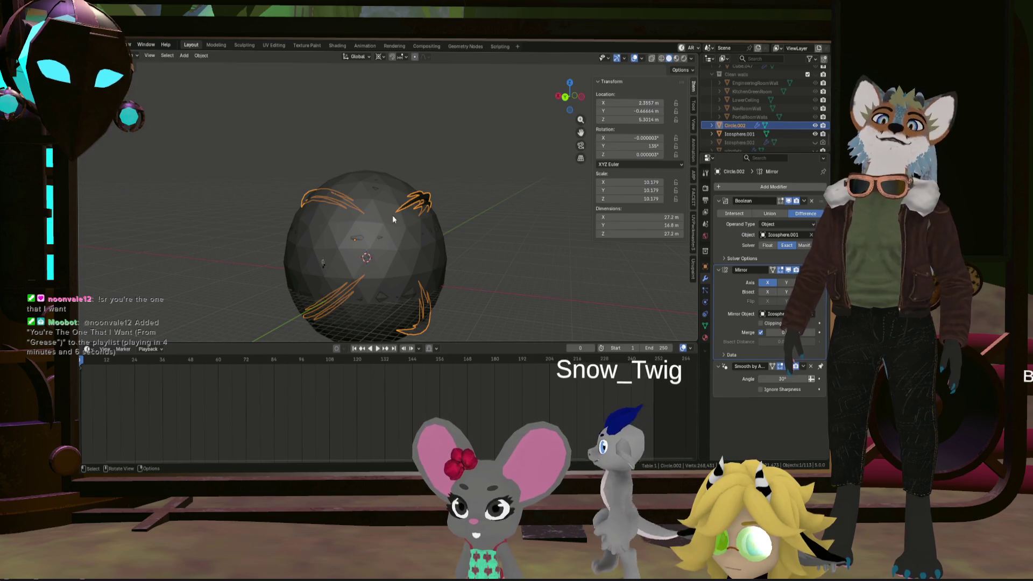
pyautogui.doubleClick(752, 122)
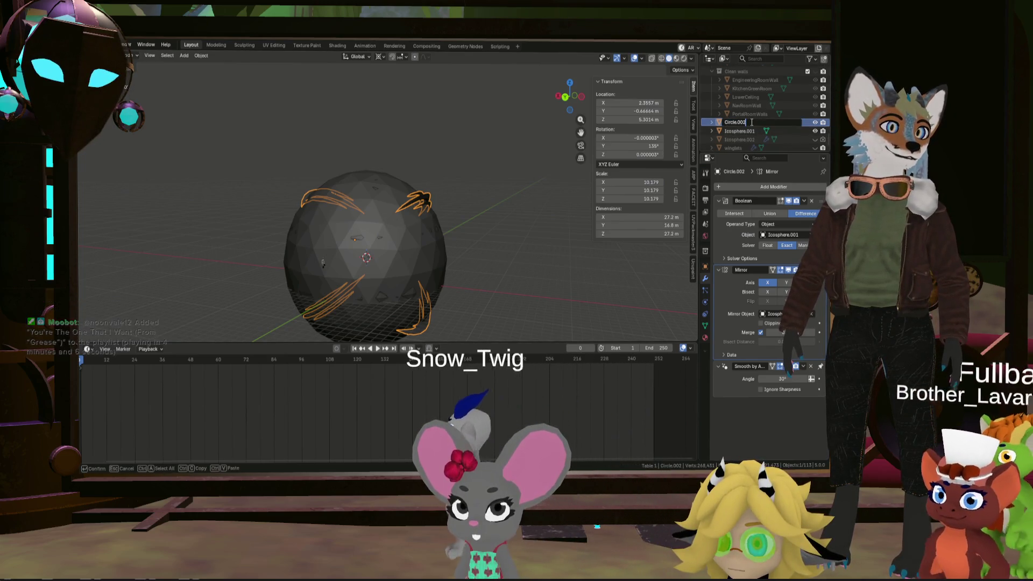
# Name the fin object Winglets002 and orbit around the sphere to inspect it
pyautogui.write('W')
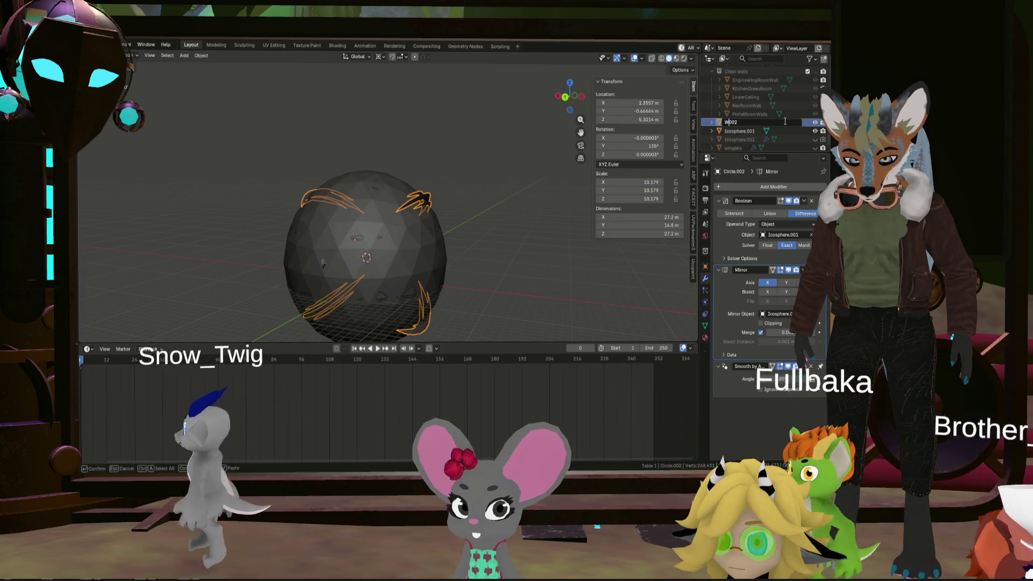
pyautogui.write('inglets')
pyautogui.press('Return')
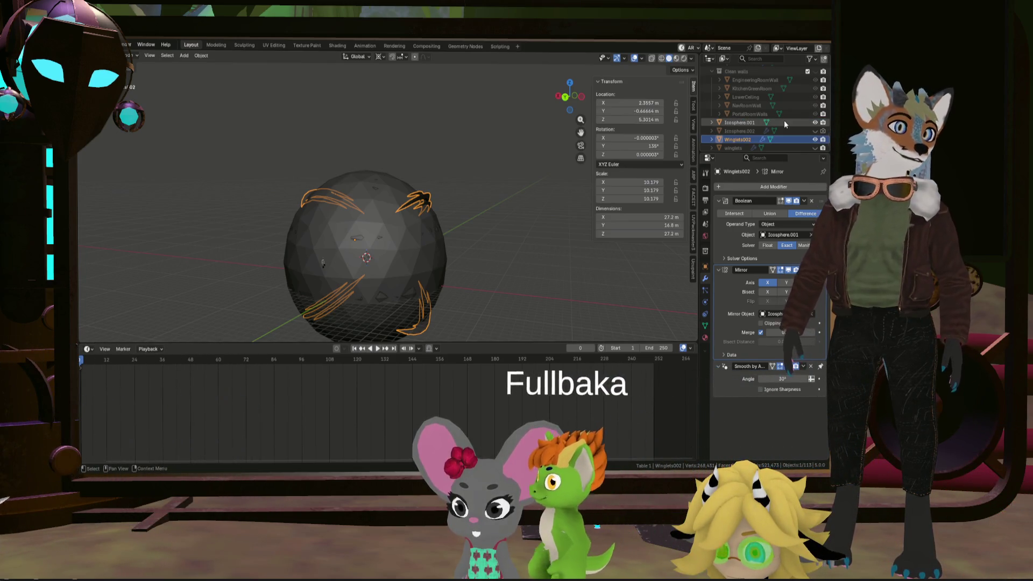
pyautogui.moveTo(409, 253); pyautogui.dragTo(211, 260)
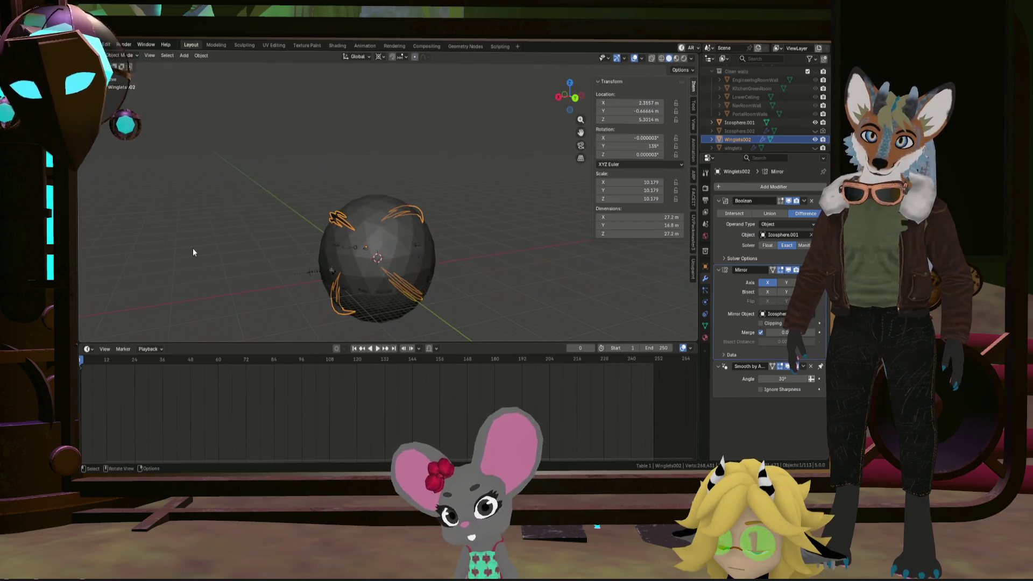
pyautogui.scroll(3)
pyautogui.scroll(-3)
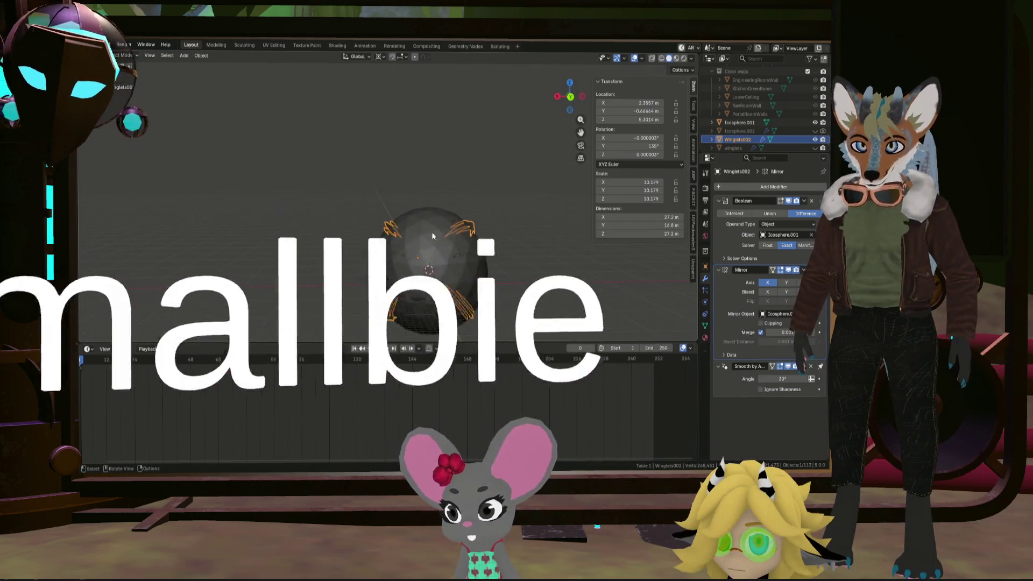
pyautogui.moveTo(425, 233); pyautogui.dragTo(411, 244)
pyautogui.scroll(3)
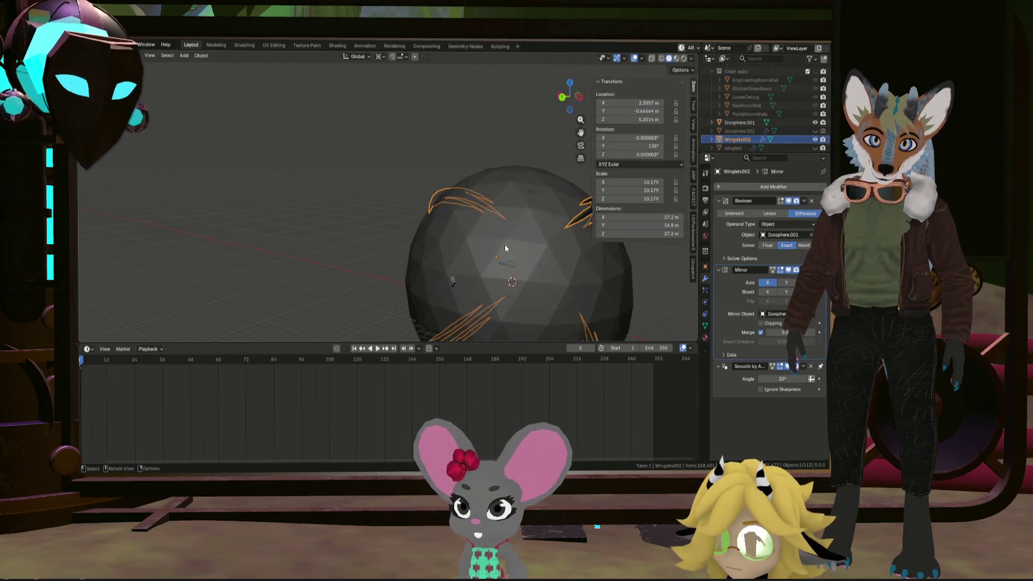
pyautogui.scroll(3)
pyautogui.scroll(-3)
pyautogui.scroll(-3)
# Reselect the Winglets002 fins and switch to the UV Editing workspace
pyautogui.click(541, 244)
pyautogui.moveTo(541, 245); pyautogui.dragTo(572, 227)
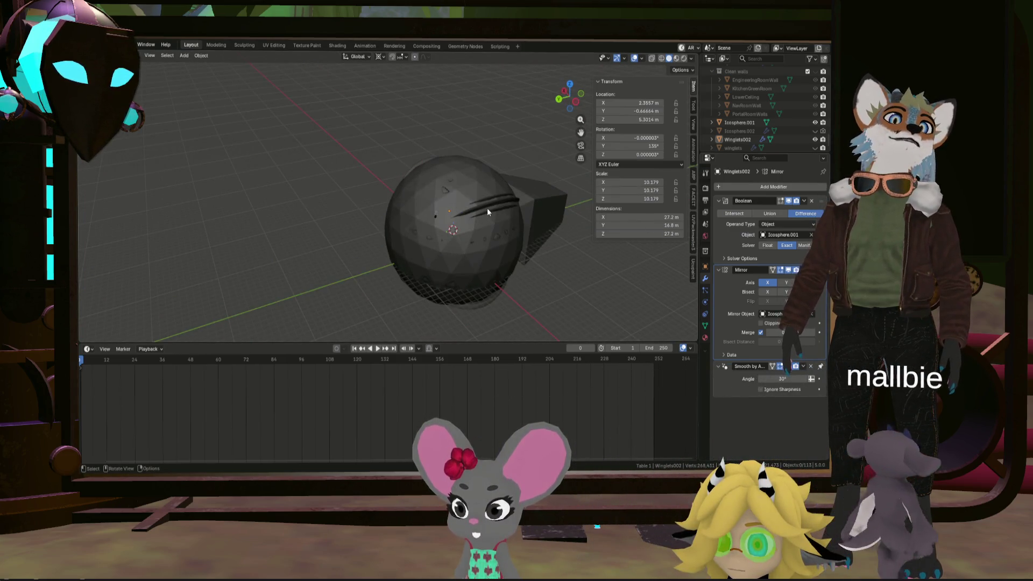
pyautogui.click(487, 208)
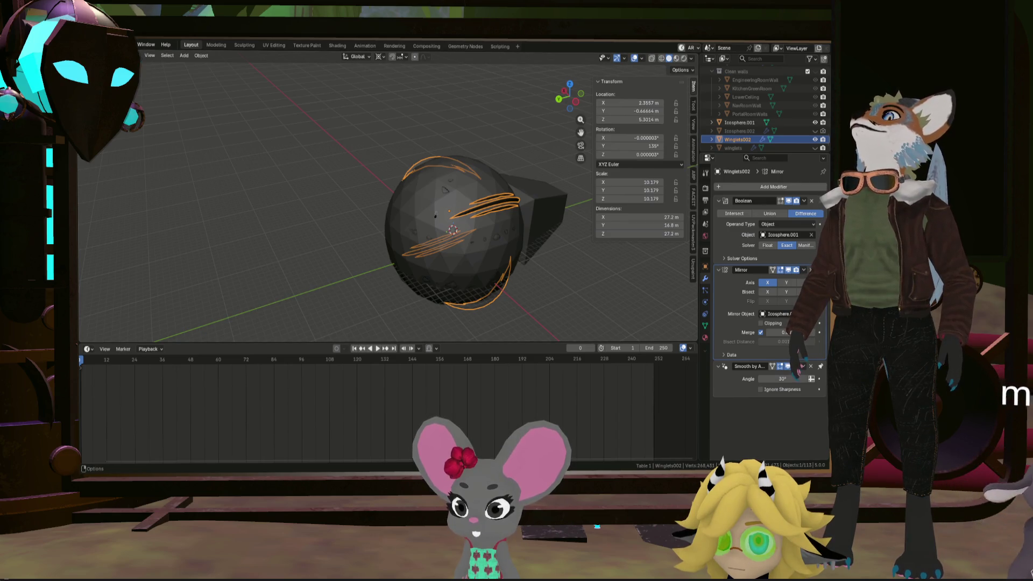
pyautogui.click(126, 45)
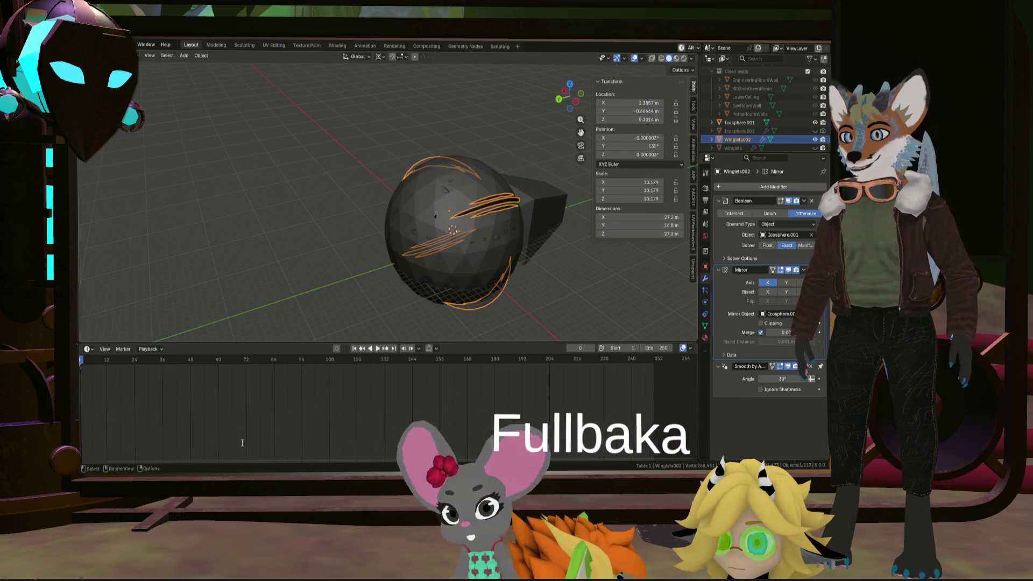
pyautogui.hotkey('ctrl', 'f')
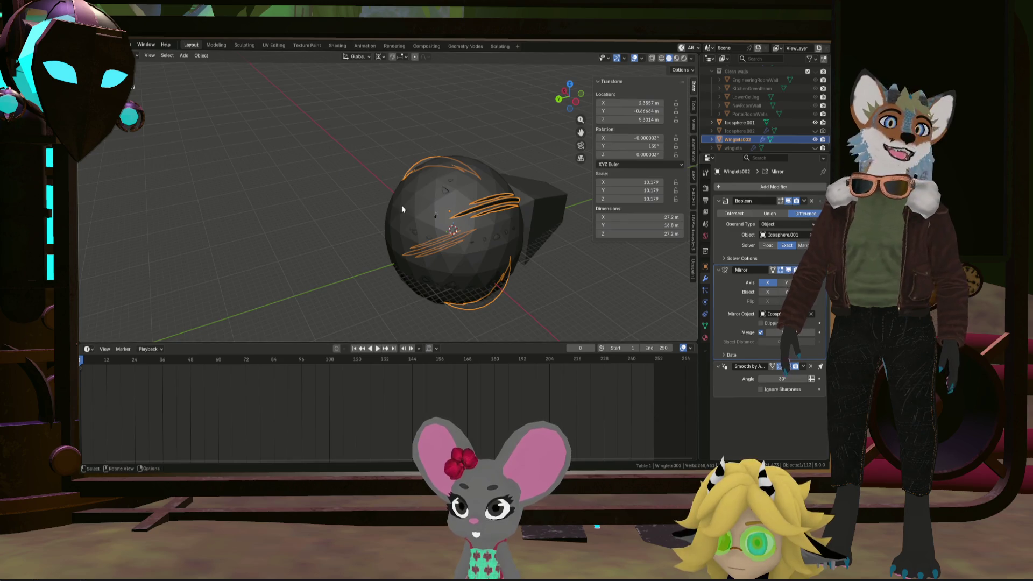
pyautogui.click(273, 46)
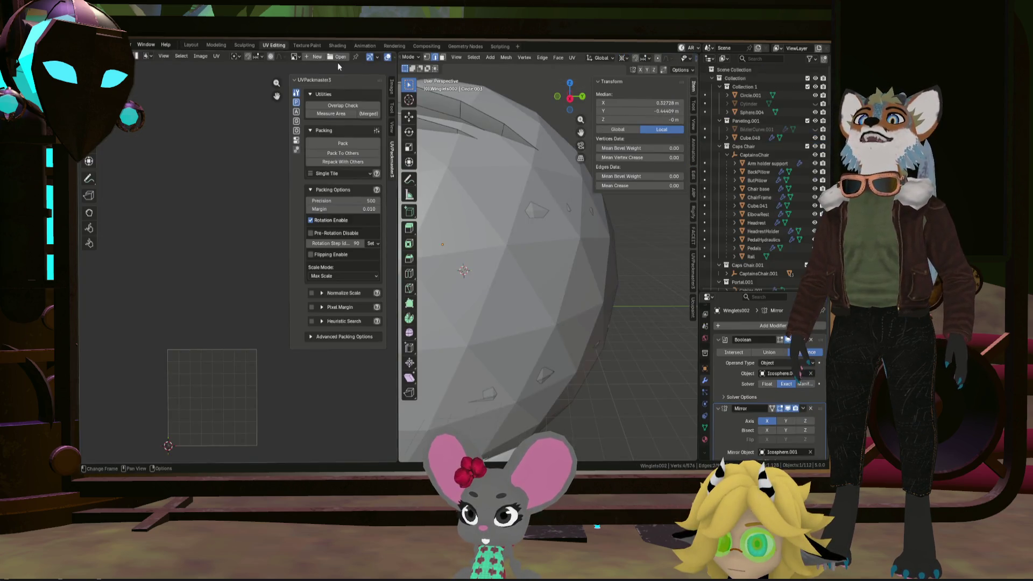
# Shift the selected geometry along Y and unwrap it with minimum stretch
pyautogui.scroll(-3)
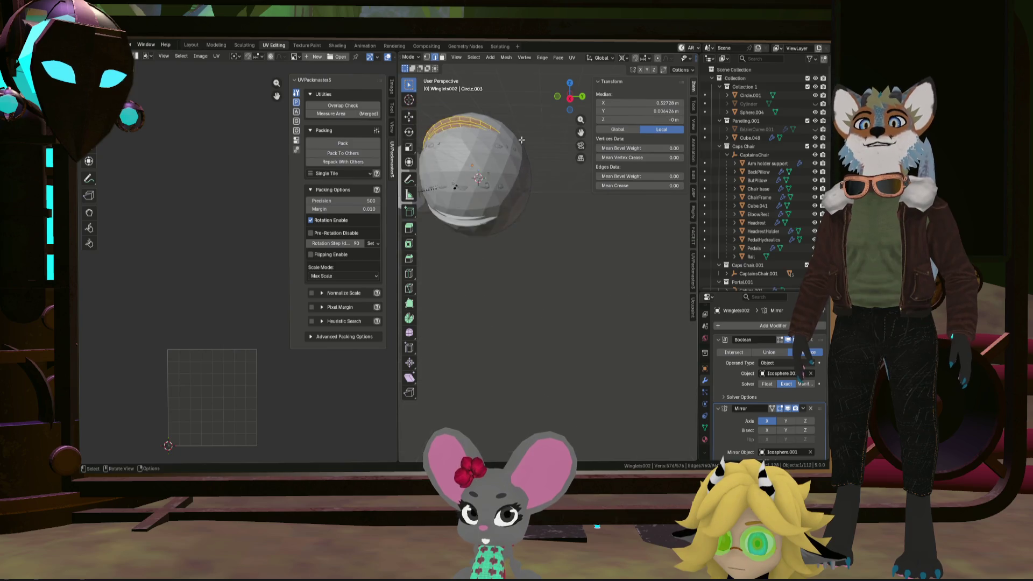
pyautogui.press('g')
pyautogui.press('y')
pyautogui.moveTo(456, 192); pyautogui.dragTo(553, 207)
pyautogui.click(575, 184)
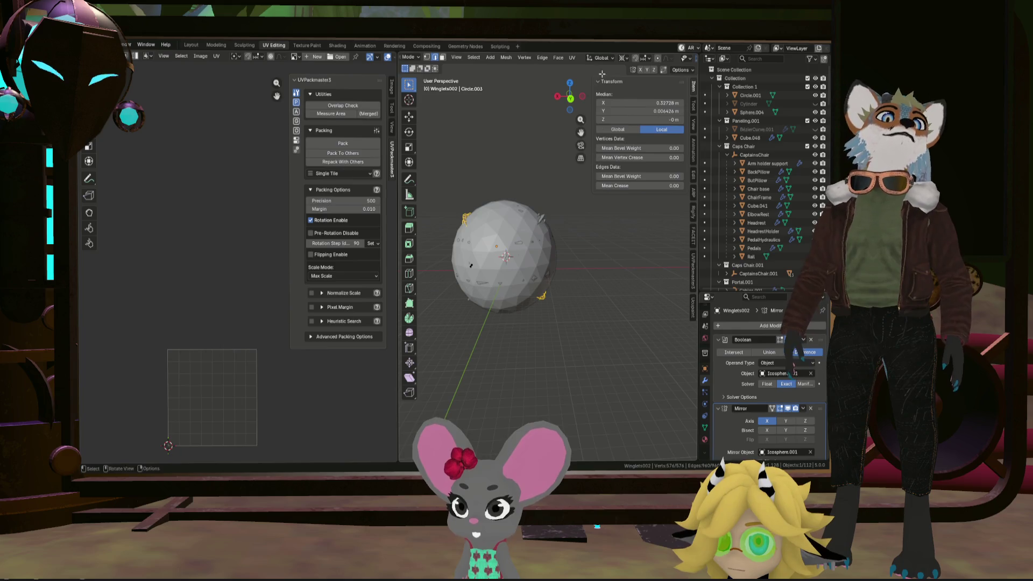
pyautogui.click(567, 60)
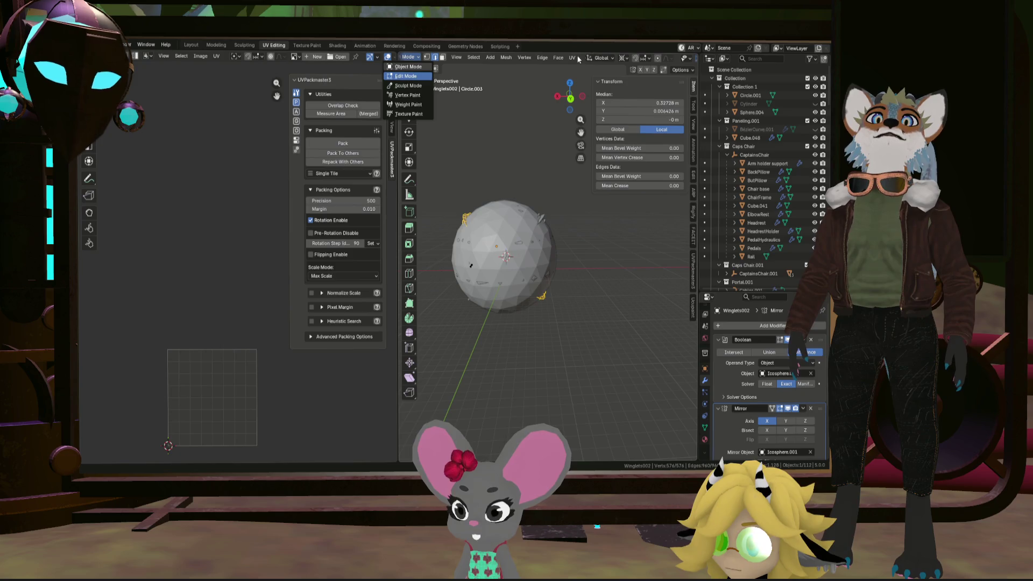
pyautogui.click(574, 58)
pyautogui.click(583, 85)
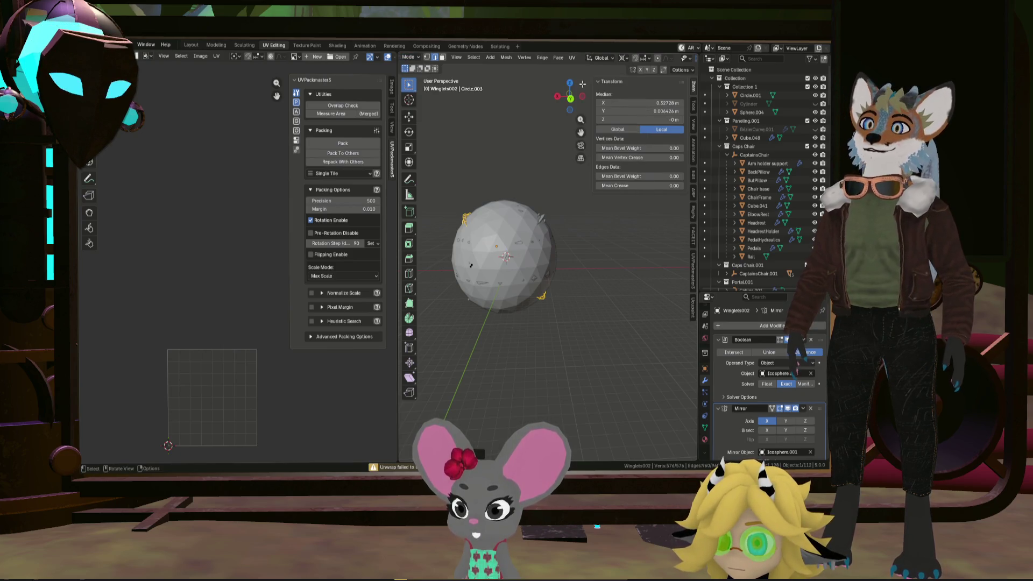
# Select two edge loops on the winglets and mark them as seams
pyautogui.scroll(3)
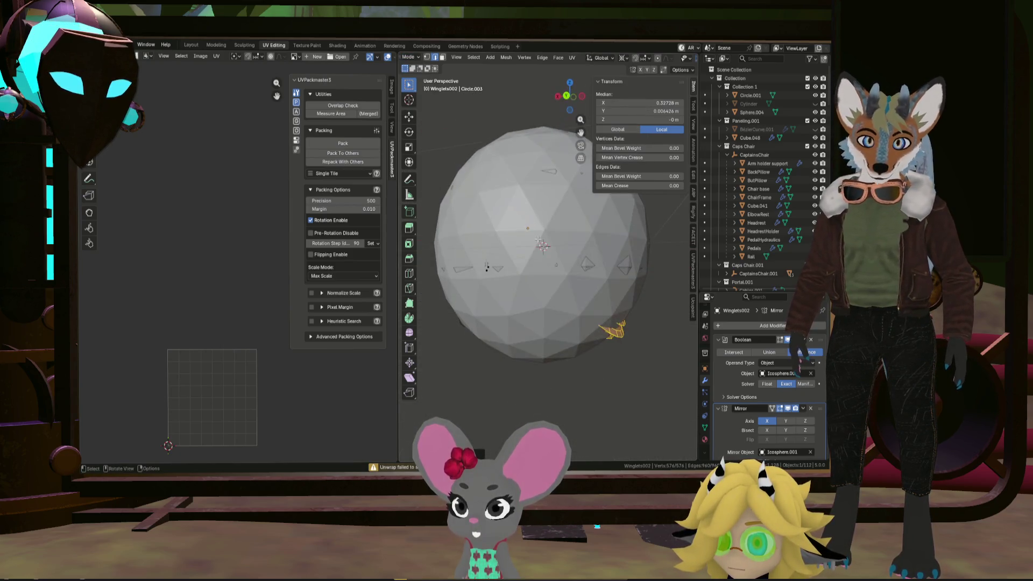
pyautogui.press('KP_Decimal')
pyautogui.click(567, 287)
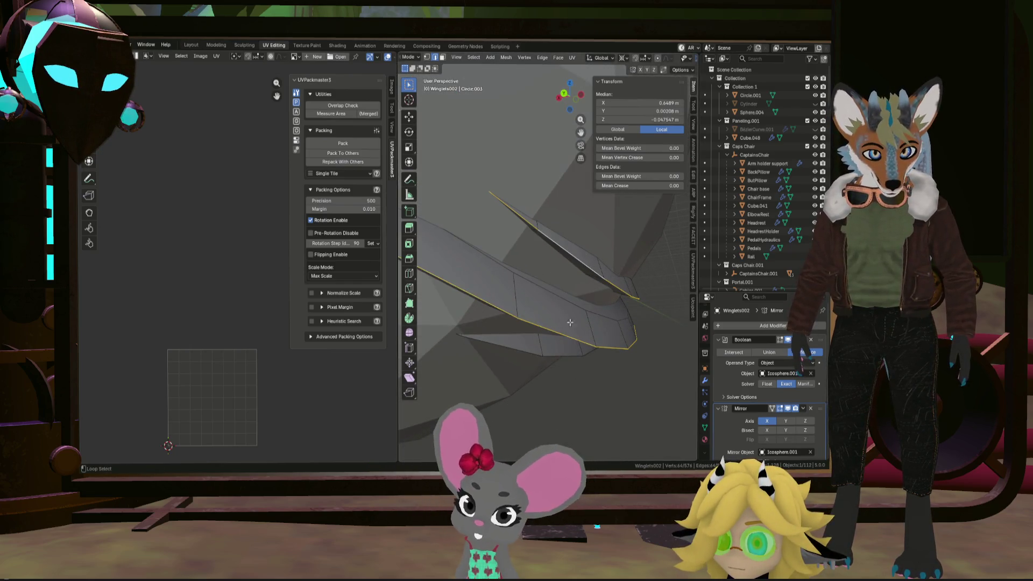
pyautogui.click(525, 351)
pyautogui.scroll(-3)
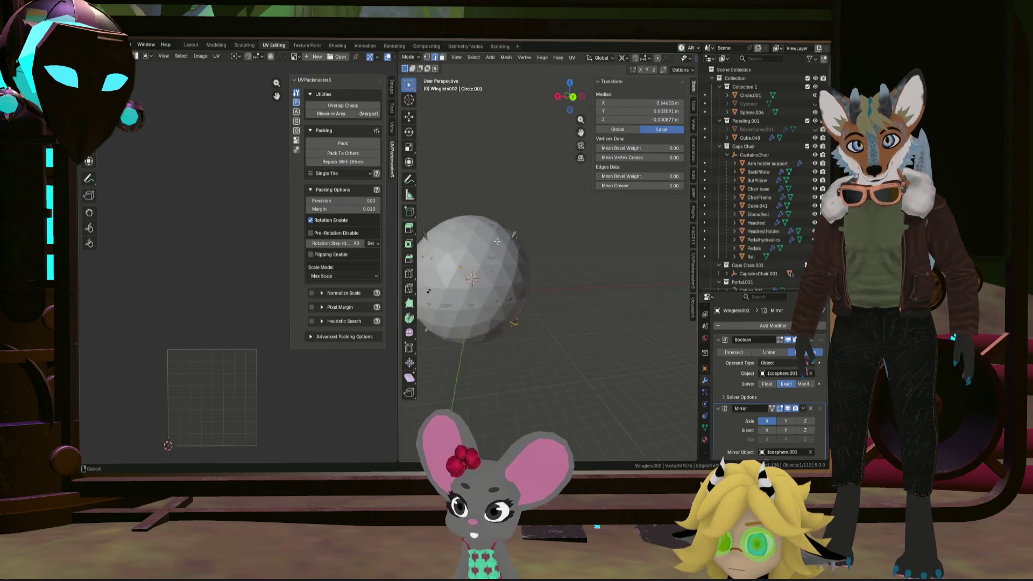
pyautogui.scroll(3)
pyautogui.scroll(3)
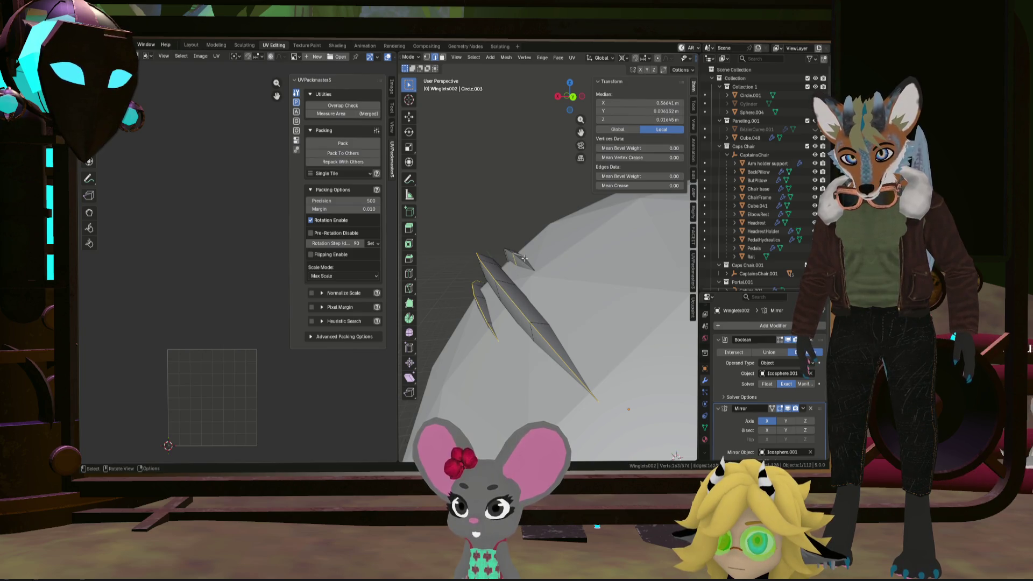
pyautogui.scroll(-3)
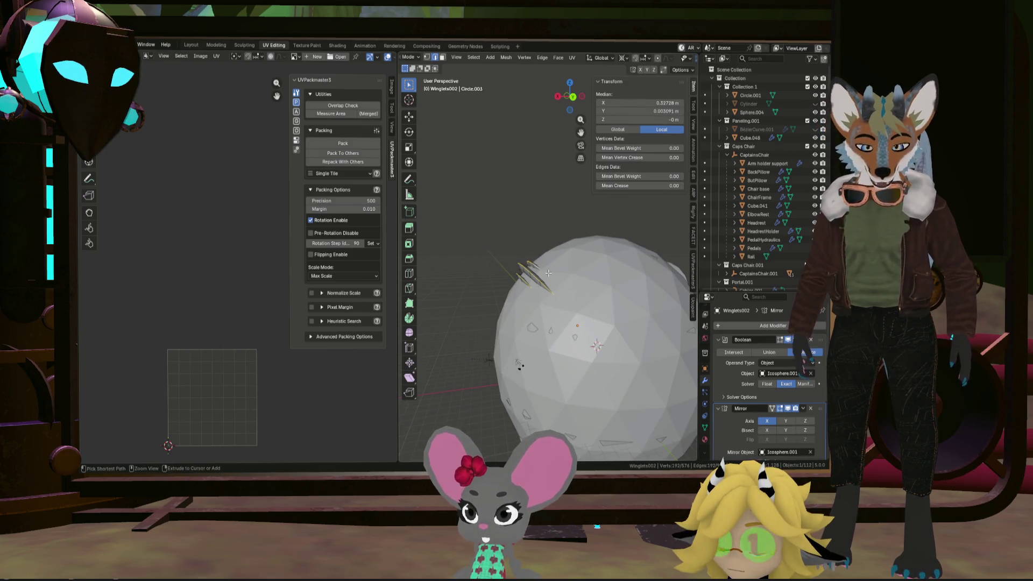
pyautogui.hotkey('ctrl', 'e')
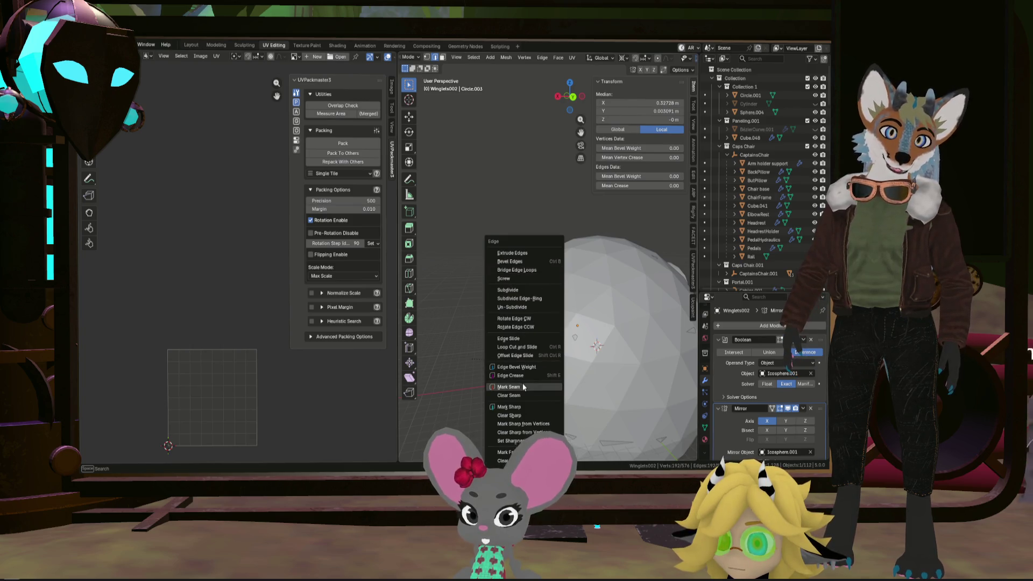
pyautogui.click(523, 387)
pyautogui.scroll(-3)
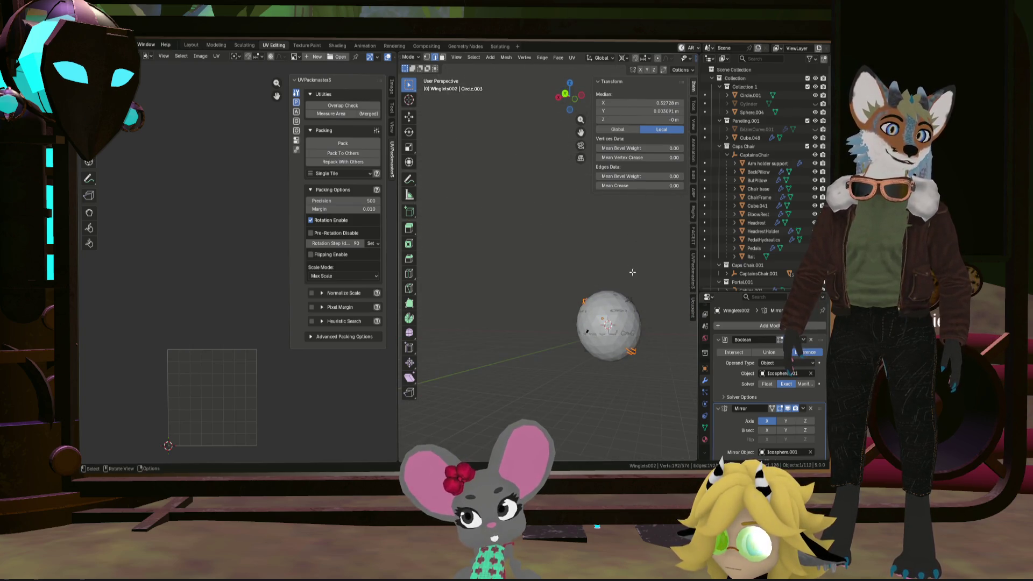
# Unwrap along the new seams, apply the Boolean modifier, and return to Edit Mode
pyautogui.press('u')
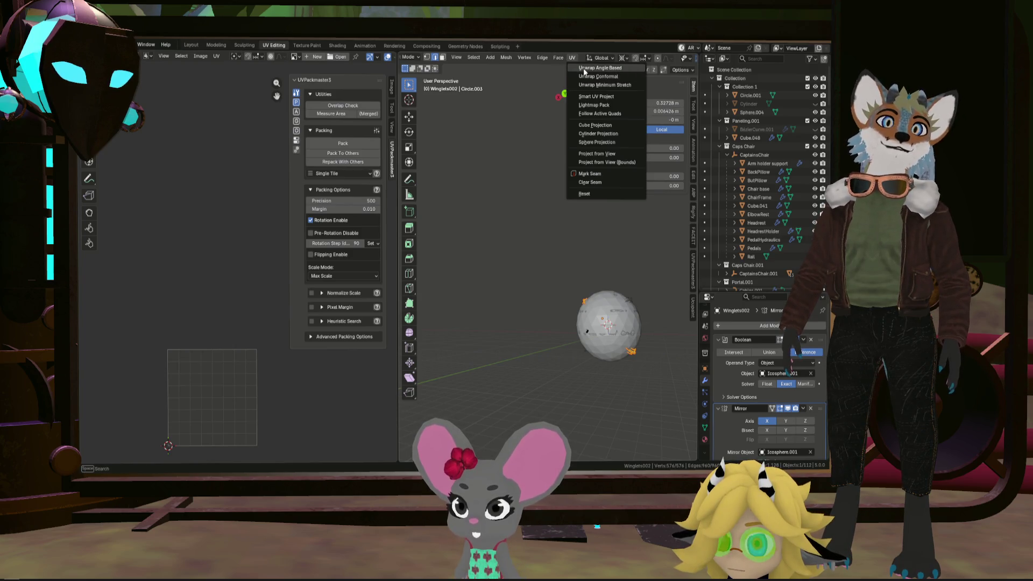
pyautogui.click(587, 76)
pyautogui.scroll(3)
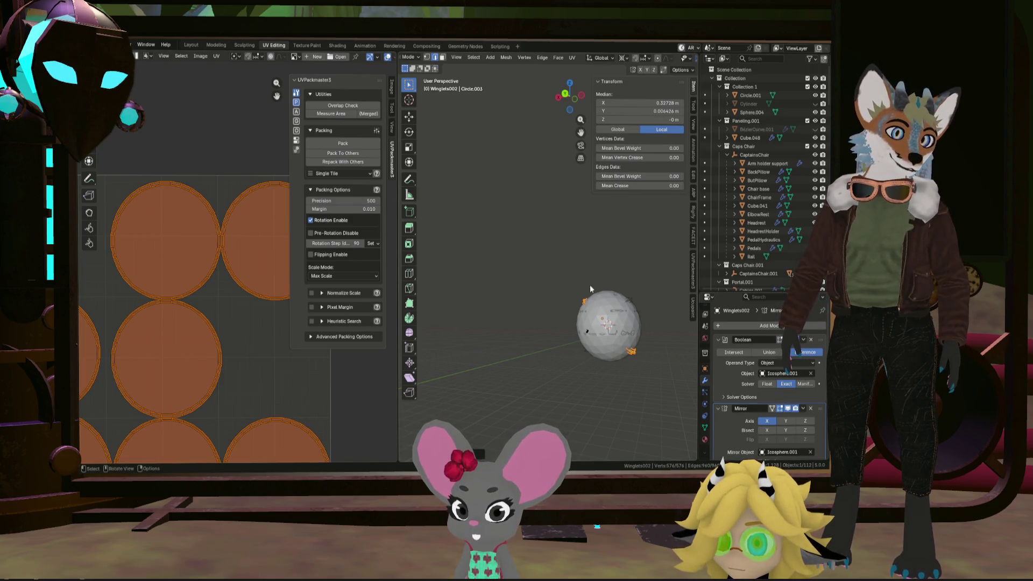
pyautogui.press('Tab')
pyautogui.scroll(3)
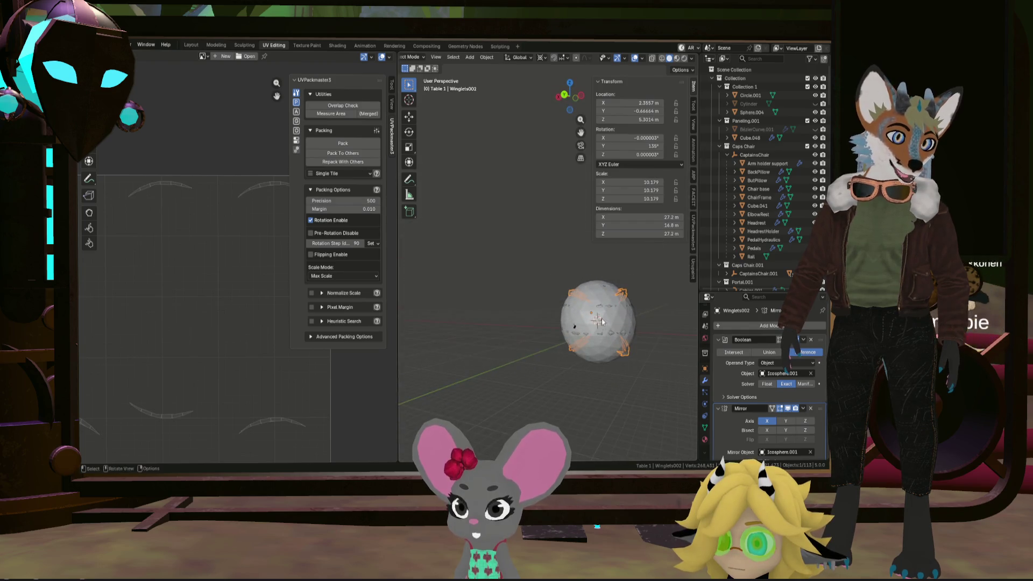
pyautogui.click(791, 351)
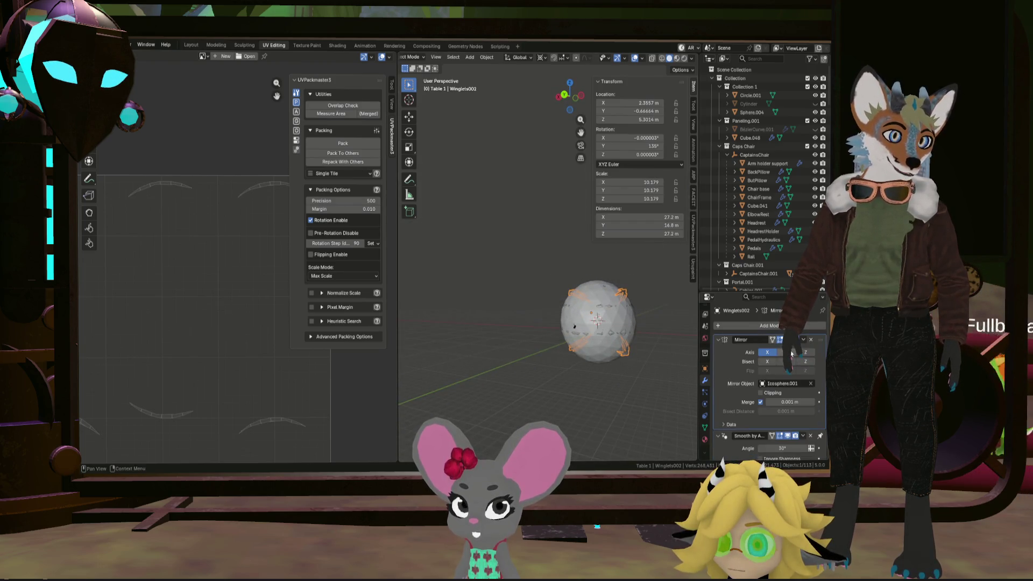
pyautogui.scroll(3)
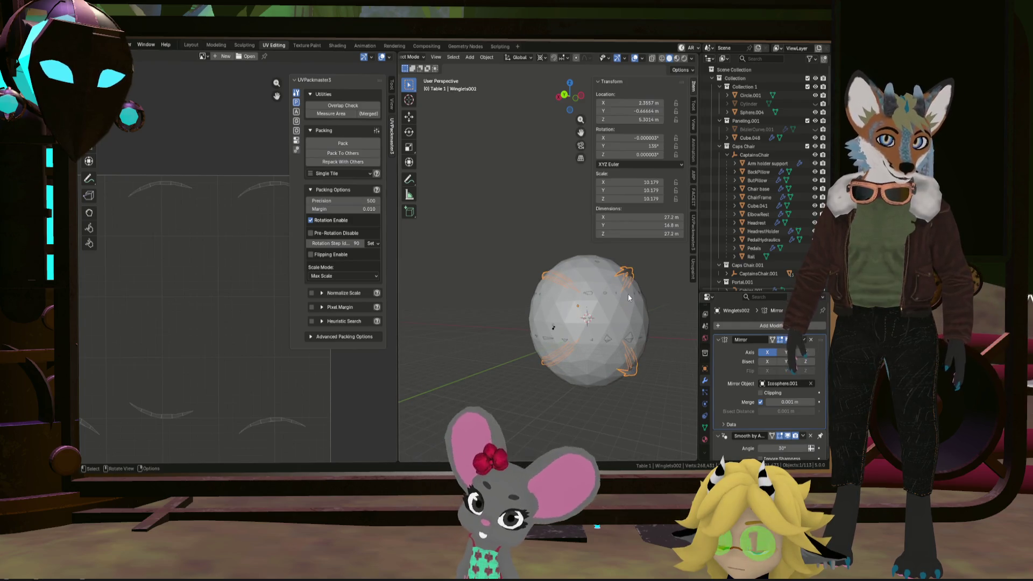
pyautogui.press('Tab')
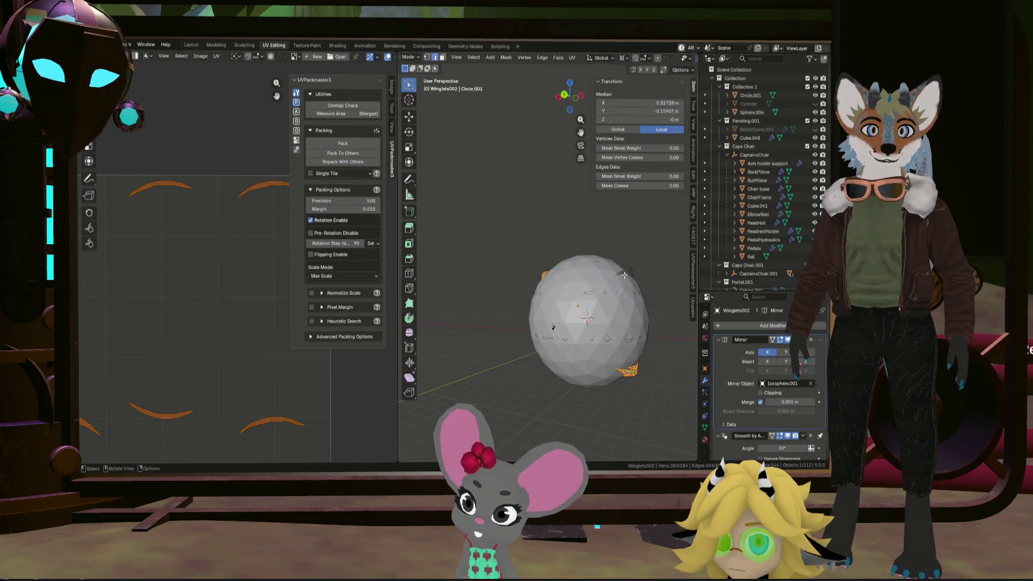
pyautogui.click(574, 59)
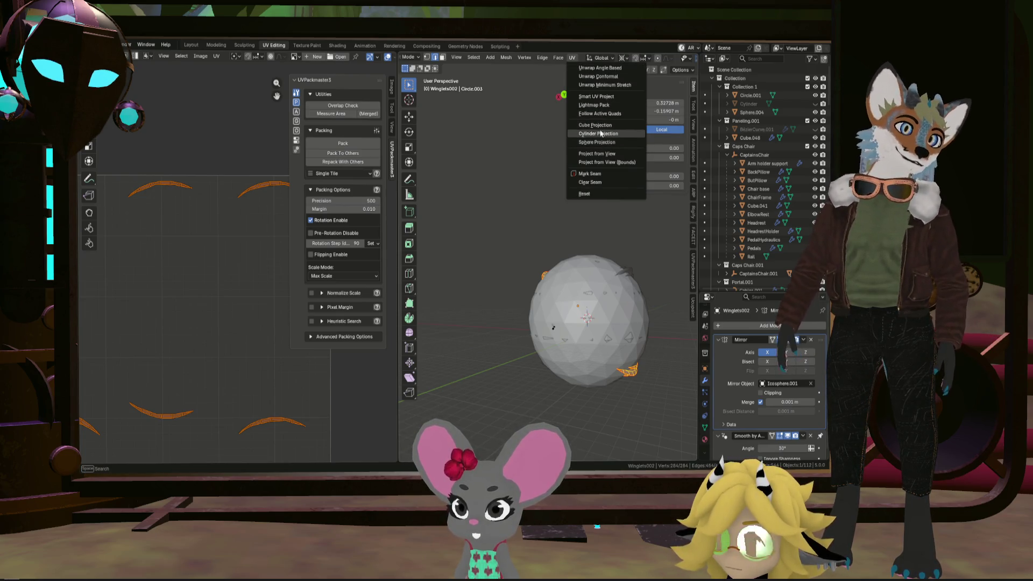
# Re-unwrap the winglets with the conformal method and frame the blades in view
pyautogui.click(607, 77)
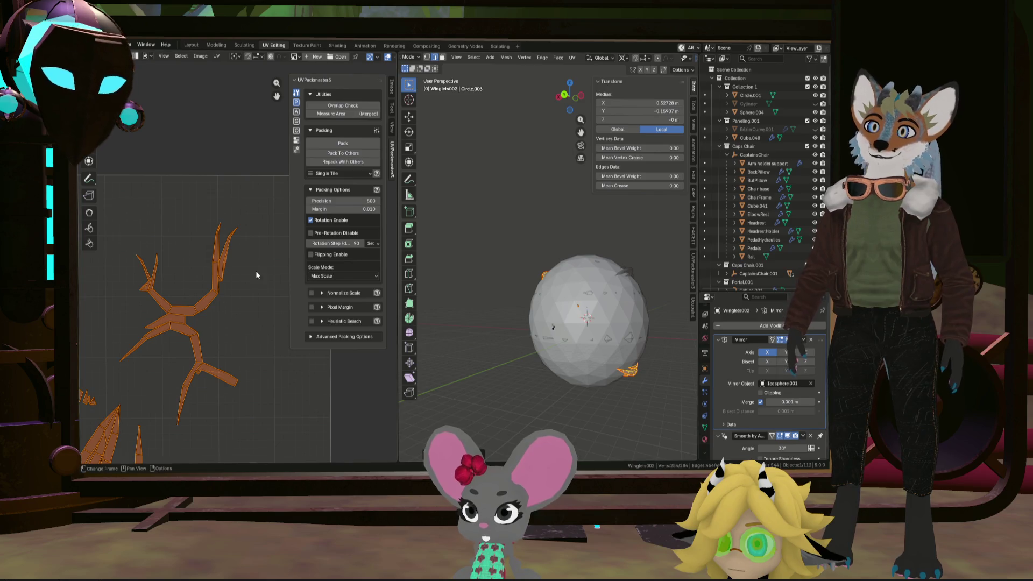
pyautogui.scroll(-3)
pyautogui.scroll(3)
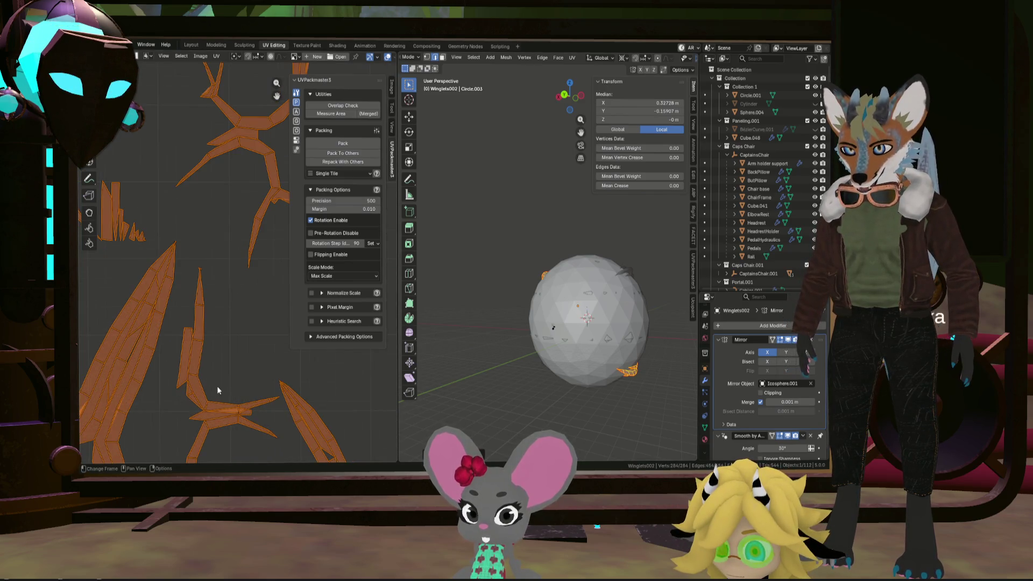
pyautogui.scroll(-3)
pyautogui.scroll(3)
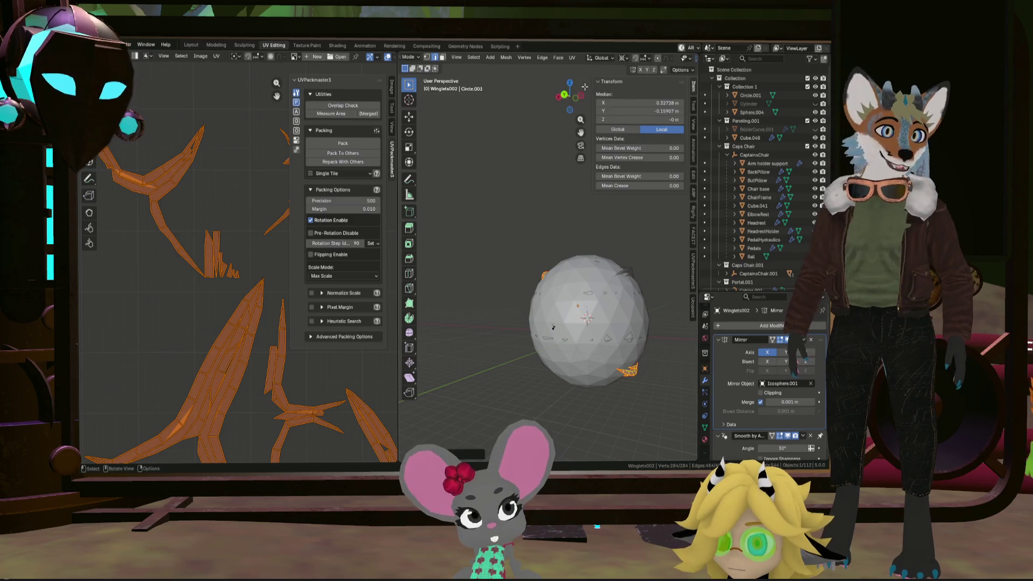
pyautogui.press('KP_Decimal')
pyautogui.moveTo(560, 379); pyautogui.dragTo(640, 362)
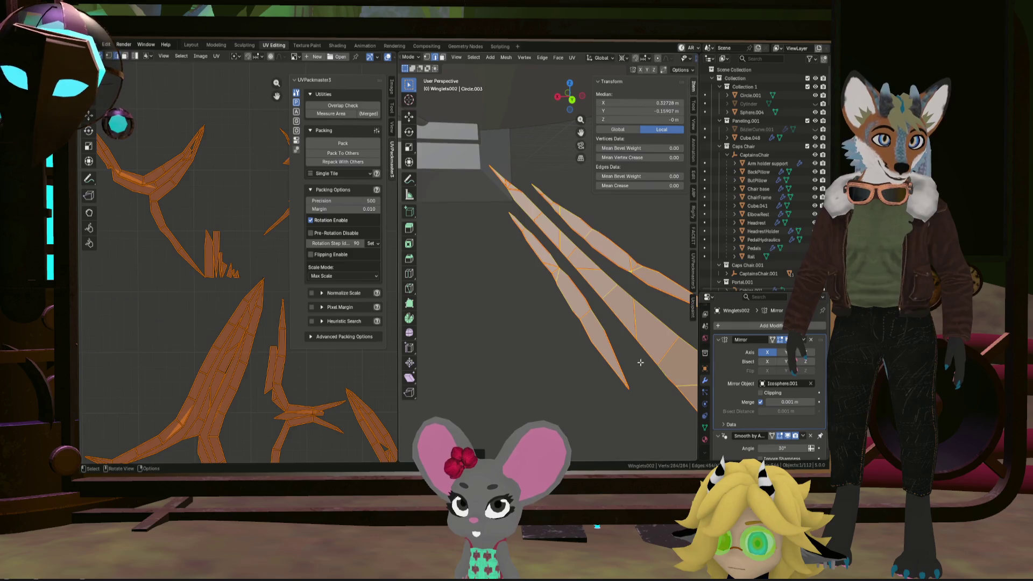
pyautogui.scroll(-3)
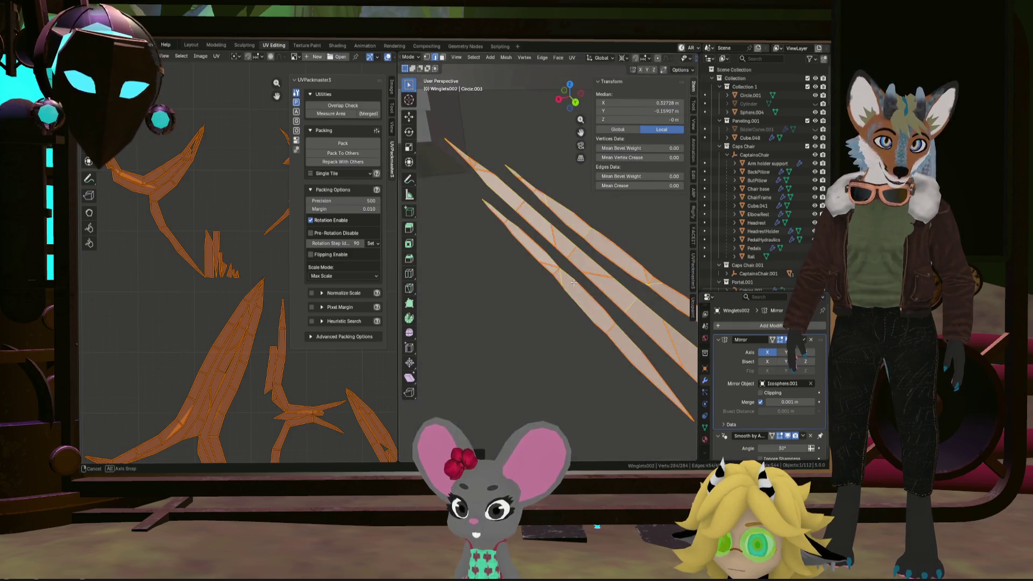
pyautogui.scroll(-3)
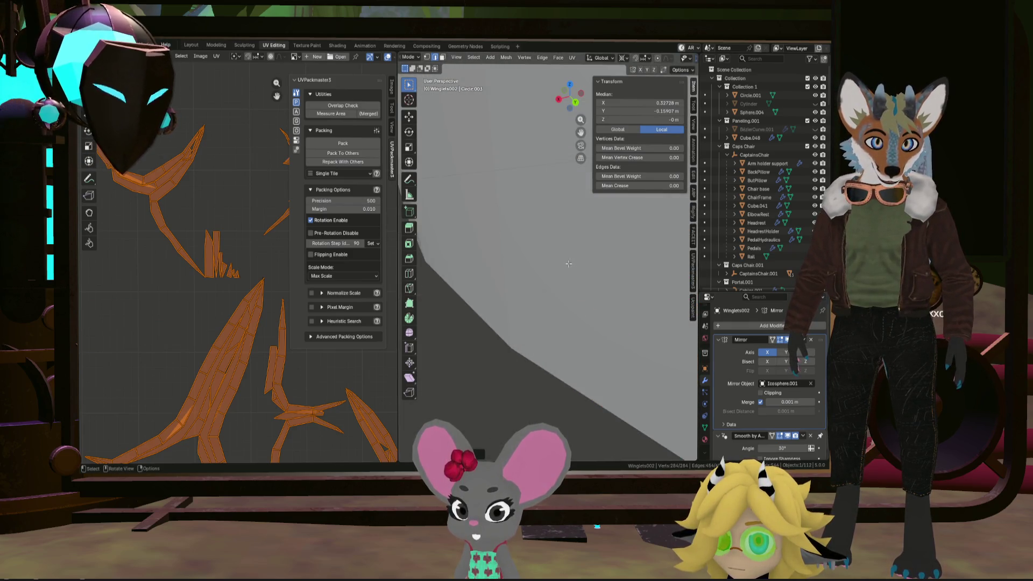
pyautogui.moveTo(542, 260); pyautogui.dragTo(607, 277)
pyautogui.scroll(-3)
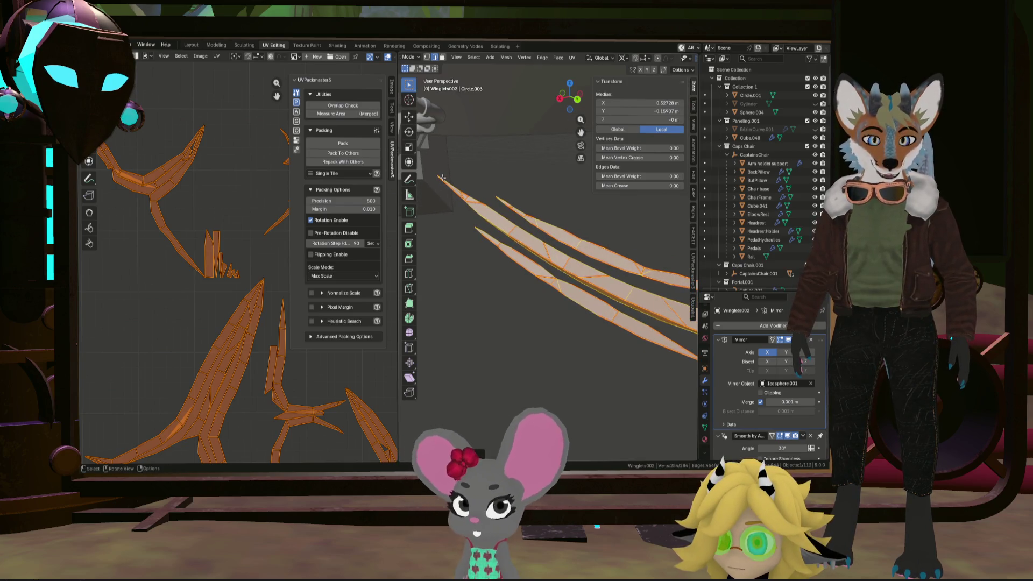
# Pick the edge at a blade tip and centre the blades in the view
pyautogui.click(443, 178)
pyautogui.hotkey('ctrl', 'z')
pyautogui.click(446, 177)
pyautogui.moveTo(446, 176); pyautogui.dragTo(548, 279)
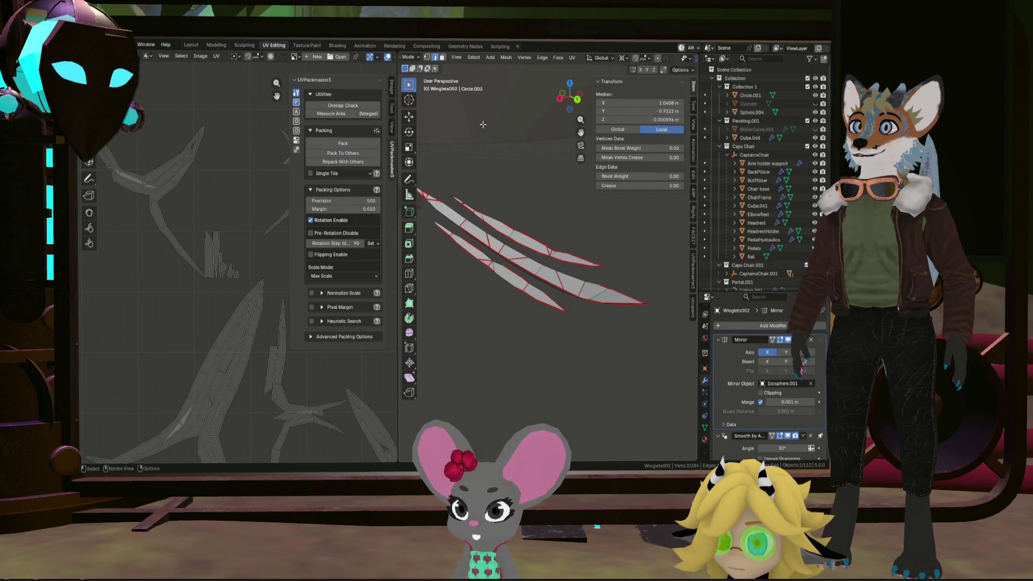
# Select the whole winglet mesh in vertex mode and change its shading from the context menu
pyautogui.press('Tab')
pyautogui.press('Tab')
pyautogui.moveTo(653, 310); pyautogui.dragTo(608, 270)
pyautogui.press('1')
pyautogui.press('a')
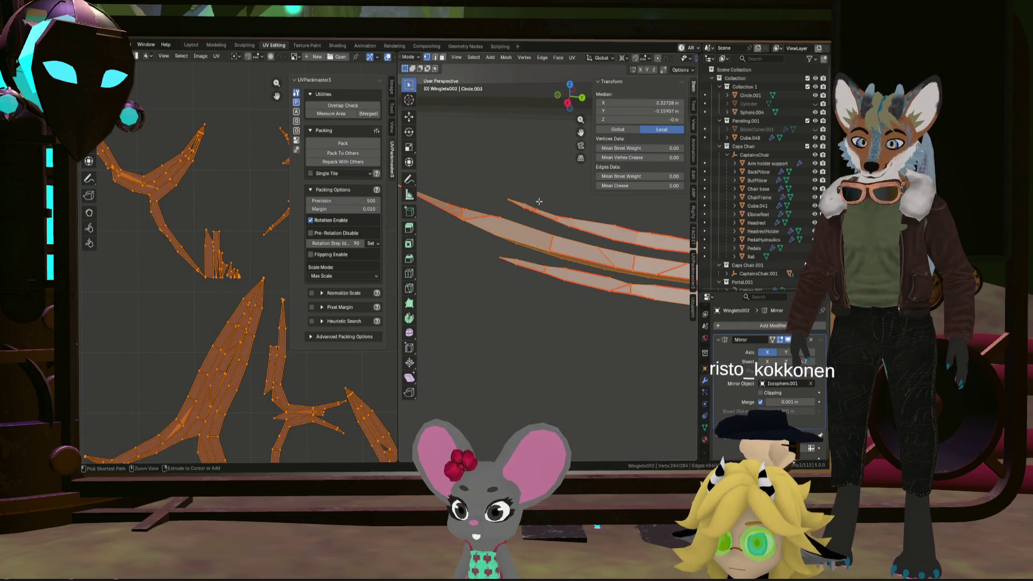
pyautogui.rightClick(539, 202)
pyautogui.click(533, 207)
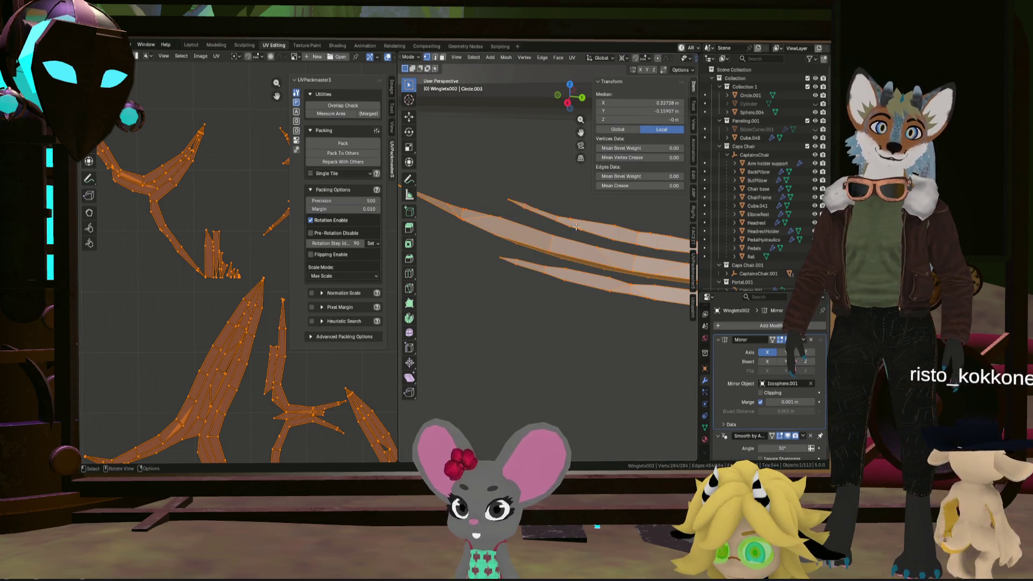
pyautogui.scroll(3)
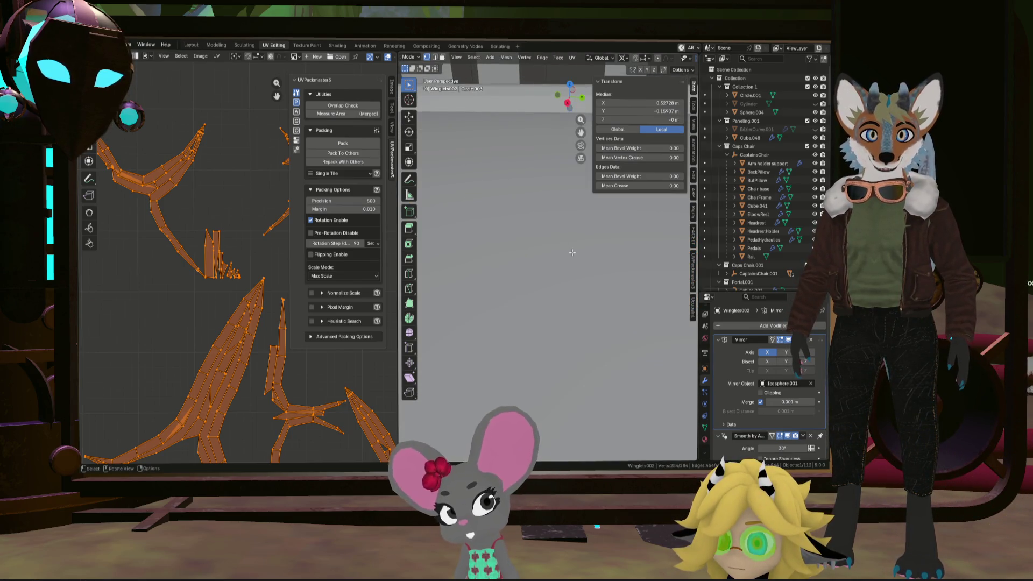
pyautogui.scroll(-3)
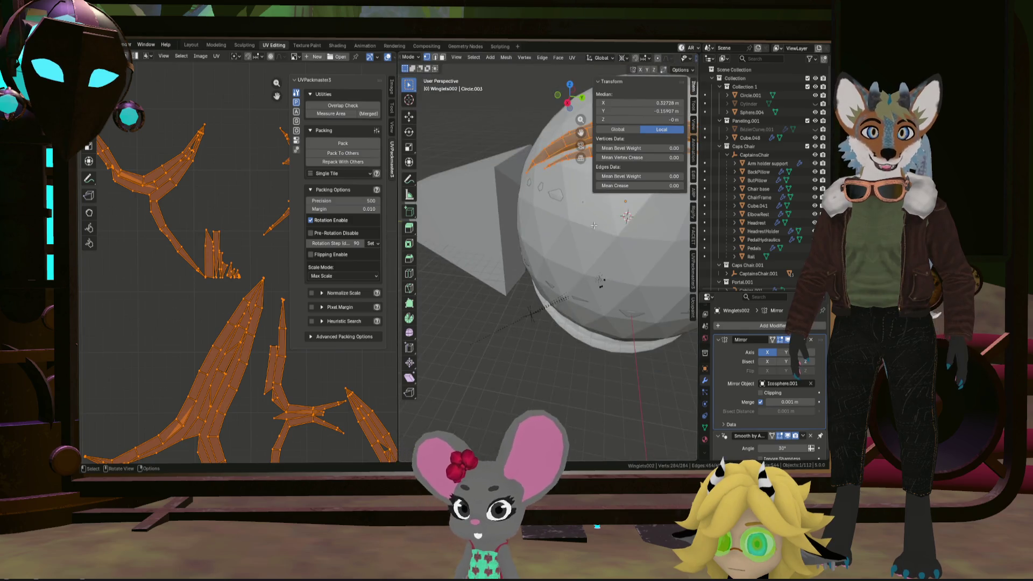
pyautogui.scroll(3)
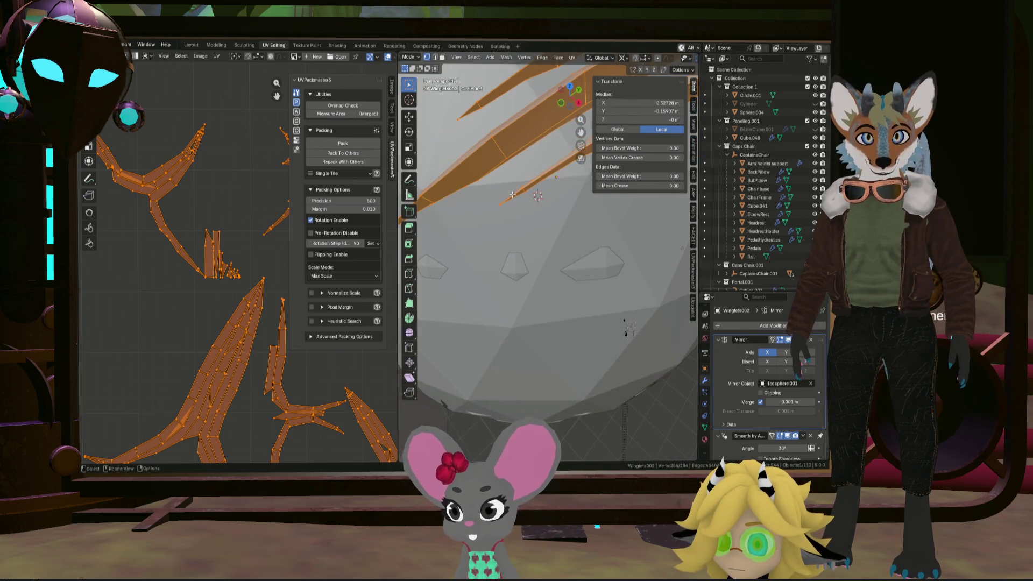
# In edge mode, select the lengthwise centre loop of each of the three blades
pyautogui.click(513, 193)
pyautogui.click(435, 58)
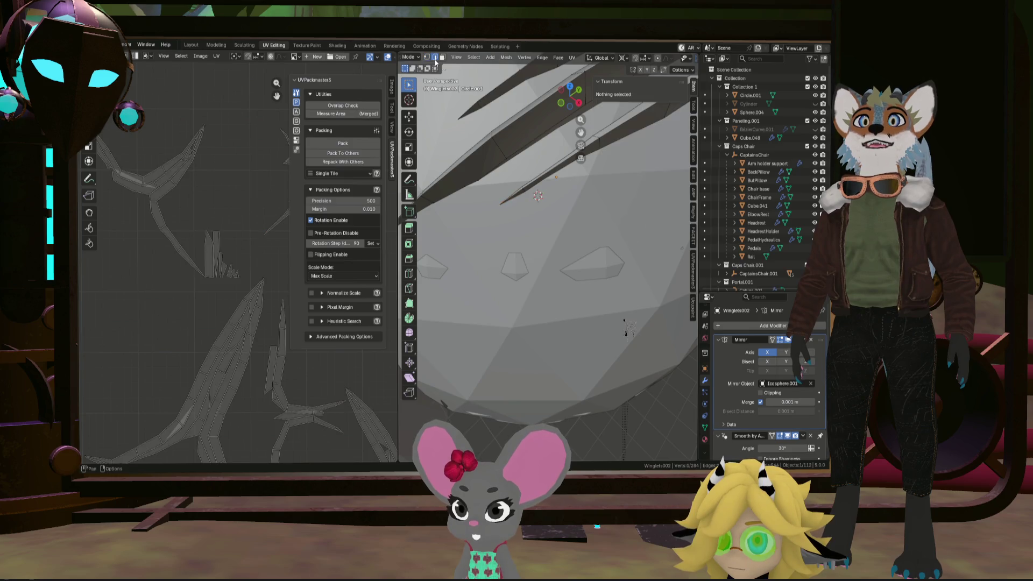
pyautogui.click(555, 168)
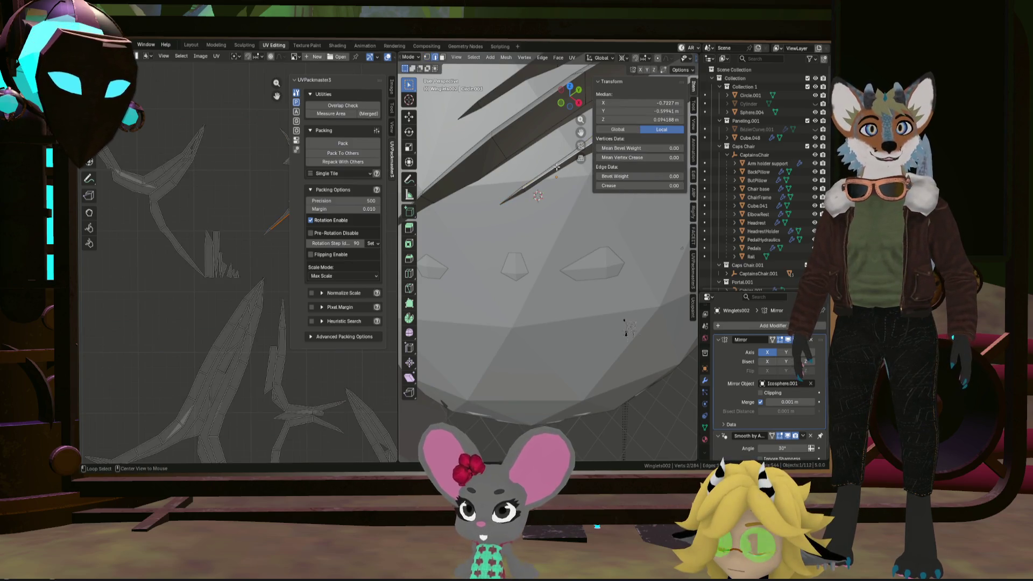
pyautogui.click(483, 148)
pyautogui.moveTo(483, 147); pyautogui.dragTo(532, 263)
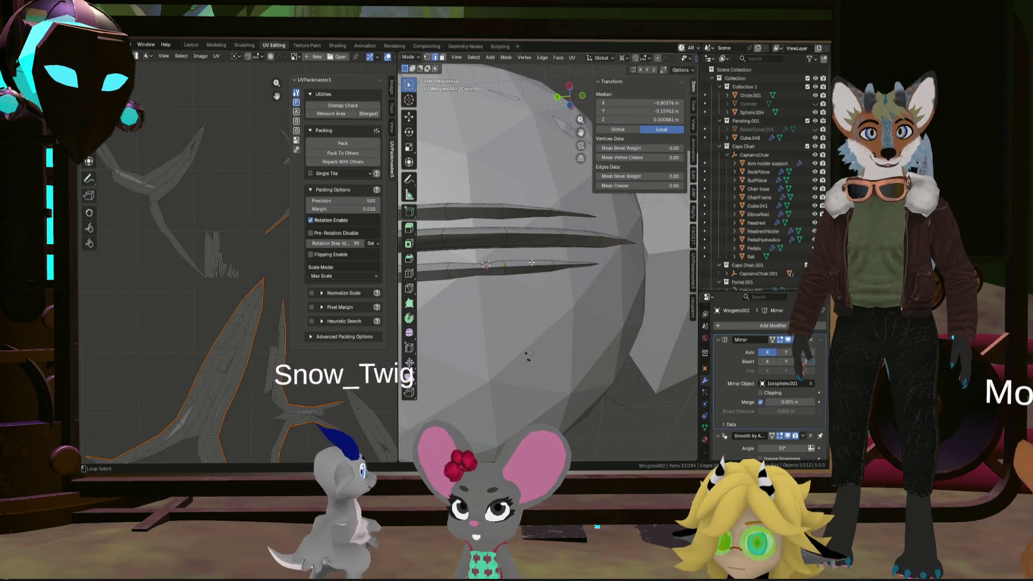
pyautogui.click(531, 263)
pyautogui.scroll(3)
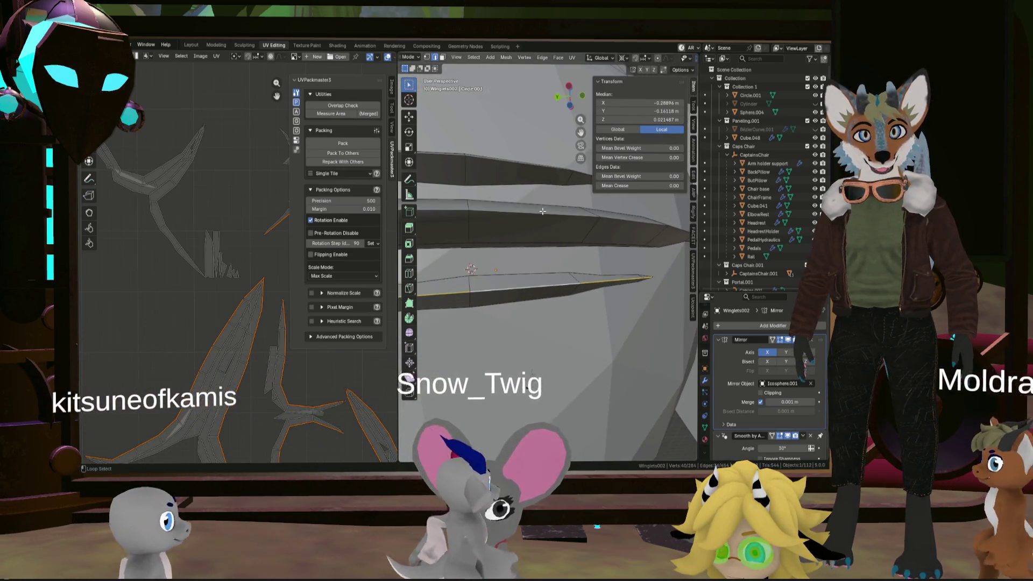
pyautogui.press('a')
pyautogui.scroll(-3)
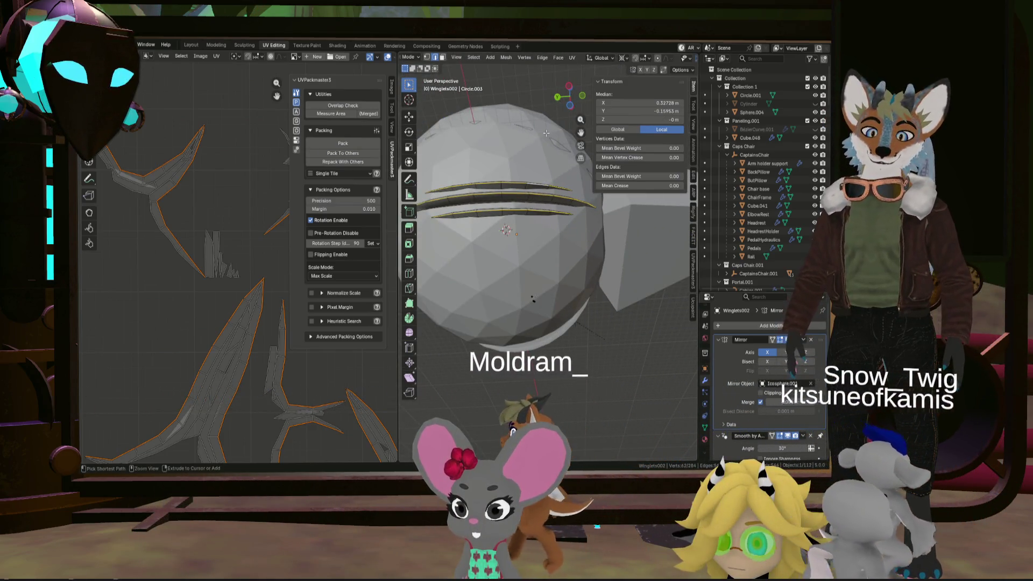
# Mark the blade loops as seams, unwrap the whole winglet mesh, and deselect to inspect the seams
pyautogui.hotkey('ctrl', 'e')
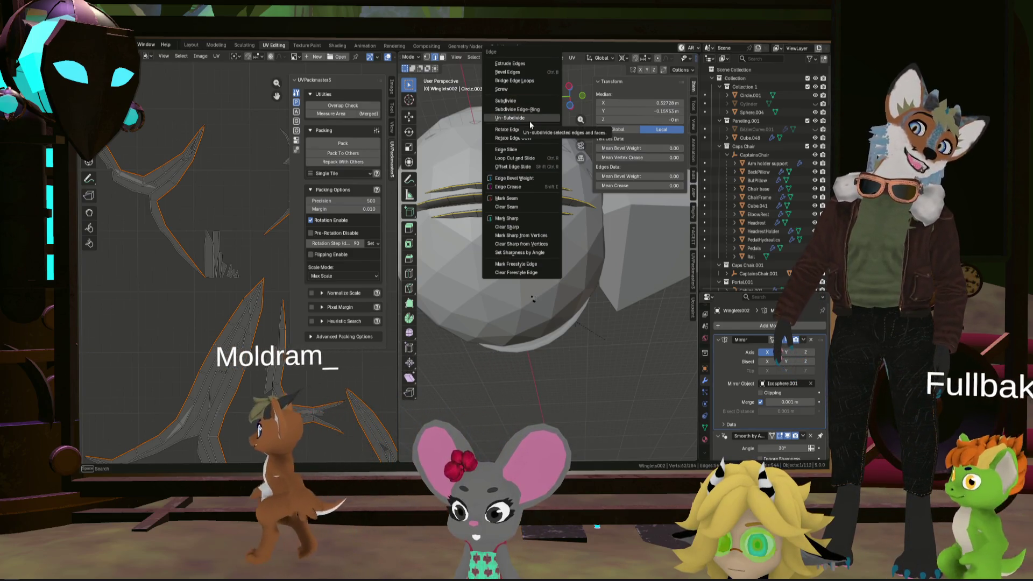
pyautogui.press('Escape')
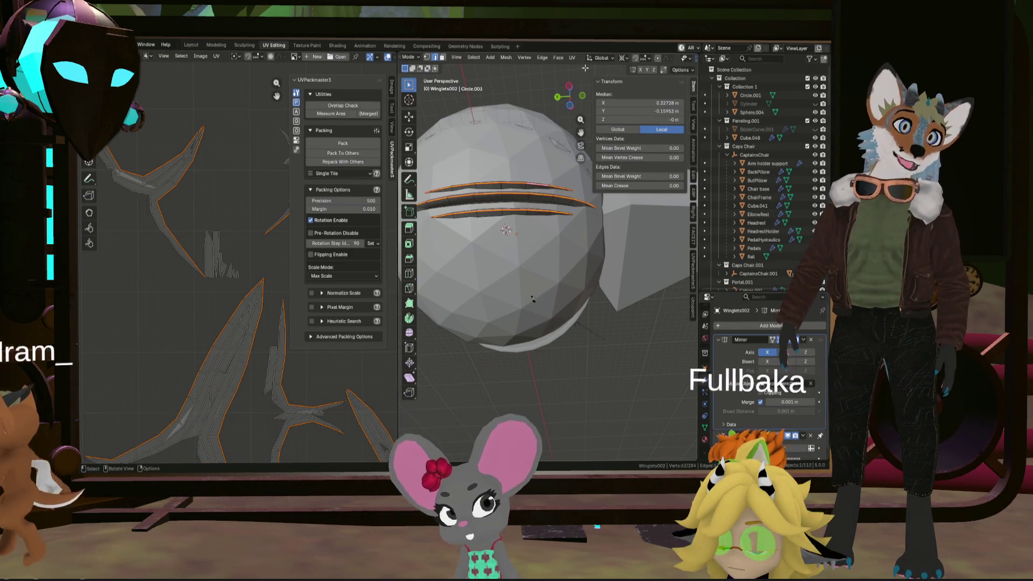
pyautogui.press('a')
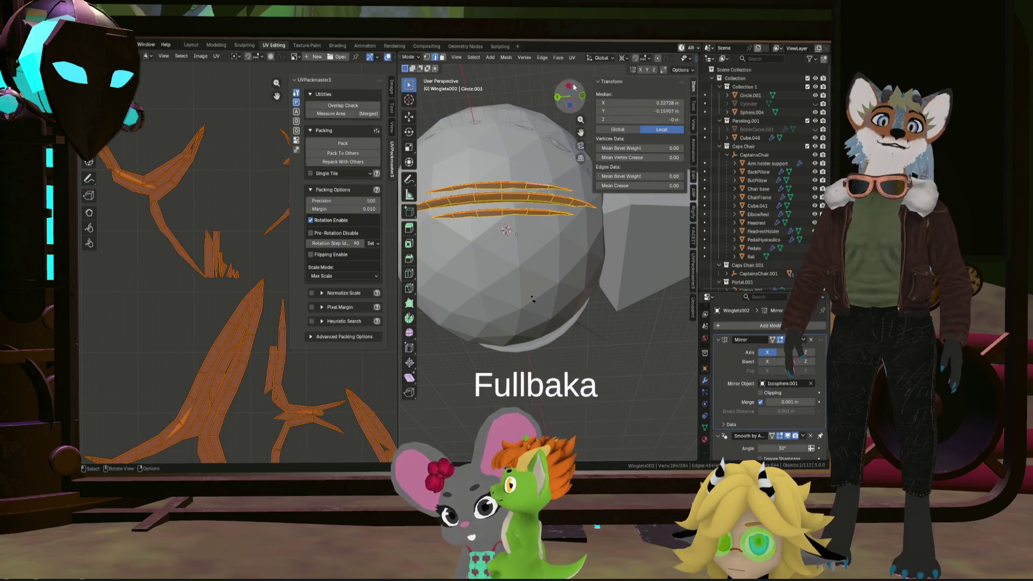
pyautogui.click(573, 57)
pyautogui.click(592, 72)
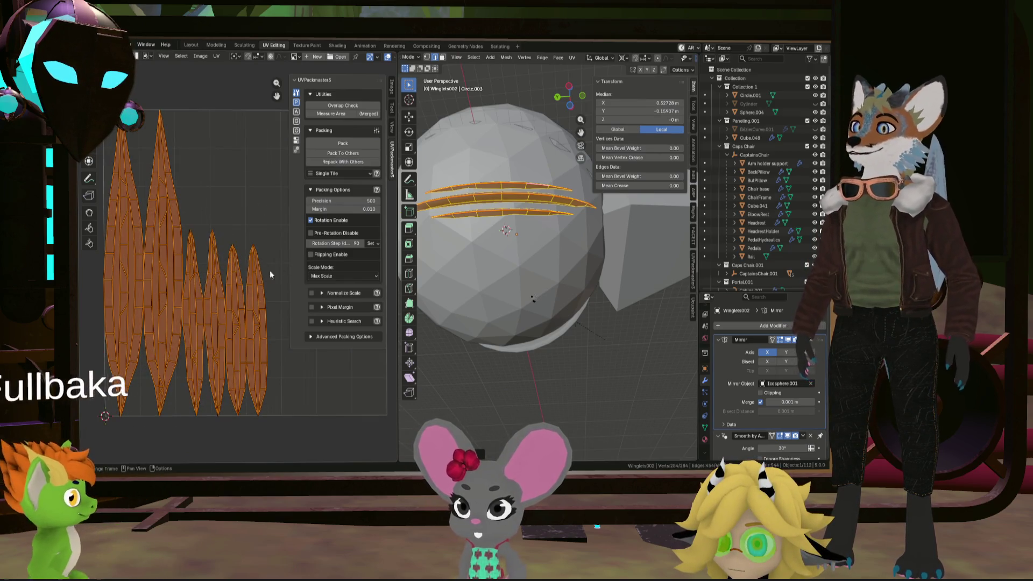
pyautogui.scroll(-3)
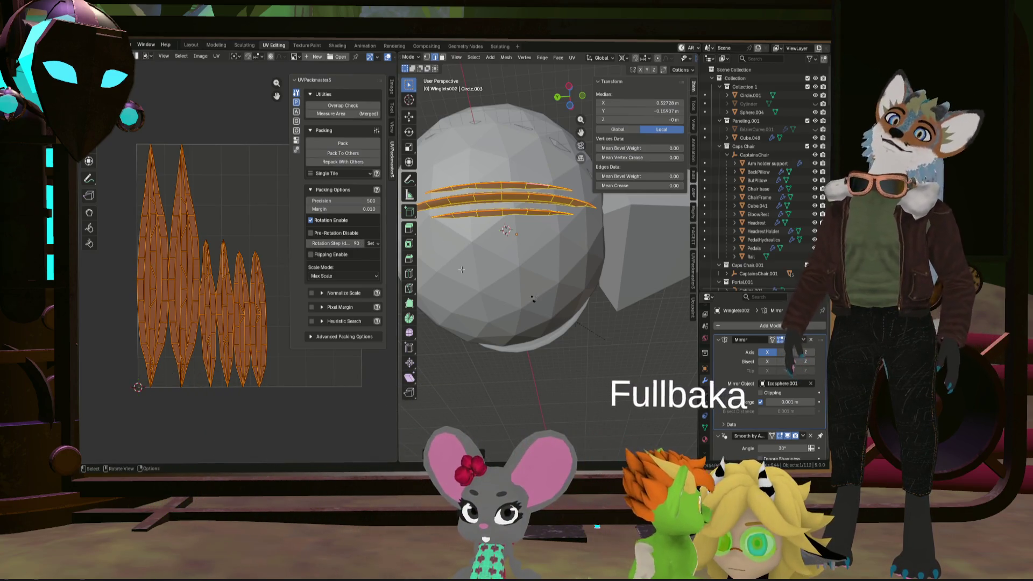
pyautogui.click(518, 359)
pyautogui.moveTo(517, 359); pyautogui.dragTo(454, 230)
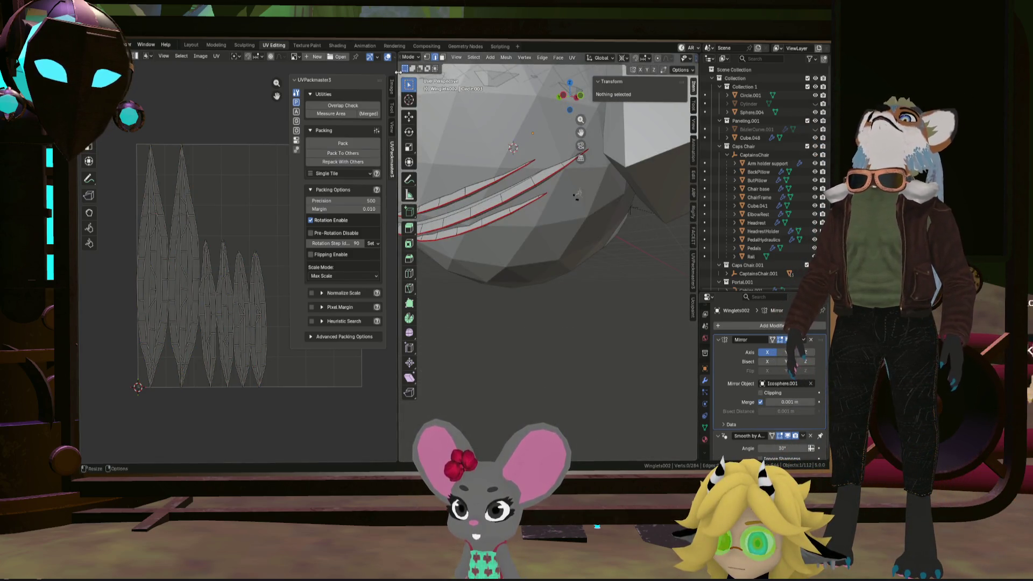
# Return to the Layout workspace, export the winglets as an FBX, and switch to Godot
pyautogui.click(191, 45)
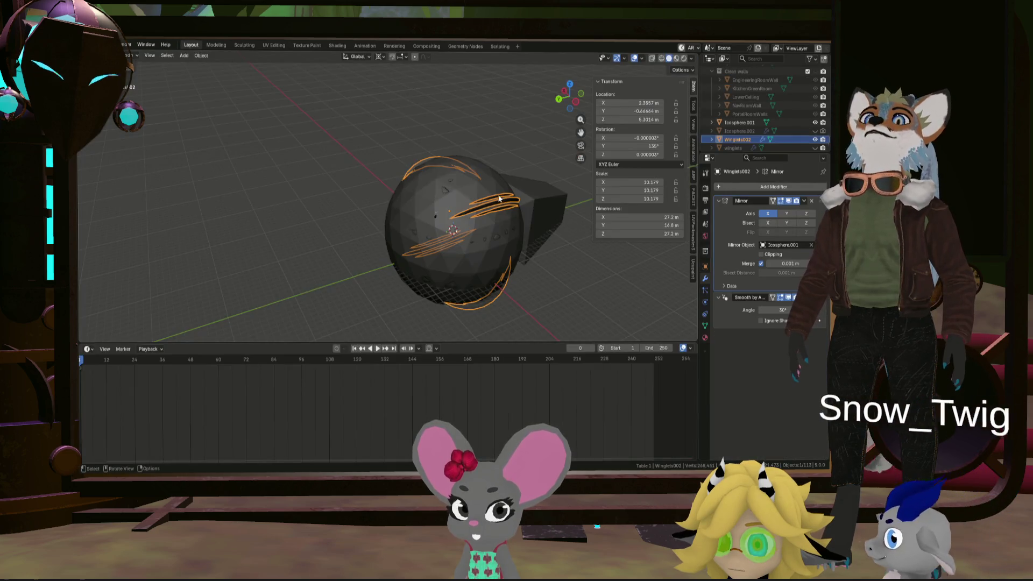
pyautogui.click(132, 56)
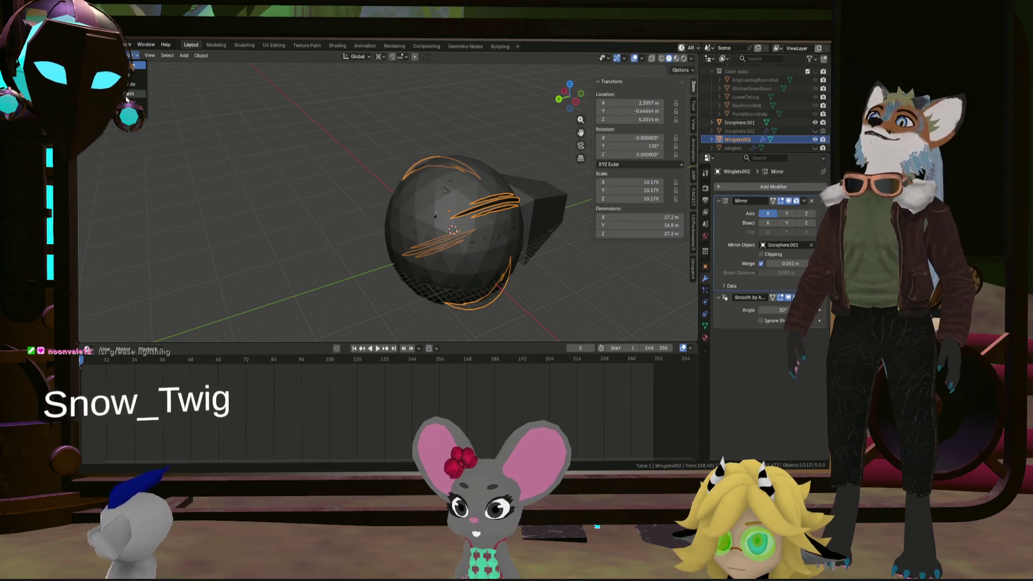
pyautogui.click(97, 45)
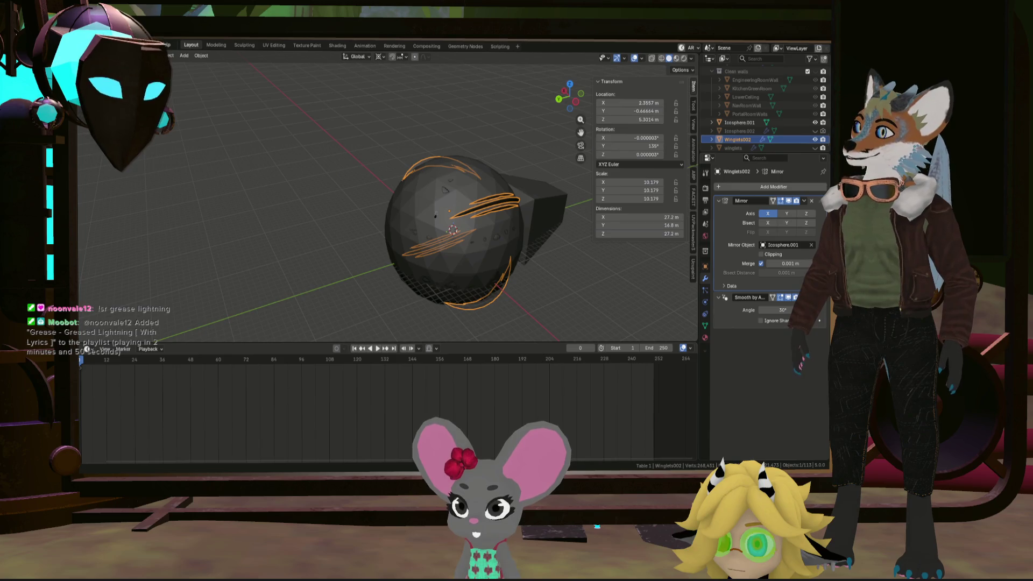
pyautogui.hotkey('alt', 'Tab')
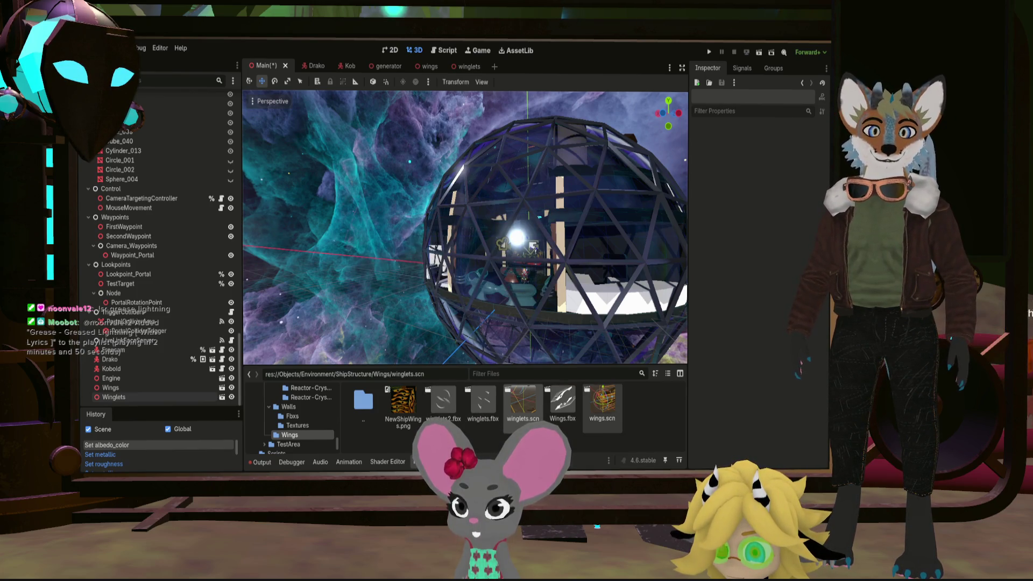
# Paste the Winglets002 mesh from winglets2.fbx into a new scene under a Node3D root
pyautogui.click(448, 405)
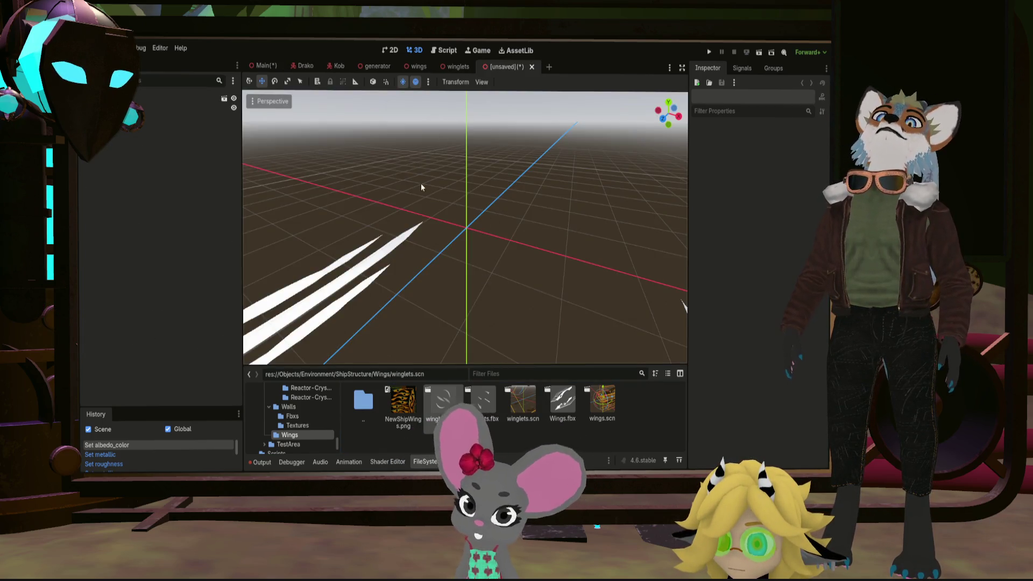
pyautogui.scroll(-3)
pyautogui.scroll(3)
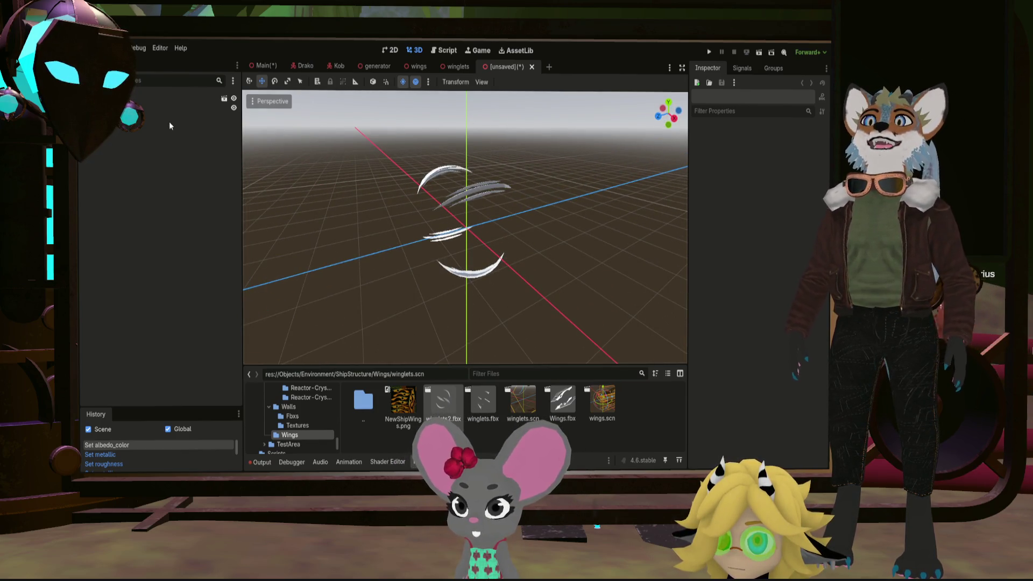
pyautogui.click(163, 107)
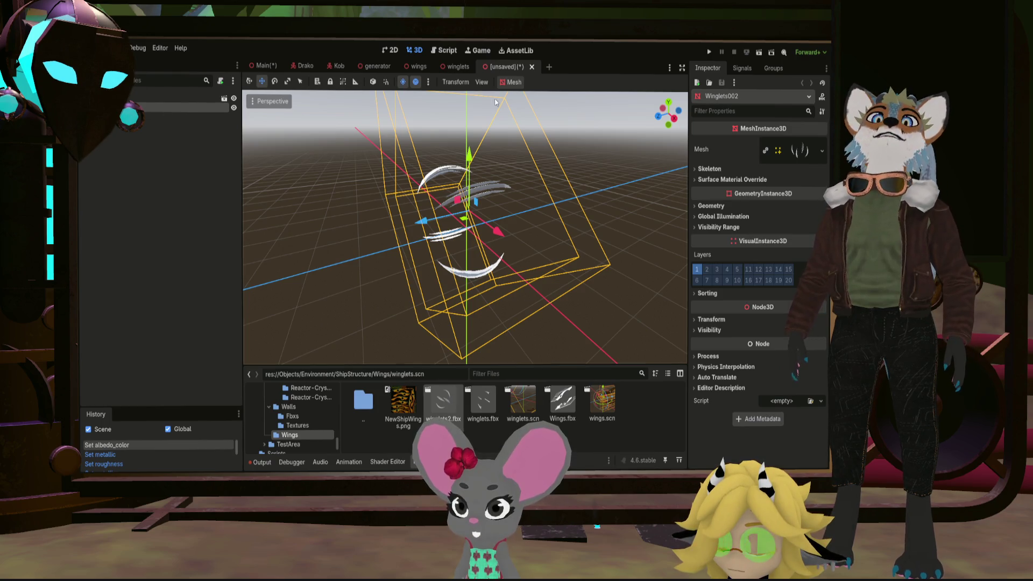
pyautogui.click(549, 66)
pyautogui.click(185, 127)
pyautogui.hotkey('ctrl', 'v')
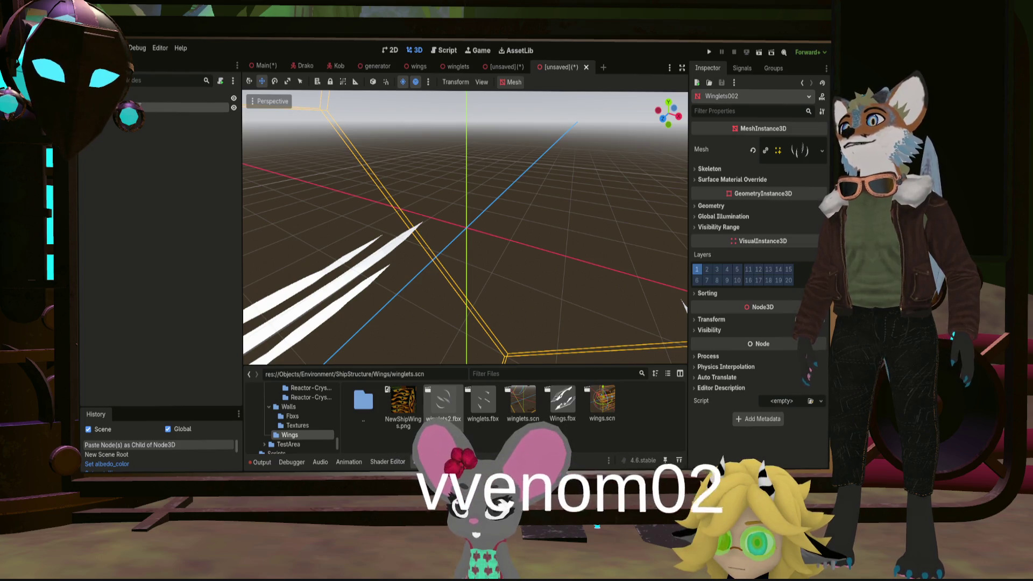
pyautogui.click(126, 97)
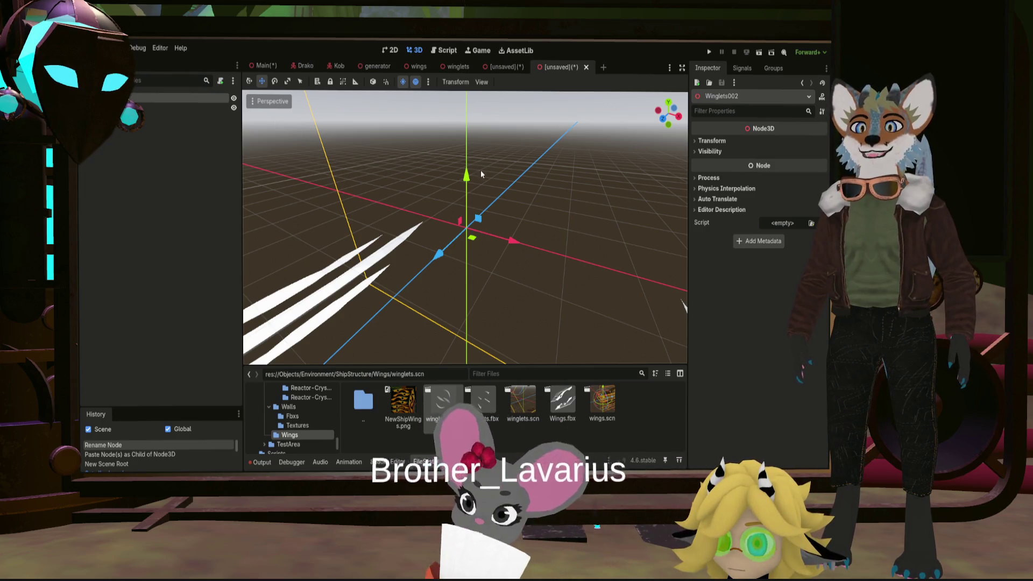
# Save the new scene as winglets_002.scn and close the leftover unsaved tab
pyautogui.hotkey('ctrl', 's')
pyautogui.click(516, 68)
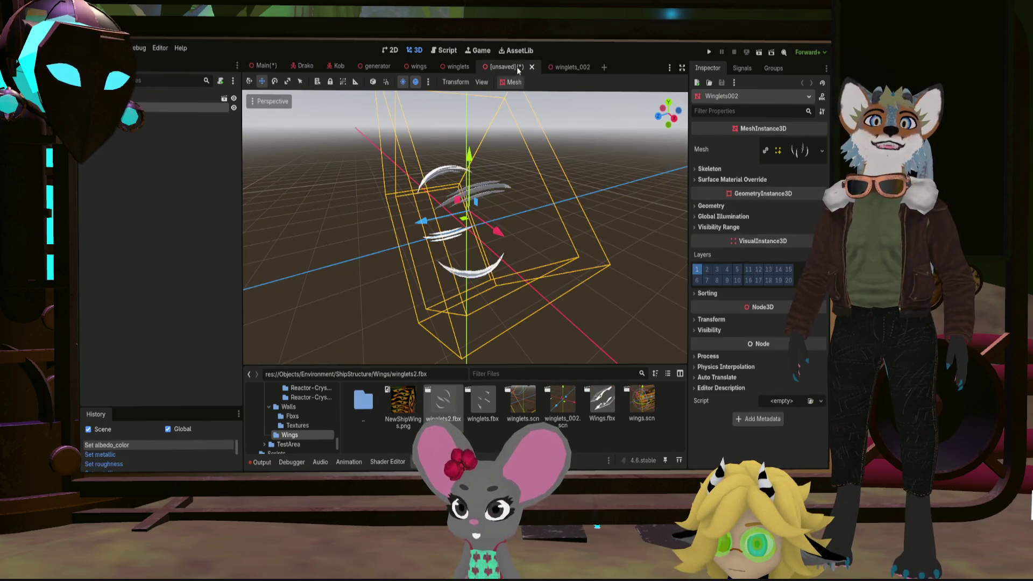
pyautogui.click(532, 66)
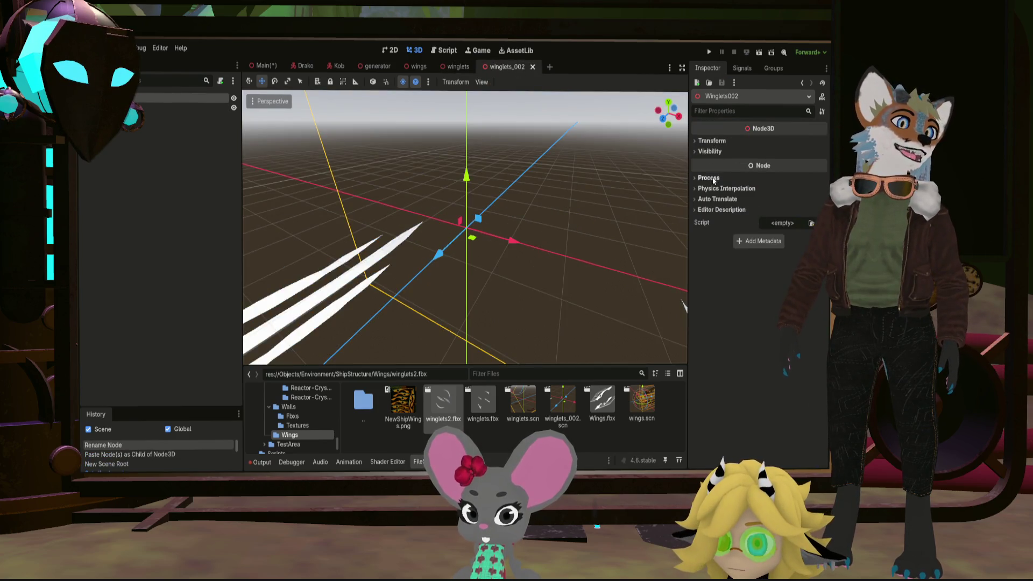
# Give the fin mesh's surface material metallic 0.95 and roughness 0.15
pyautogui.press('Down')
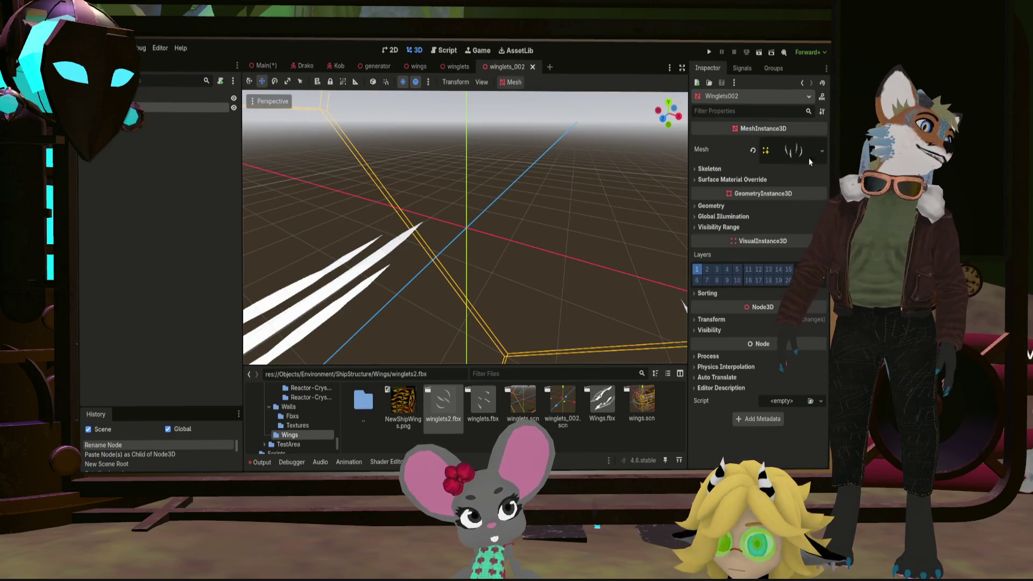
pyautogui.click(722, 315)
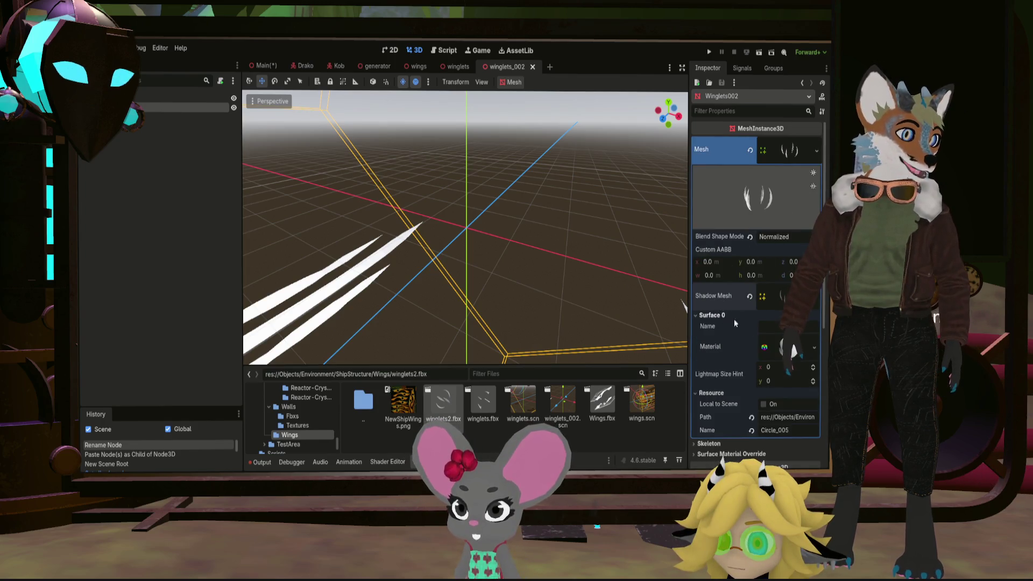
pyautogui.click(791, 349)
pyautogui.scroll(-3)
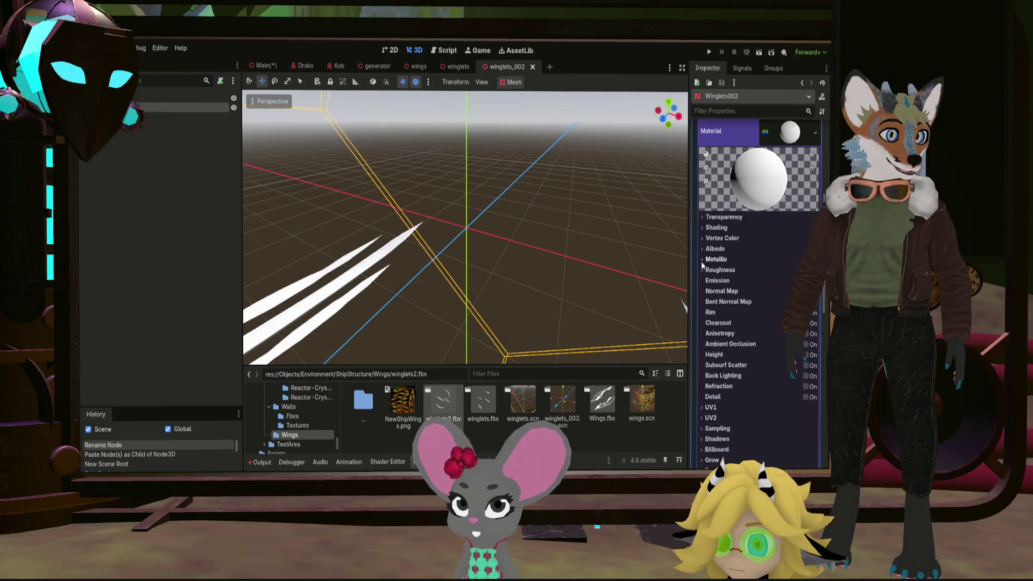
pyautogui.click(710, 261)
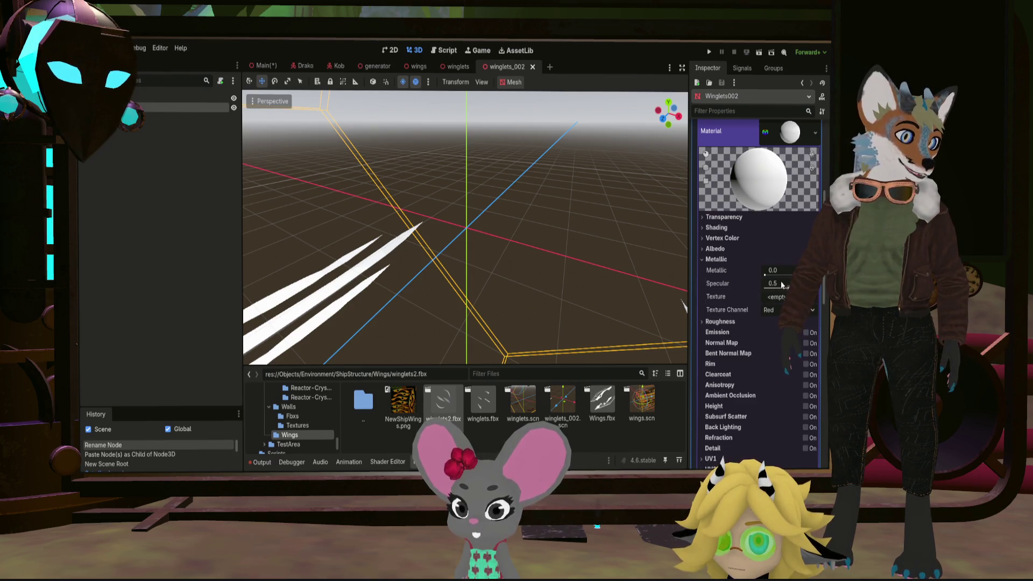
pyautogui.write('1')
pyautogui.press('Return')
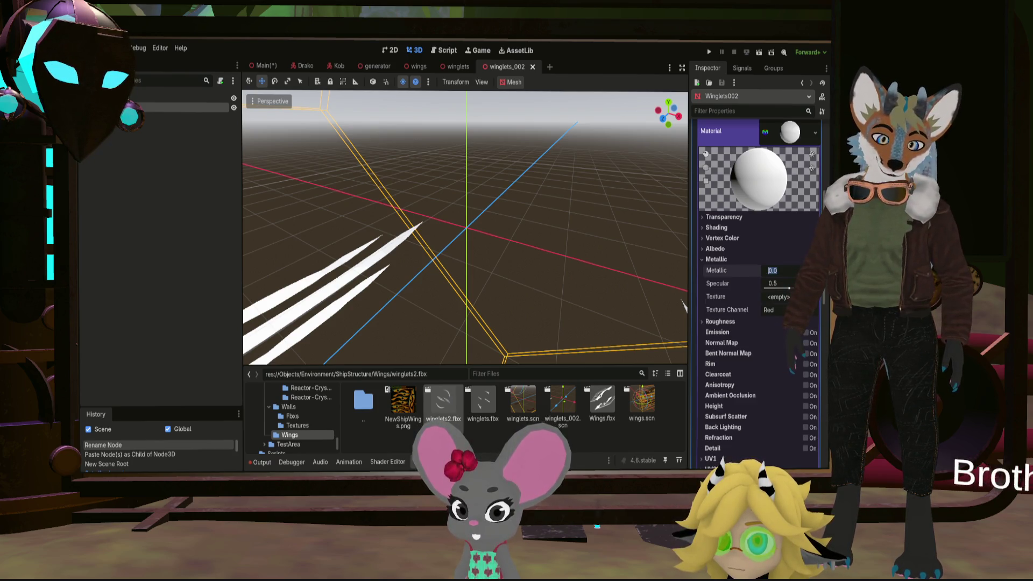
pyautogui.click(715, 249)
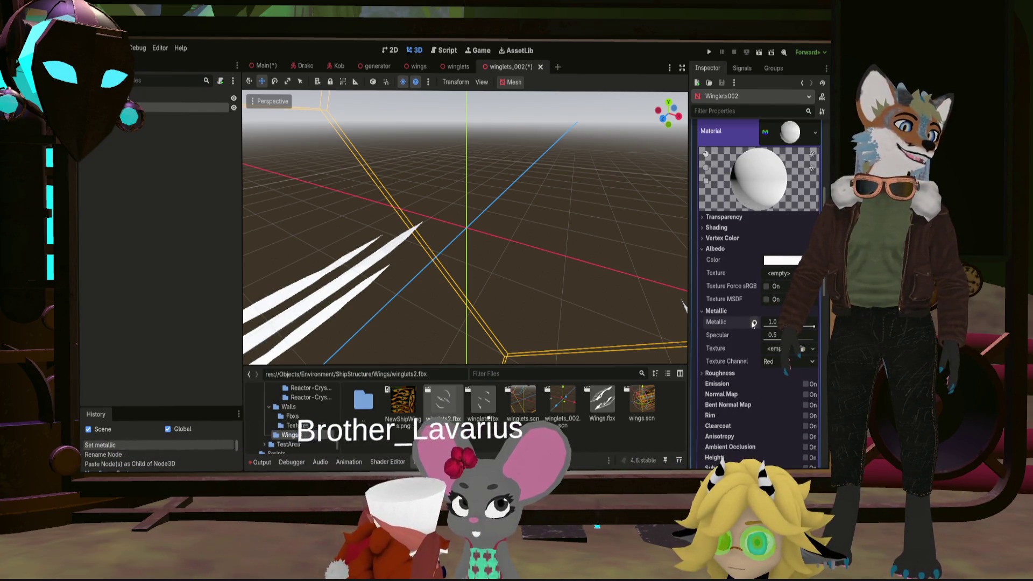
pyautogui.moveTo(813, 327); pyautogui.dragTo(809, 327)
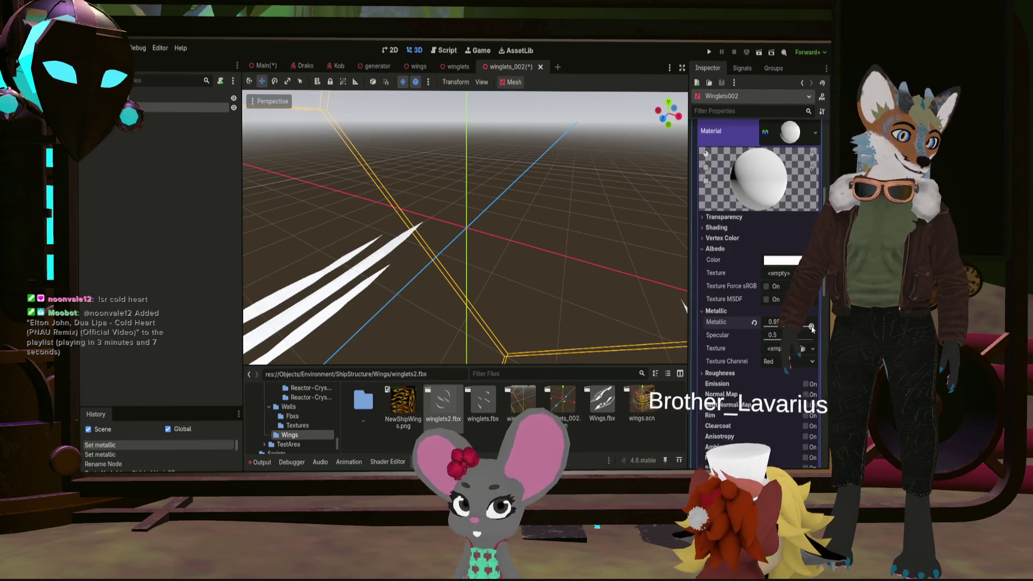
pyautogui.click(717, 373)
pyautogui.moveTo(813, 387); pyautogui.dragTo(772, 390)
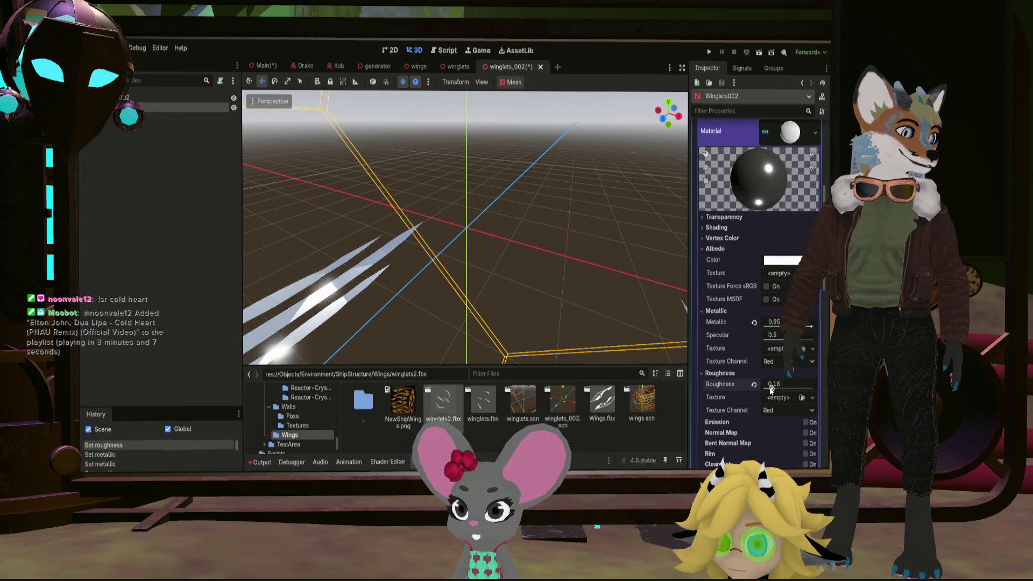
# Tint the fins' albedo a darker bronze-brown and save winglets_002
pyautogui.click(782, 260)
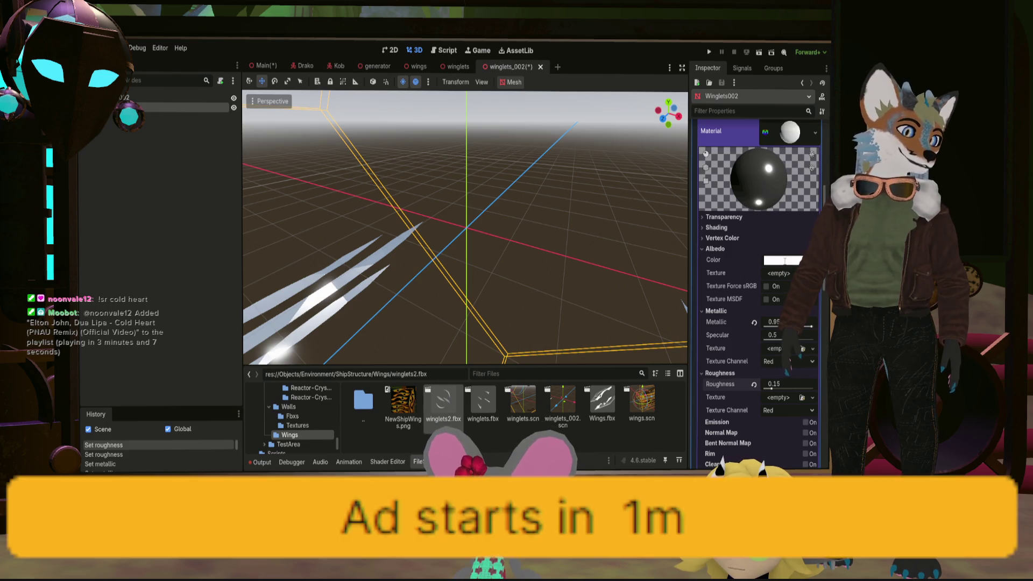
pyautogui.moveTo(824, 140); pyautogui.dragTo(781, 109)
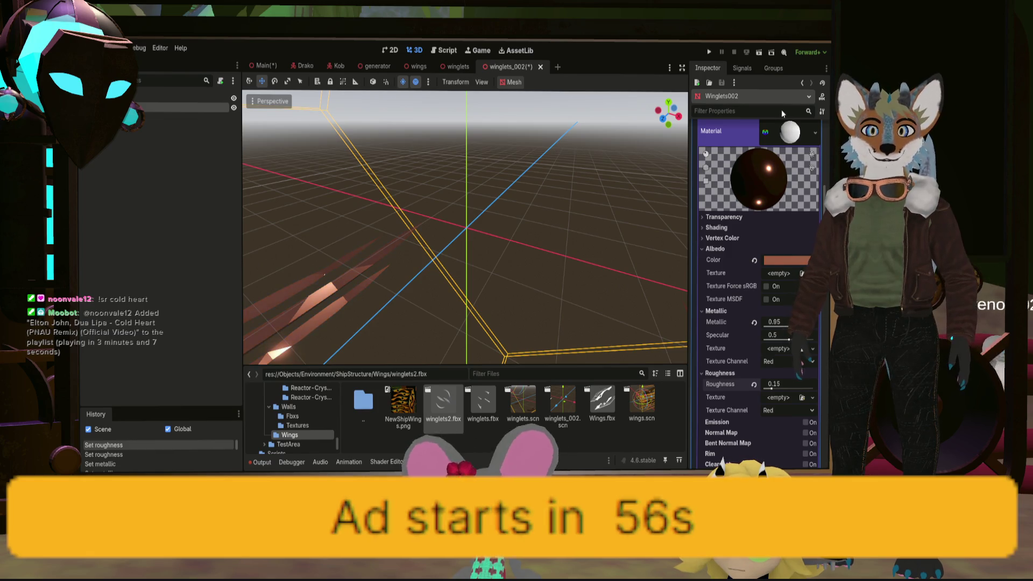
pyautogui.scroll(-3)
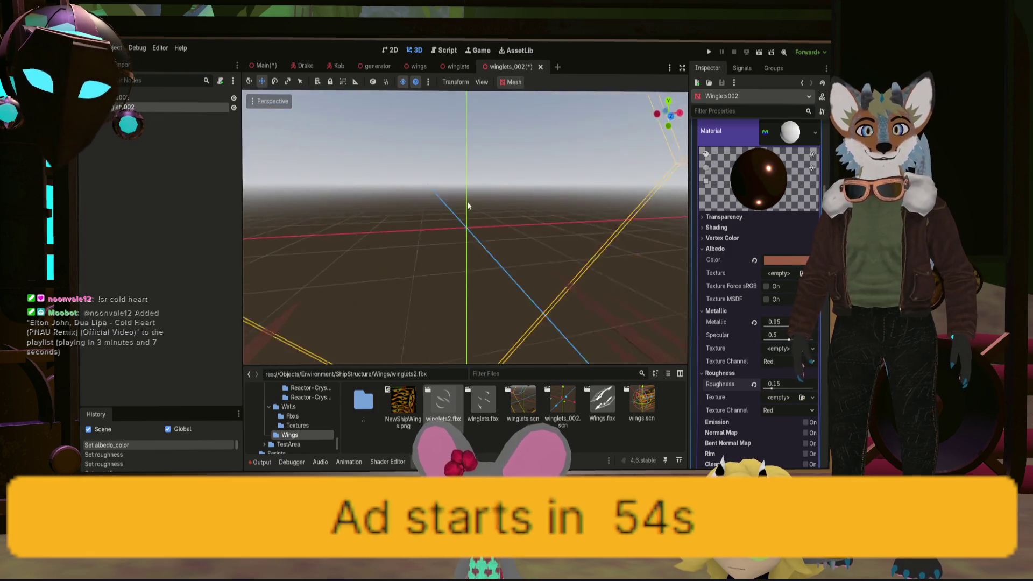
pyautogui.moveTo(497, 216); pyautogui.dragTo(498, 122)
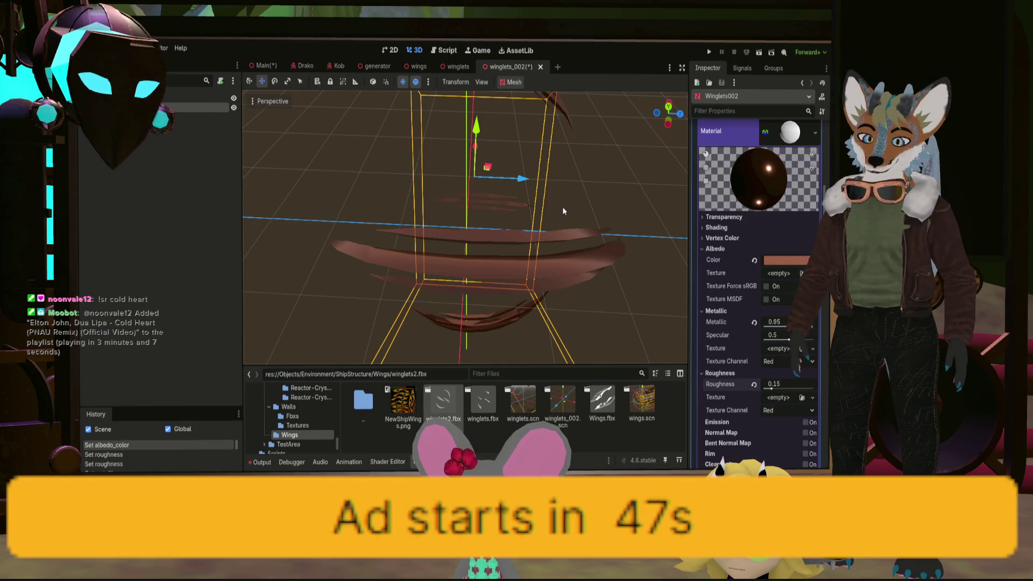
pyautogui.hotkey('ctrl', 's')
# In the Main scene, hide the old Winglets node and instance winglets_002.scn
pyautogui.click(268, 65)
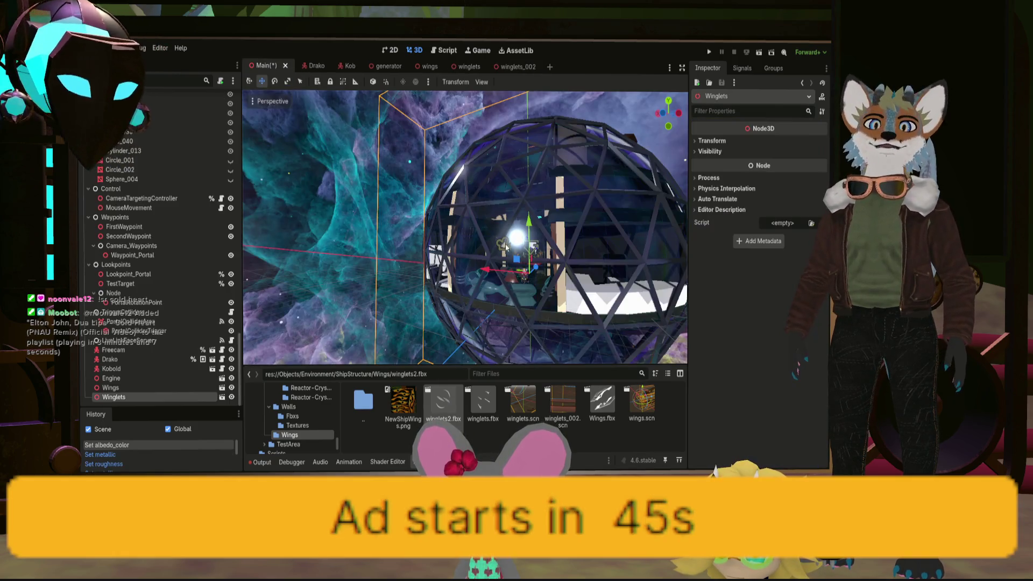
pyautogui.moveTo(520, 236); pyautogui.dragTo(514, 241)
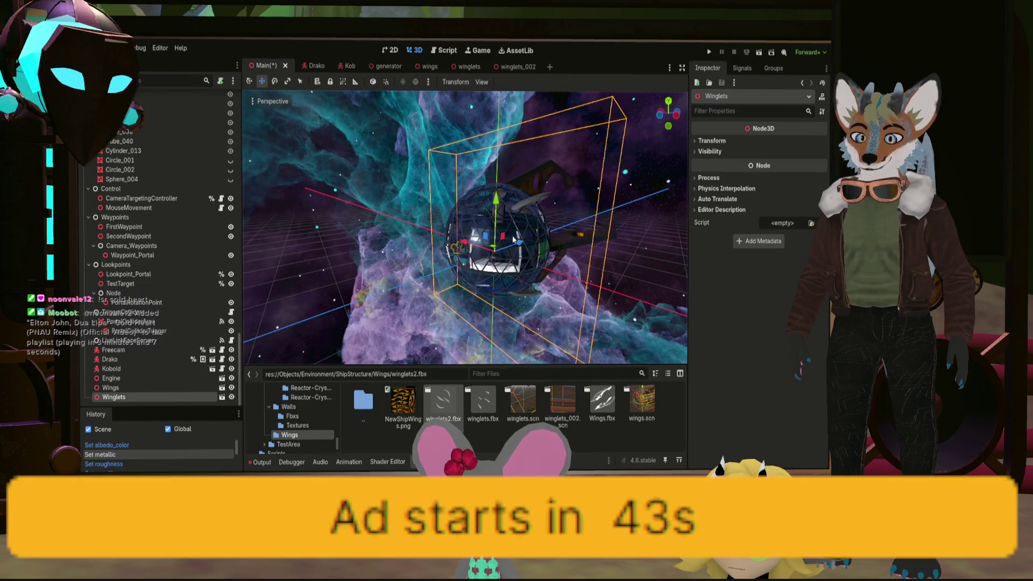
pyautogui.hotkey('ctrl', 'z')
pyautogui.scroll(3)
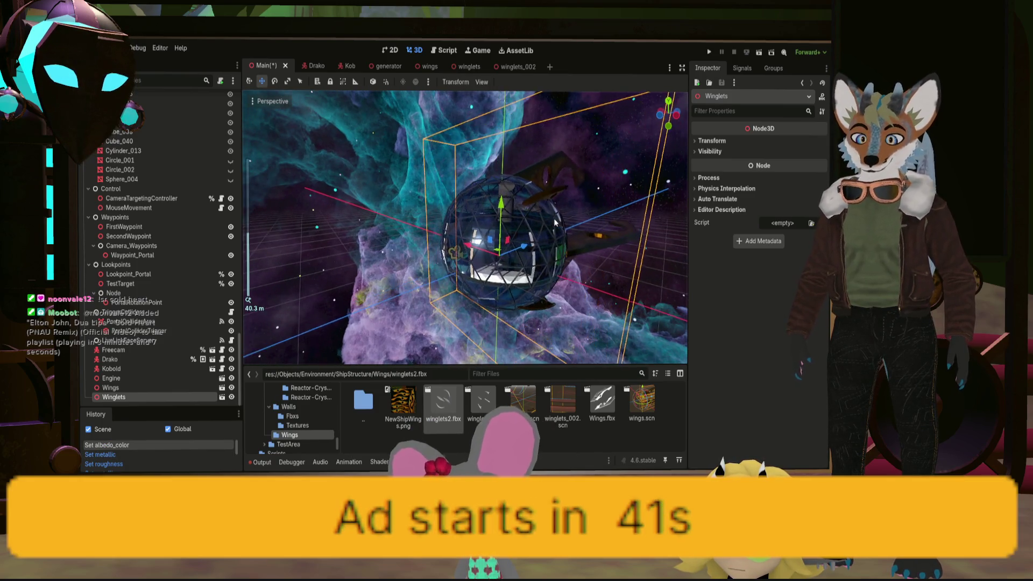
pyautogui.hotkey('ctrl', 's')
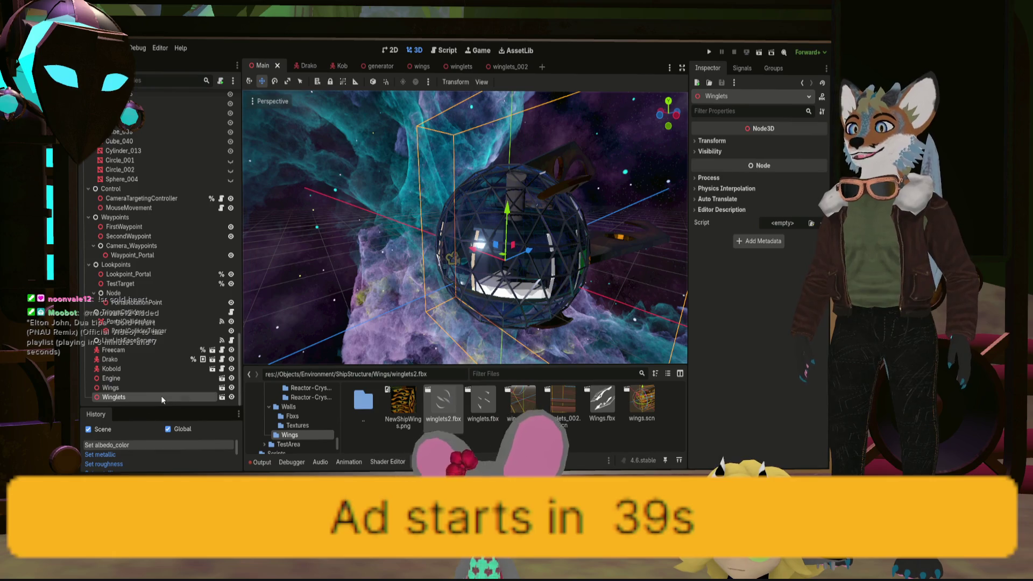
pyautogui.click(231, 397)
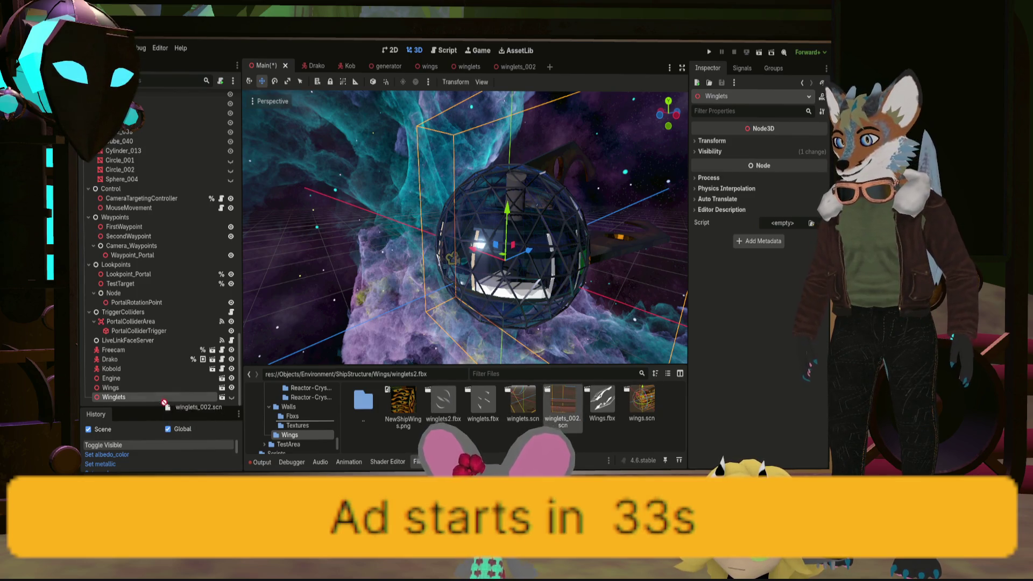
pyautogui.moveTo(171, 396); pyautogui.dragTo(171, 396)
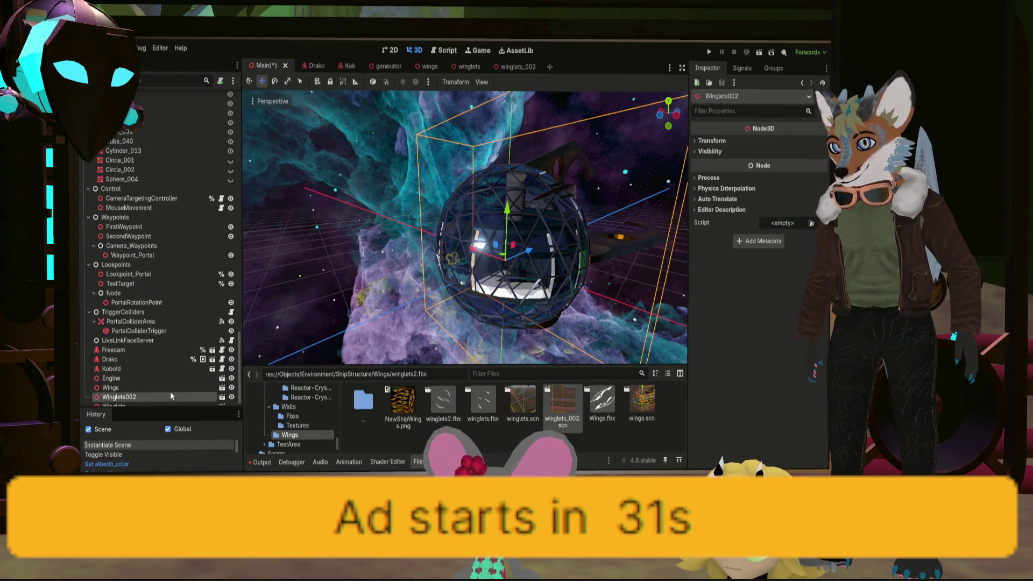
# Toggle Winglets002's visibility off and on to compare the fins on the dome
pyautogui.scroll(-3)
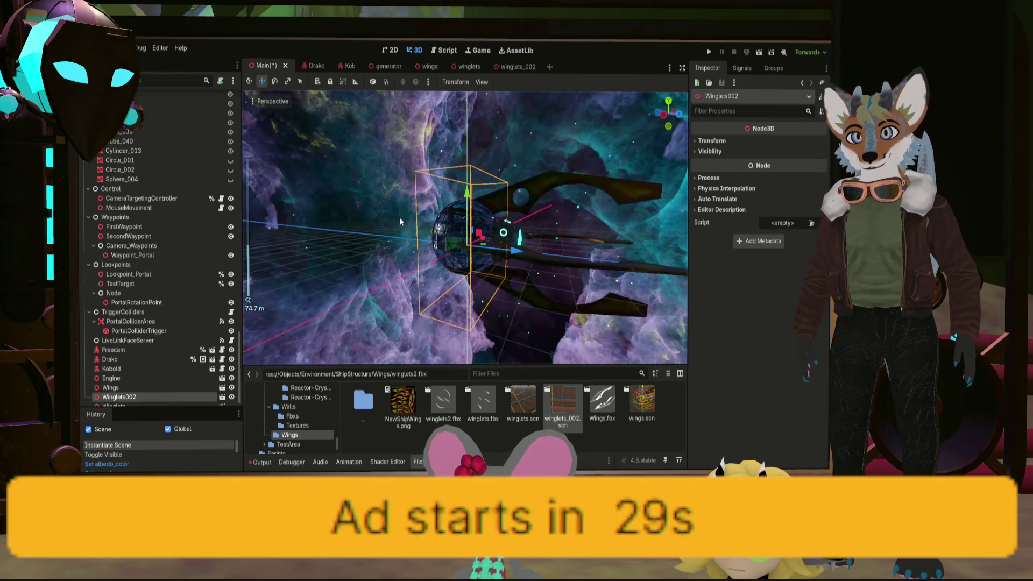
pyautogui.moveTo(399, 189); pyautogui.dragTo(328, 259)
pyautogui.scroll(3)
pyautogui.scroll(-3)
pyautogui.scroll(-3)
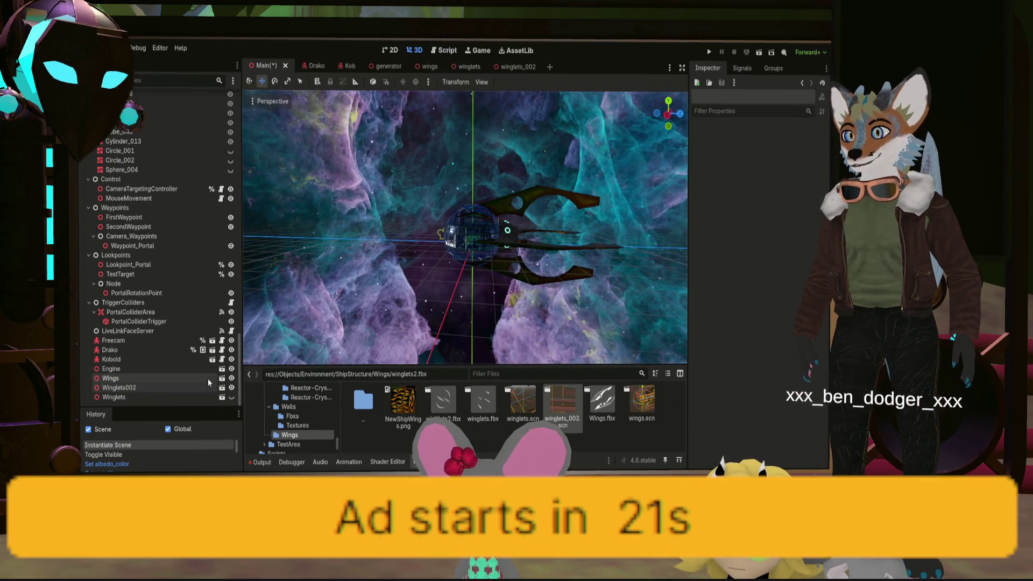
pyautogui.click(231, 388)
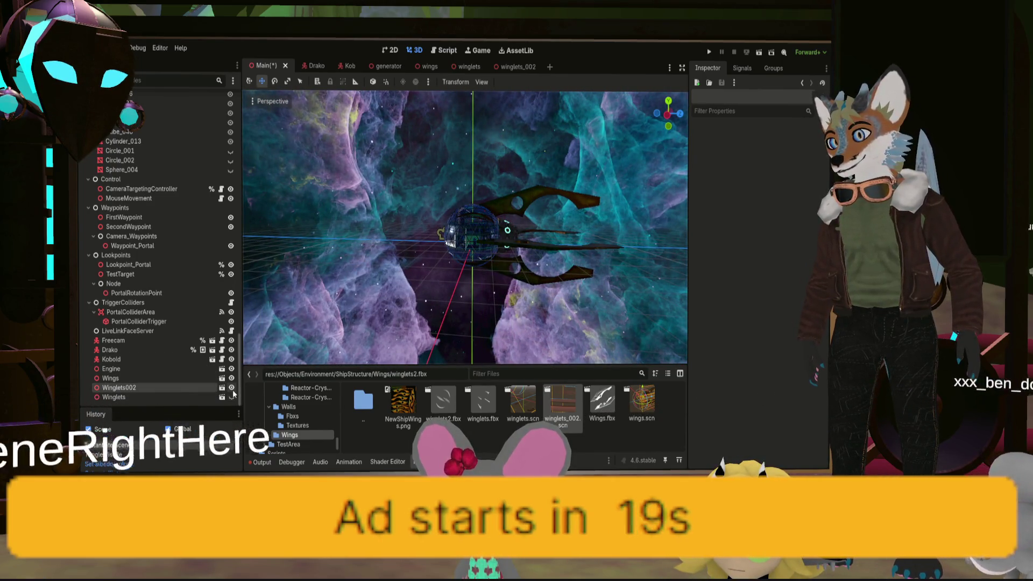
pyautogui.click(232, 388)
pyautogui.scroll(3)
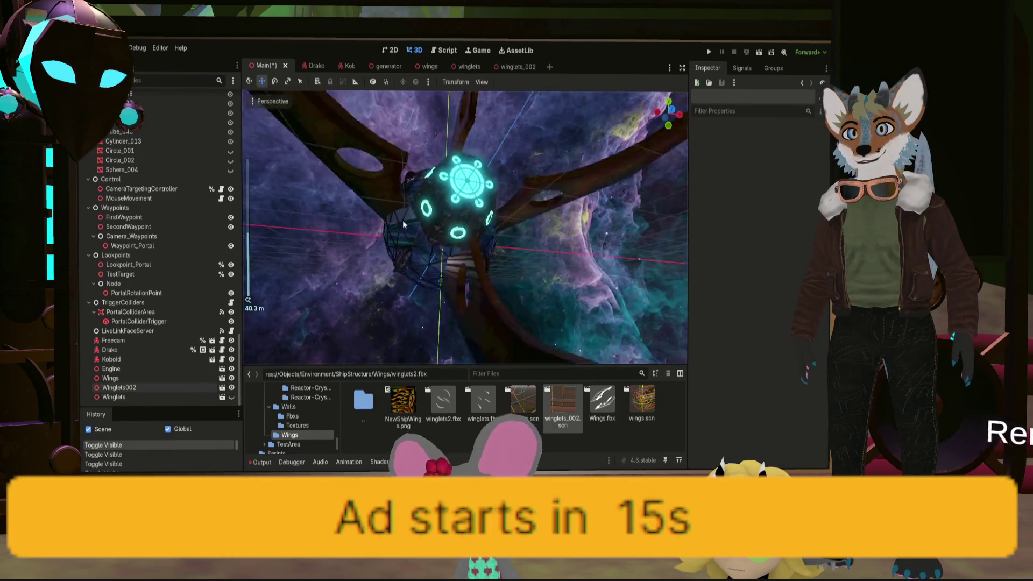
pyautogui.scroll(-3)
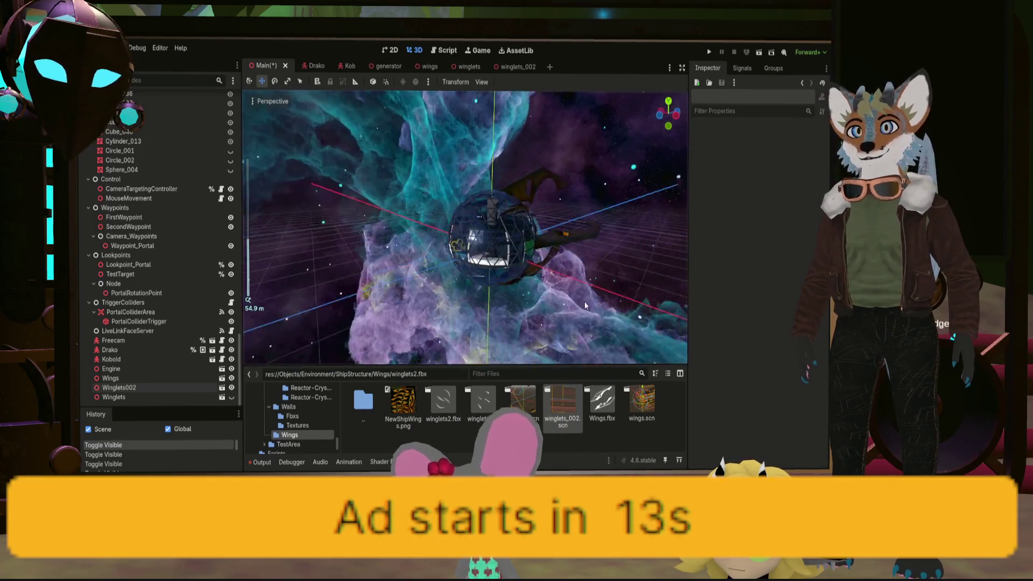
pyautogui.scroll(3)
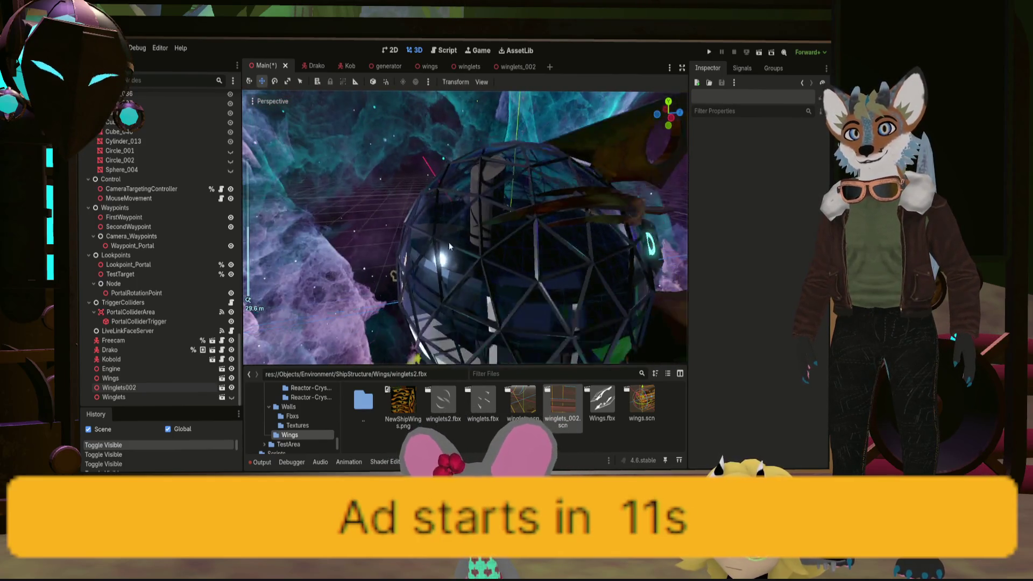
# Orbit and zoom around the ship to inspect the new metallic fins on the dome
pyautogui.moveTo(511, 250); pyautogui.dragTo(587, 245)
pyautogui.scroll(-3)
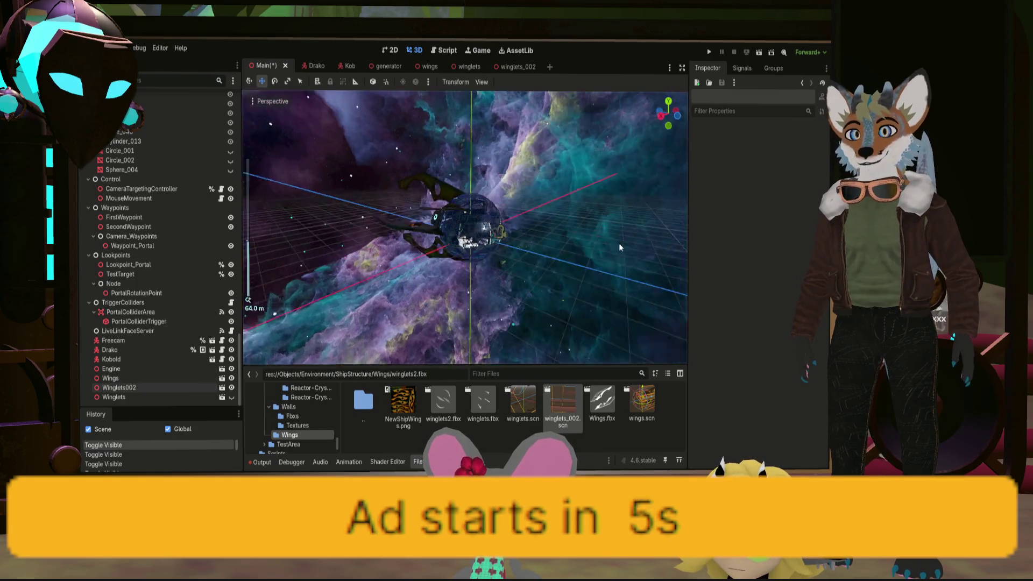
pyautogui.scroll(3)
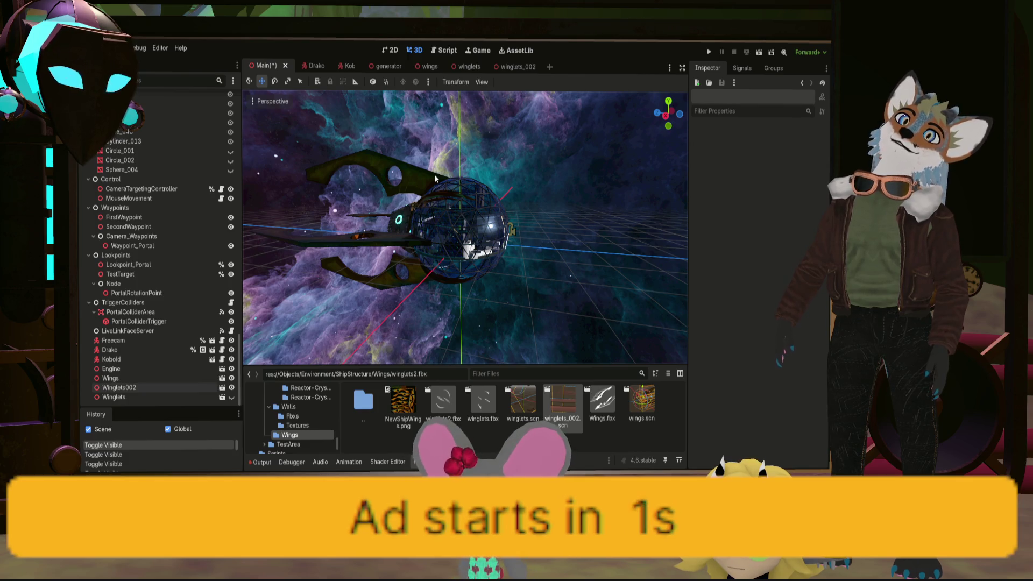
pyautogui.moveTo(435, 179); pyautogui.dragTo(460, 261)
pyautogui.scroll(3)
pyautogui.scroll(3)
pyautogui.scroll(-3)
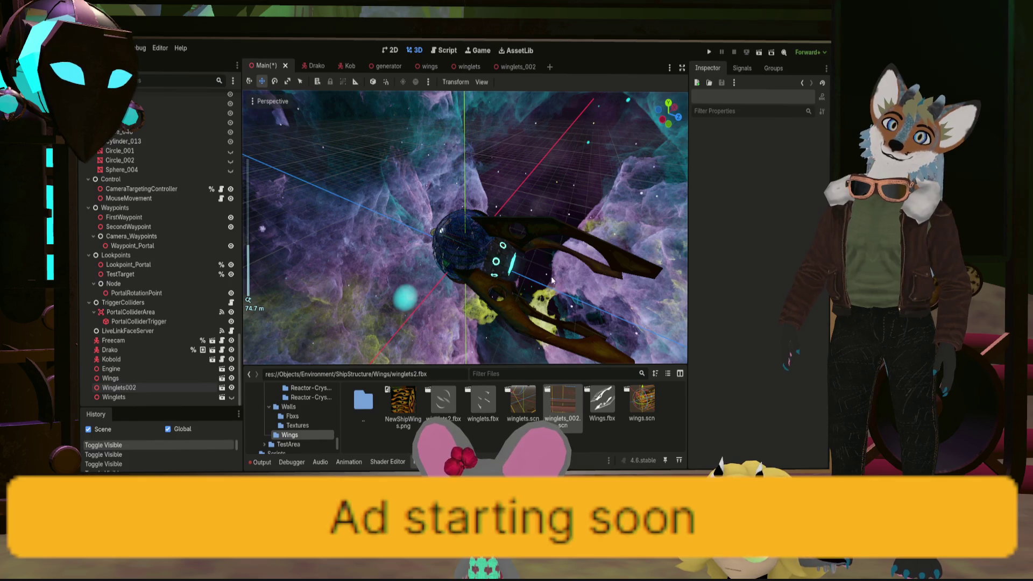
pyautogui.scroll(3)
pyautogui.moveTo(537, 272); pyautogui.dragTo(644, 198)
pyautogui.scroll(3)
pyautogui.scroll(-3)
pyautogui.scroll(-3)
pyautogui.moveTo(550, 205); pyautogui.dragTo(461, 269)
pyautogui.scroll(3)
pyautogui.scroll(3)
pyautogui.moveTo(454, 209); pyautogui.dragTo(545, 226)
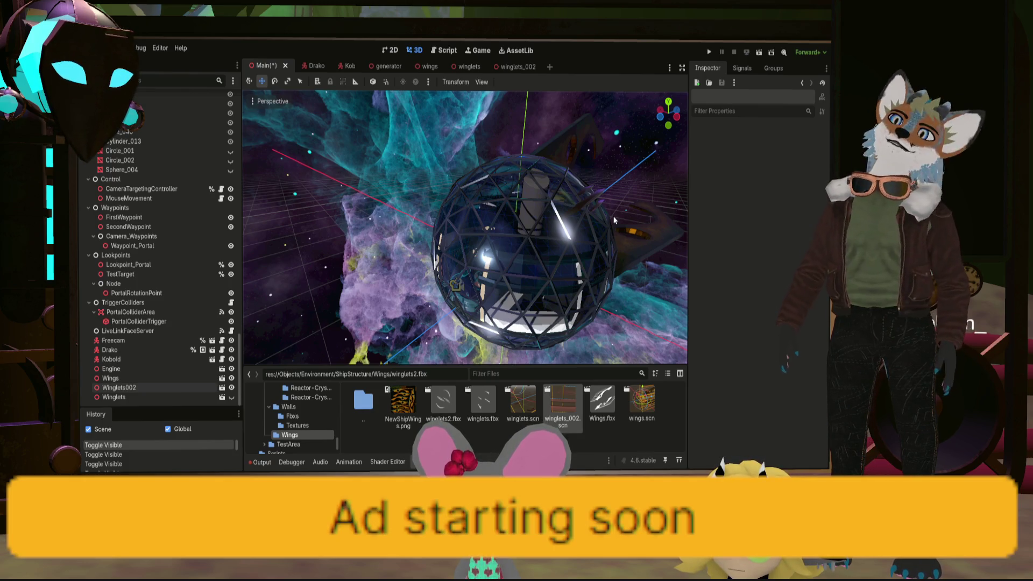
# Hide Winglets002, inspect the dome from a front view, and open the outside_ICO_mesh scene
pyautogui.moveTo(562, 302); pyautogui.dragTo(589, 284)
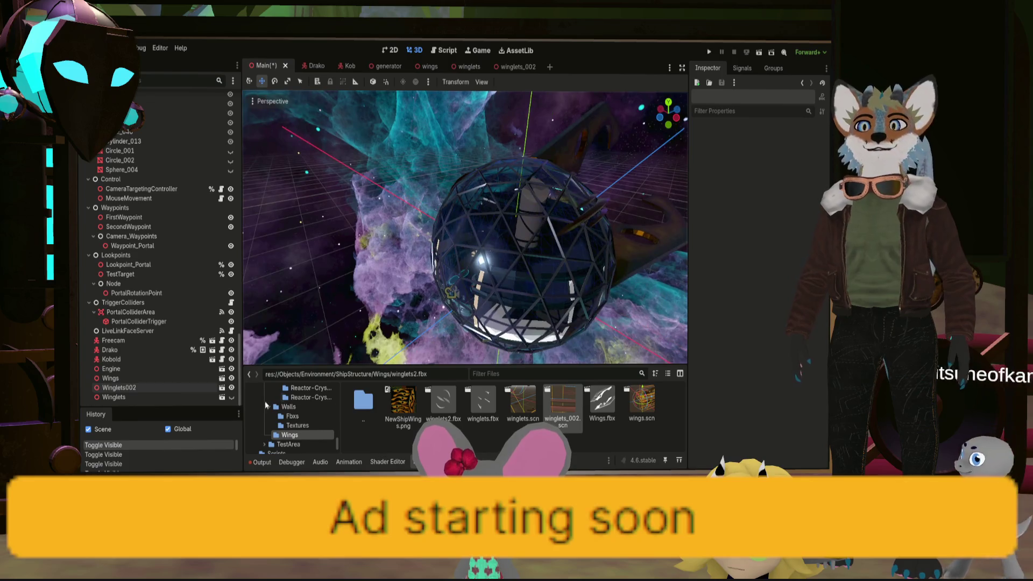
pyautogui.click(231, 387)
pyautogui.click(231, 397)
pyautogui.scroll(3)
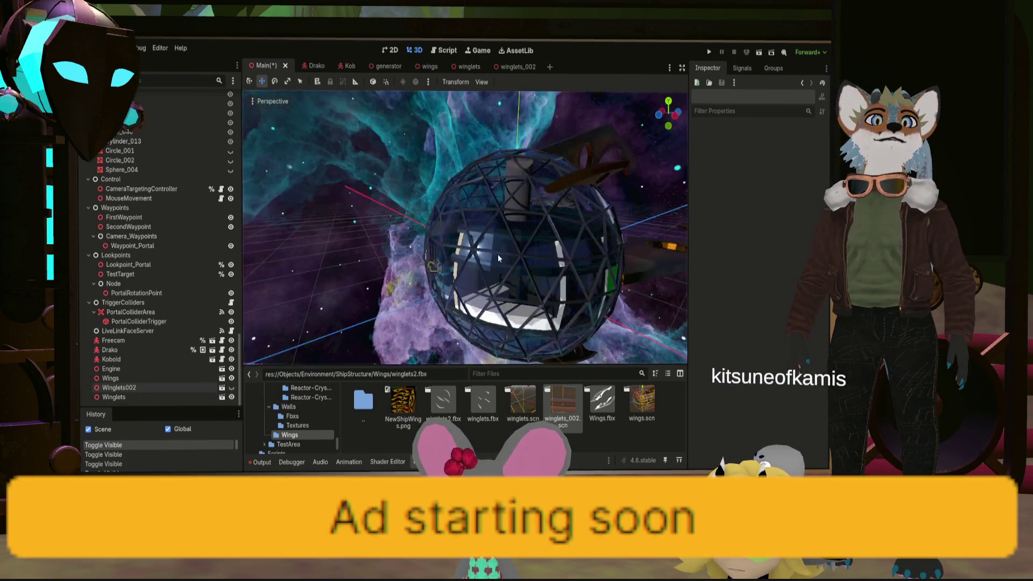
pyautogui.moveTo(479, 259); pyautogui.dragTo(604, 195)
pyautogui.scroll(3)
pyautogui.press('KP_1')
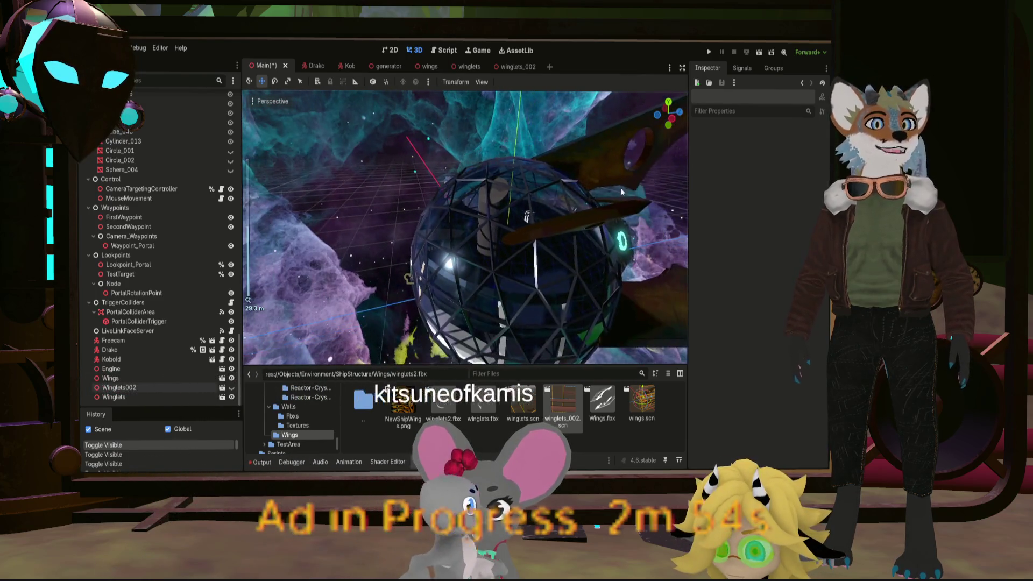
pyautogui.scroll(-3)
pyautogui.moveTo(587, 170); pyautogui.dragTo(478, 172)
pyautogui.scroll(-3)
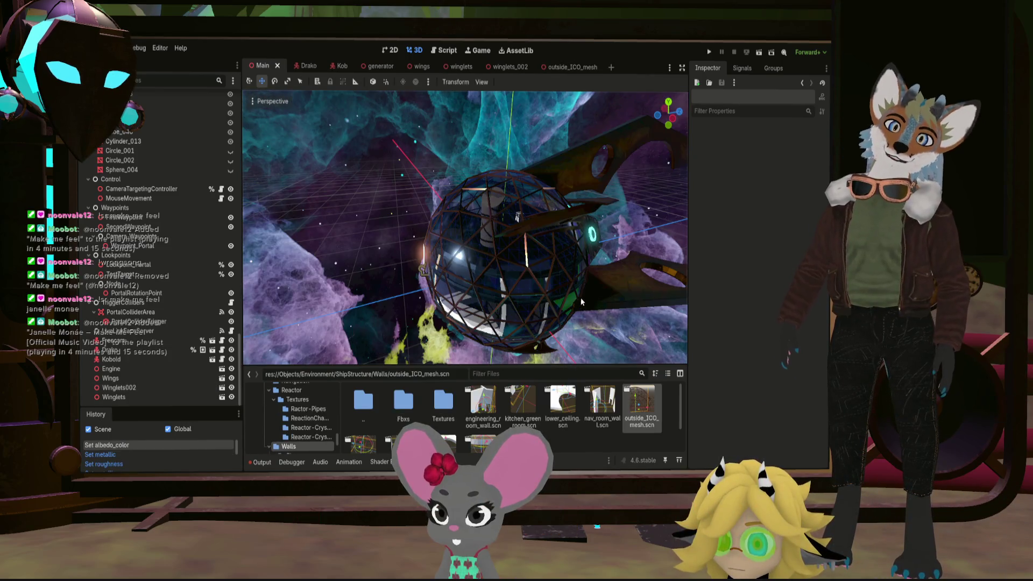
pyautogui.moveTo(409, 279); pyautogui.dragTo(519, 246)
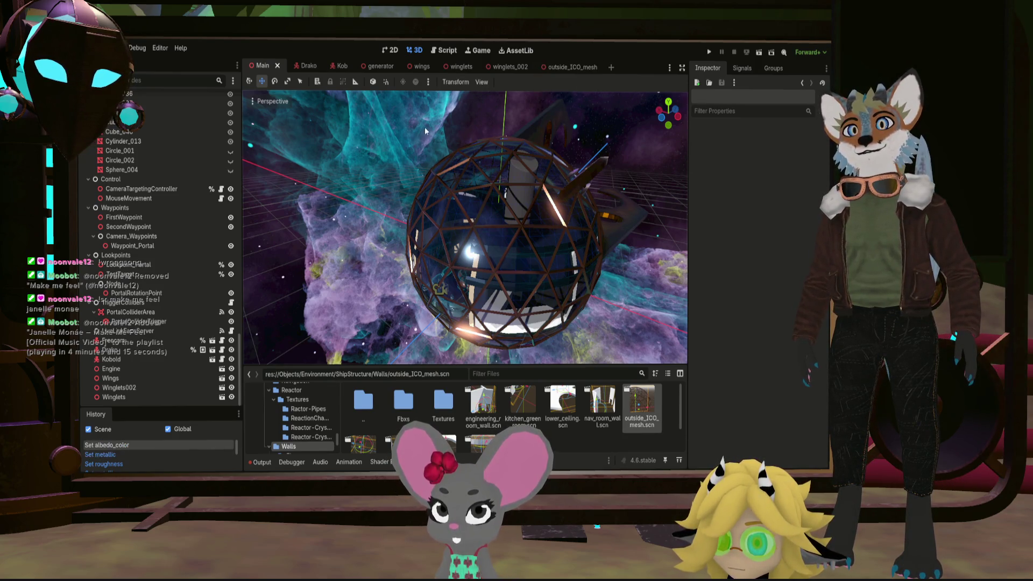
pyautogui.click(557, 69)
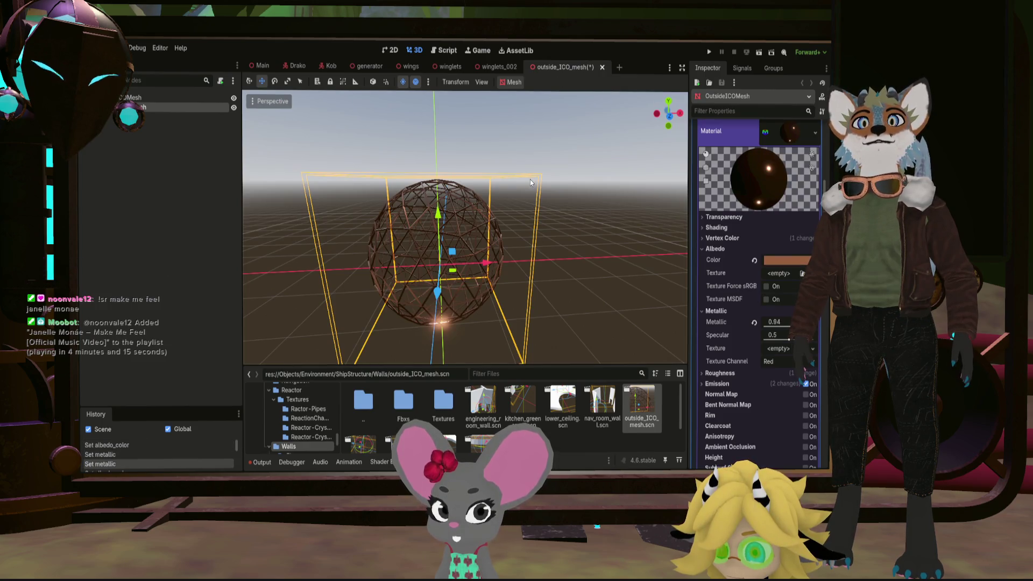
# Undo the copper colour on the dome frame, save outside_ICO_mesh, and check it in Main
pyautogui.hotkey('ctrl', 'z')
pyautogui.hotkey('ctrl', 'z')
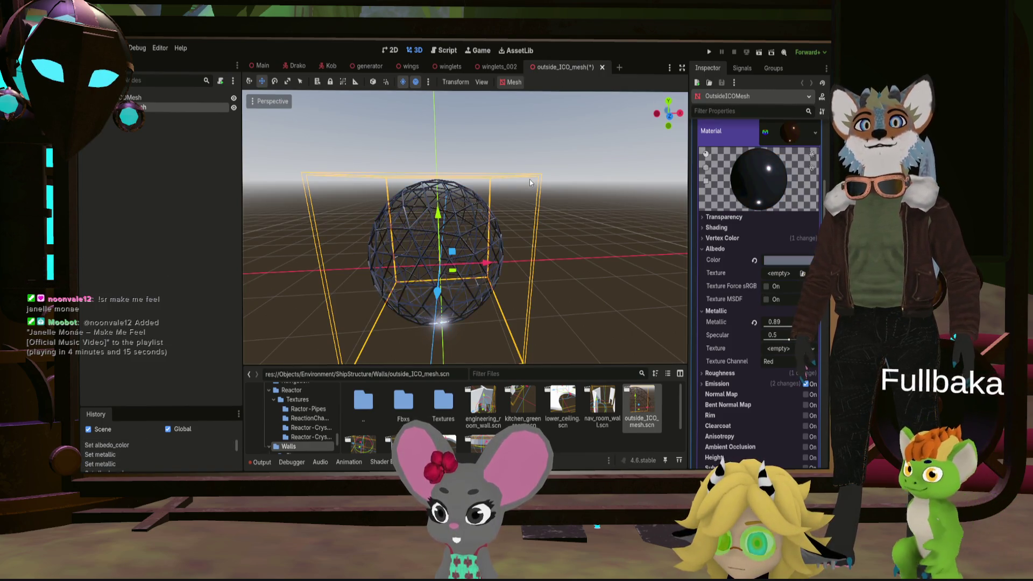
pyautogui.hotkey('ctrl', 's')
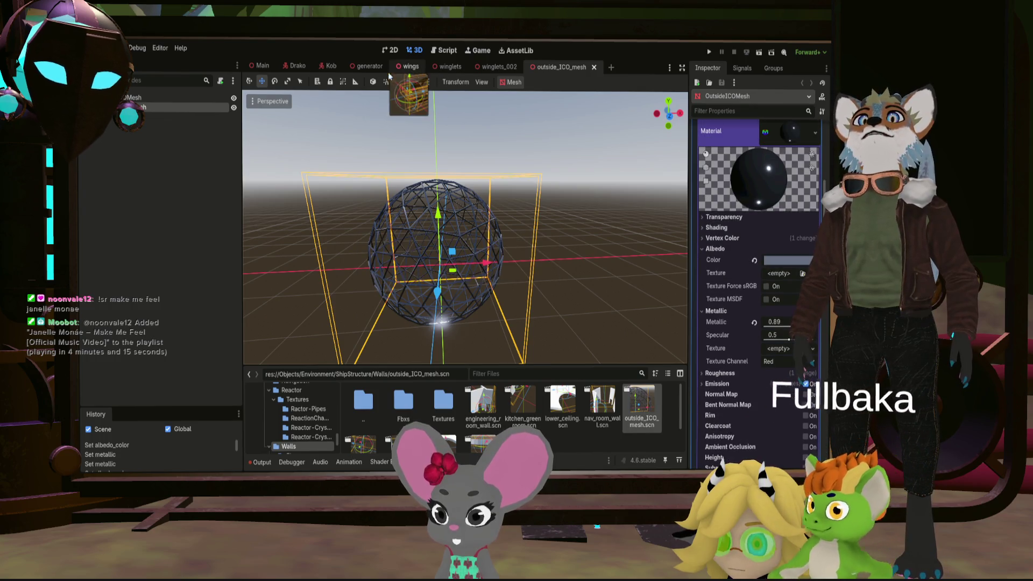
pyautogui.click(262, 66)
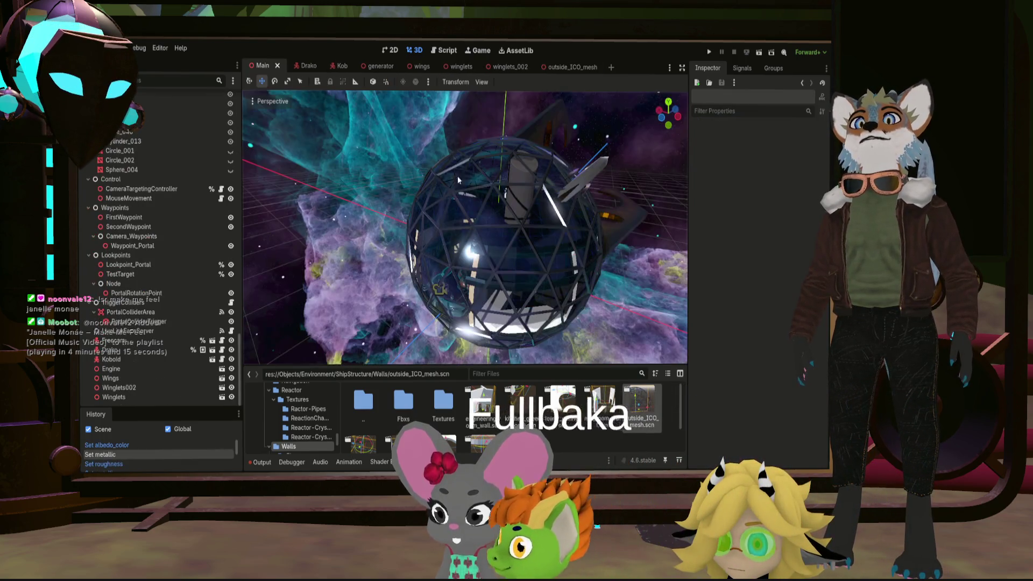
pyautogui.moveTo(475, 218); pyautogui.dragTo(495, 151)
pyautogui.hotkey('ctrl', 'z')
pyautogui.scroll(-3)
pyautogui.scroll(3)
pyautogui.scroll(3)
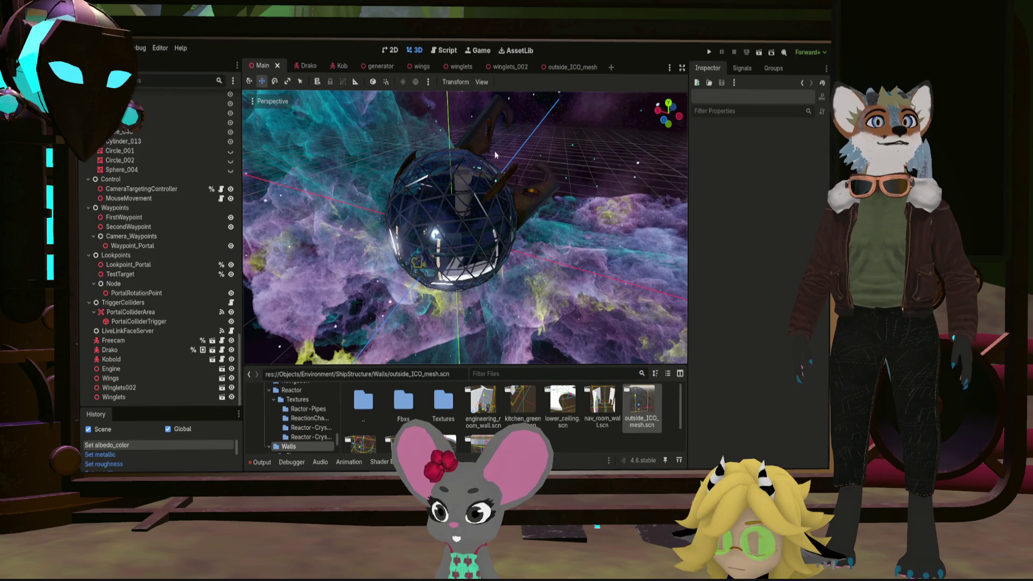
# Give the outside_ICO_mesh frame a pale grey albedo with Metallic 1.0, save, and view it in Main
pyautogui.click(569, 67)
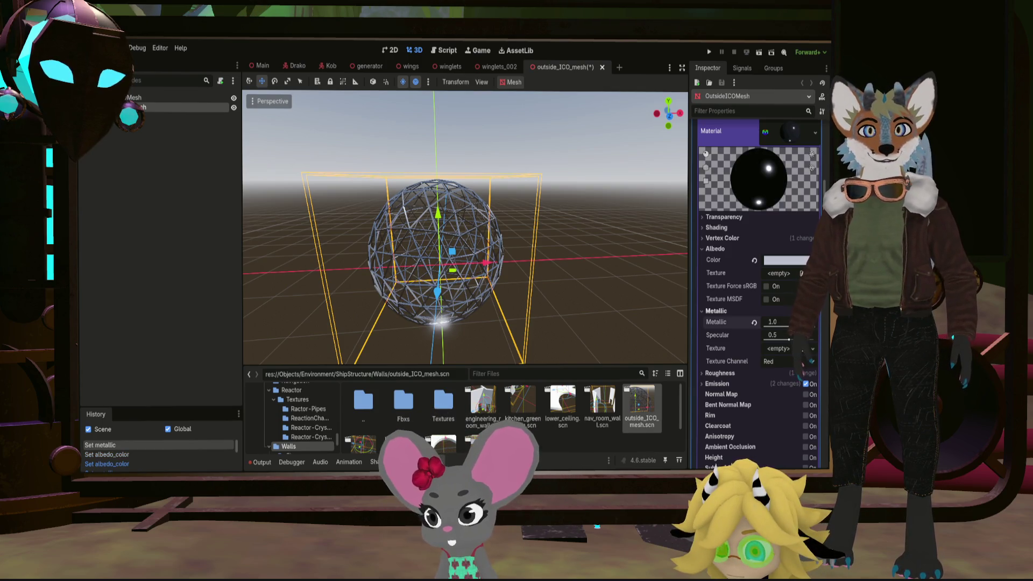
pyautogui.scroll(3)
pyautogui.scroll(-3)
pyautogui.scroll(3)
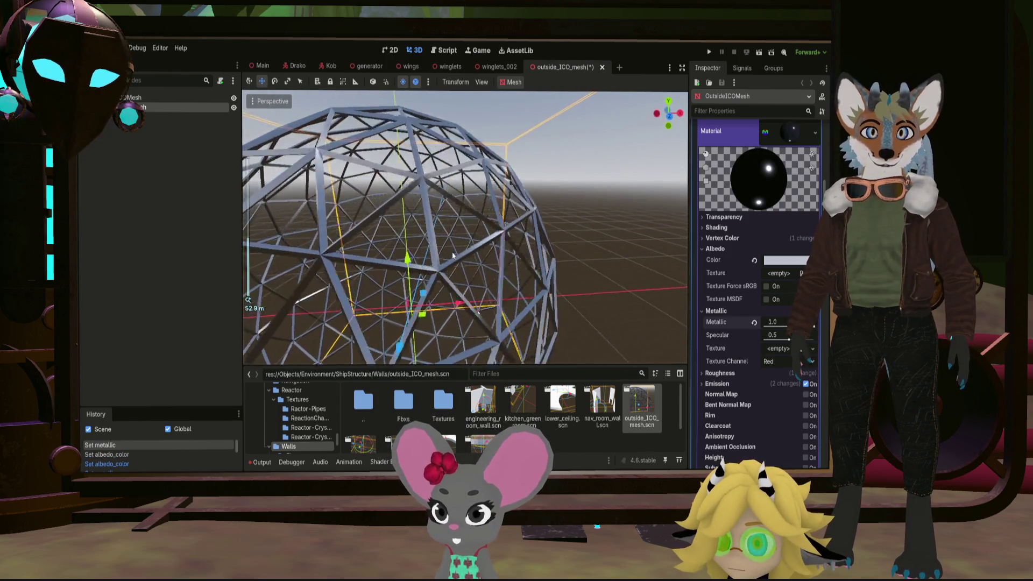
pyautogui.scroll(-3)
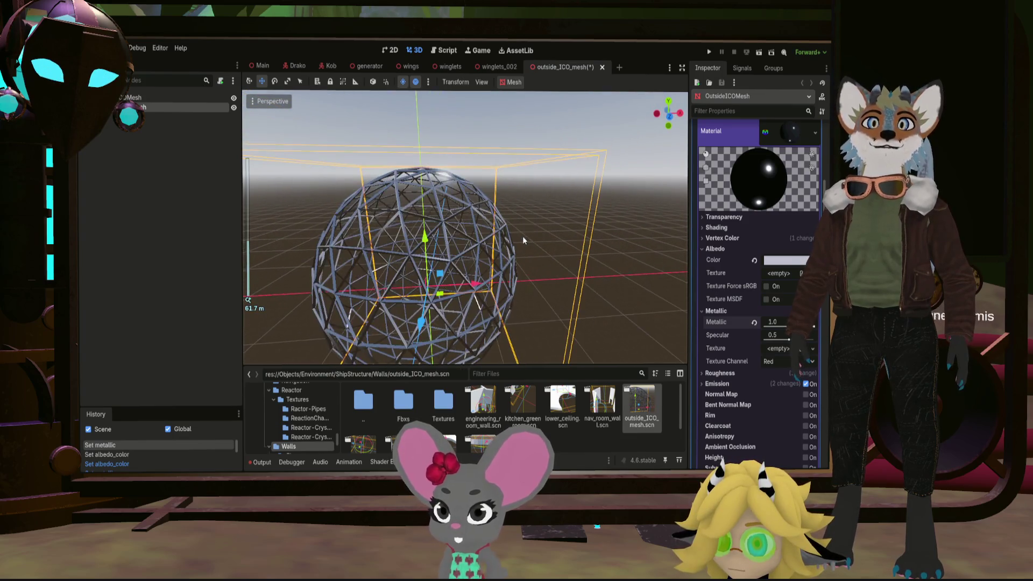
pyautogui.hotkey('ctrl', 's')
pyautogui.click(262, 66)
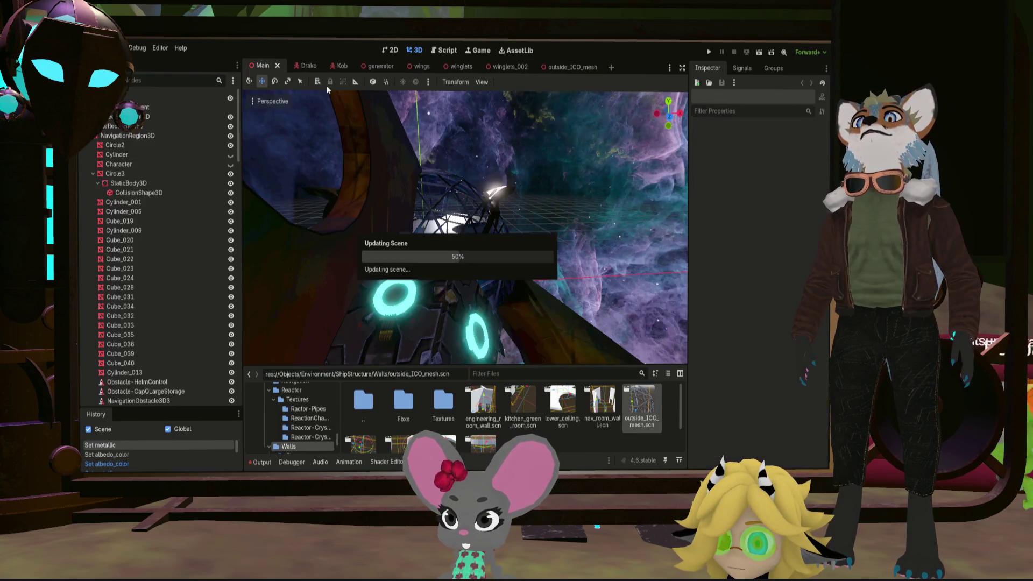
pyautogui.moveTo(435, 162); pyautogui.dragTo(598, 161)
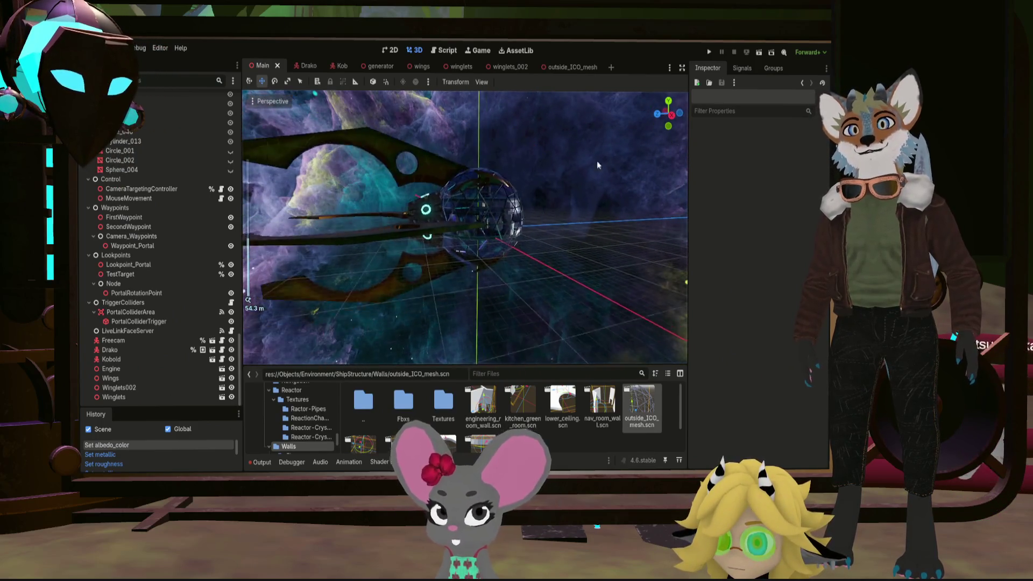
# Orbit around the ship and dome from several angles, then switch to the winglets_002 scene
pyautogui.scroll(-3)
pyautogui.moveTo(526, 175); pyautogui.dragTo(400, 196)
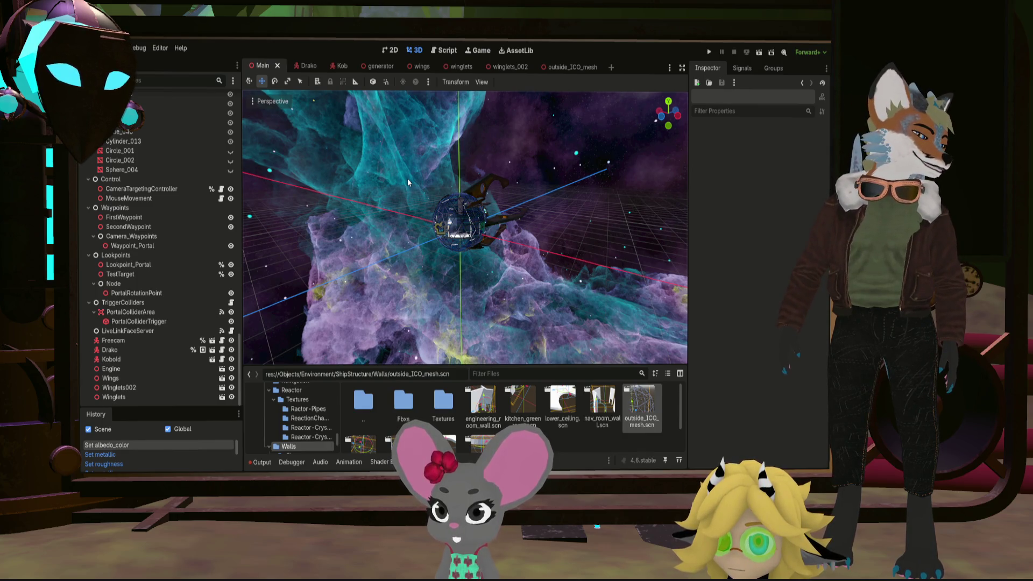
pyautogui.scroll(3)
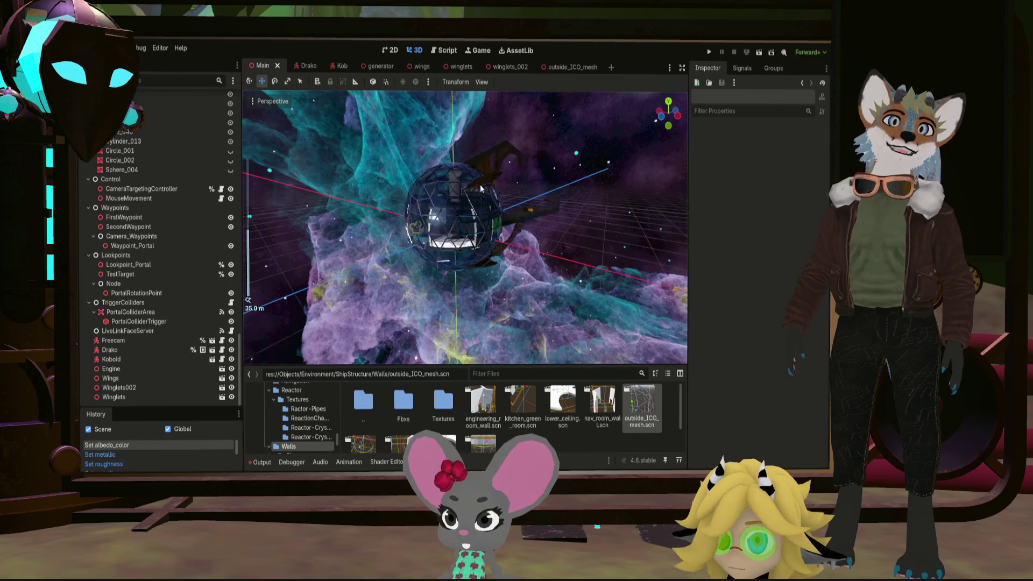
pyautogui.moveTo(509, 111); pyautogui.dragTo(489, 179)
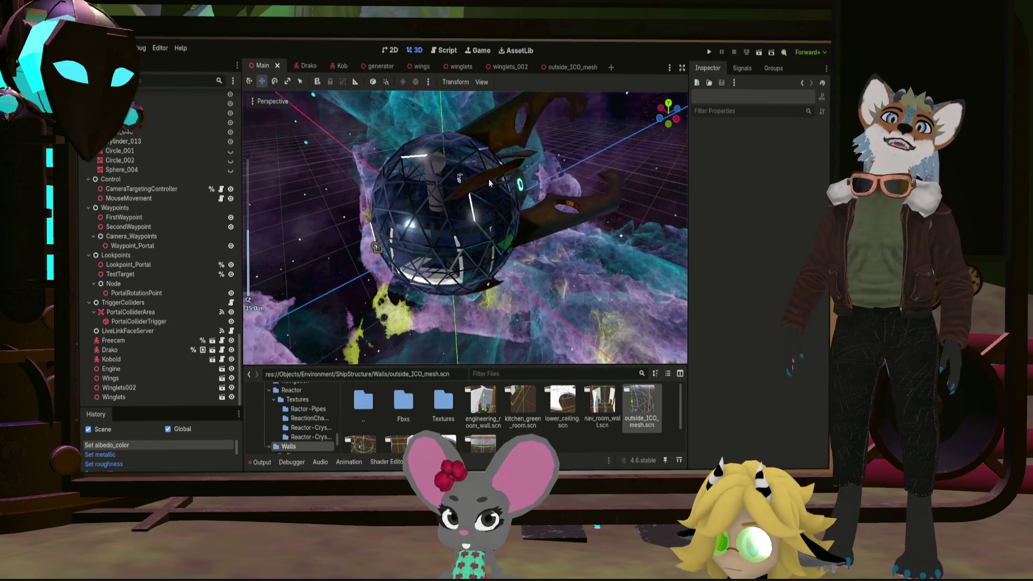
pyautogui.scroll(3)
pyautogui.scroll(-3)
pyautogui.moveTo(430, 210); pyautogui.dragTo(537, 141)
pyautogui.scroll(-3)
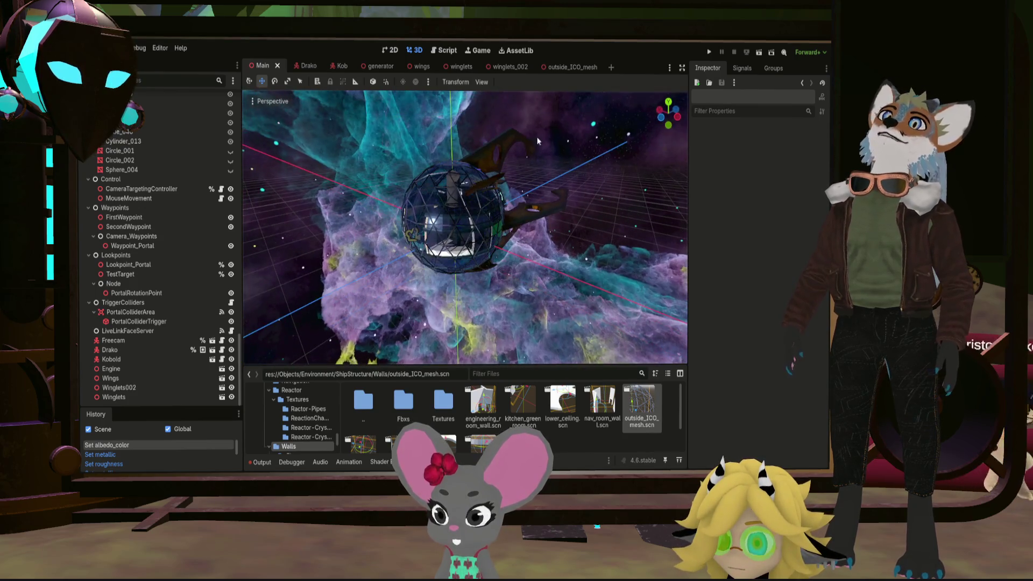
pyautogui.click(513, 67)
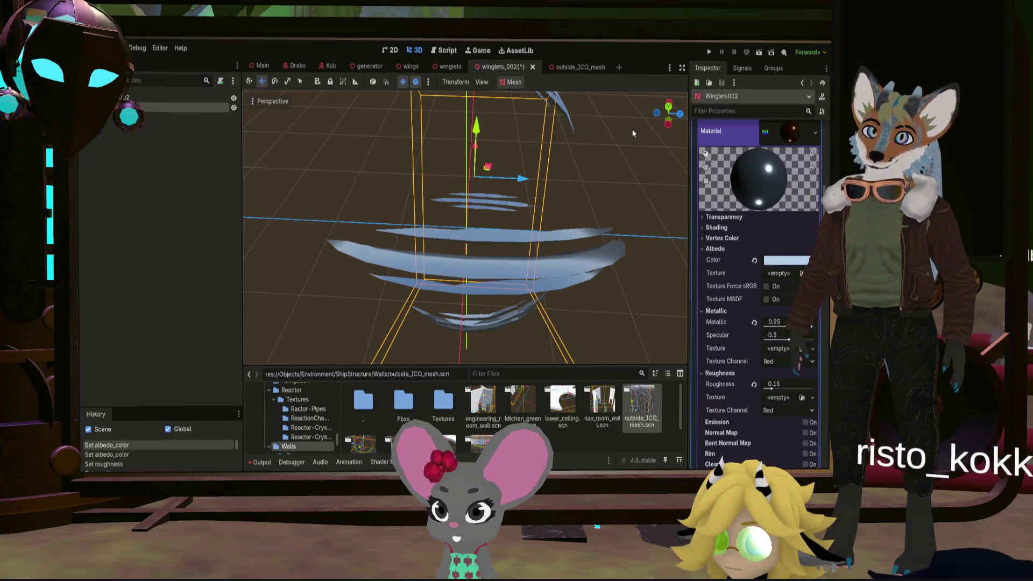
# Save the winglets_002 scene and return to the Main scene, viewing the front of the hub
pyautogui.hotkey('ctrl', 's')
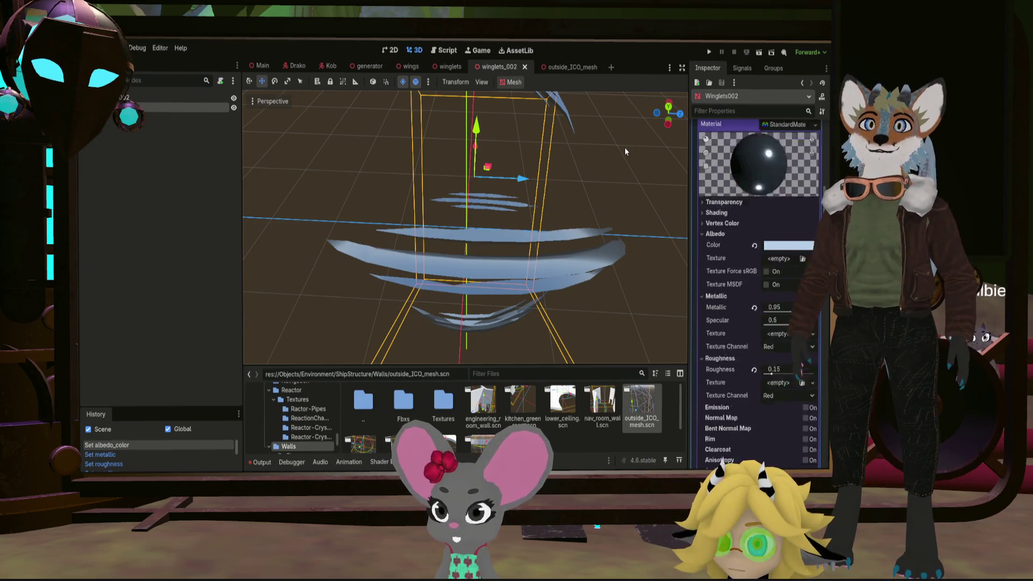
pyautogui.click(262, 65)
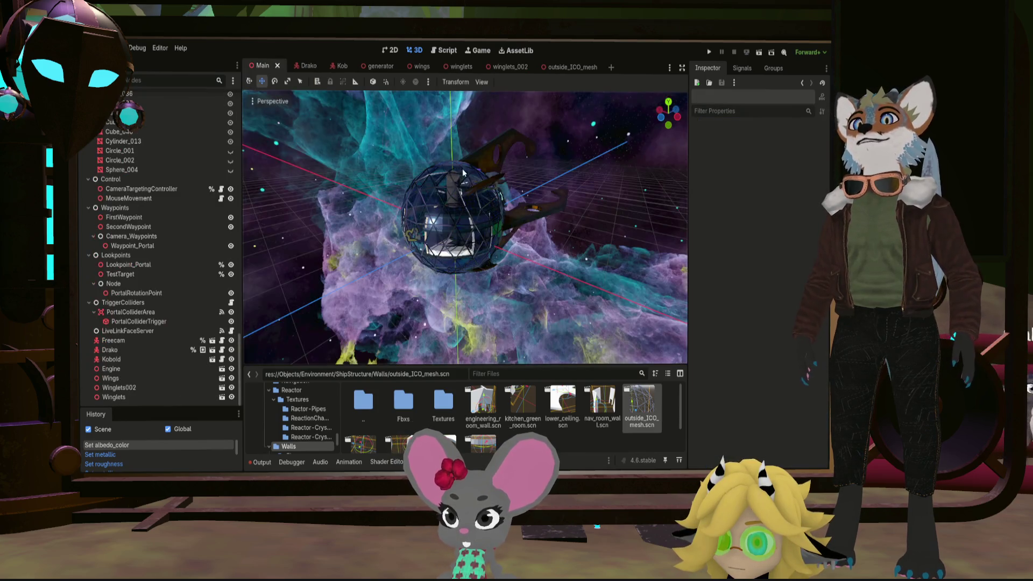
pyautogui.moveTo(461, 184); pyautogui.dragTo(435, 121)
pyautogui.scroll(-3)
pyautogui.scroll(3)
pyautogui.scroll(3)
pyautogui.scroll(3)
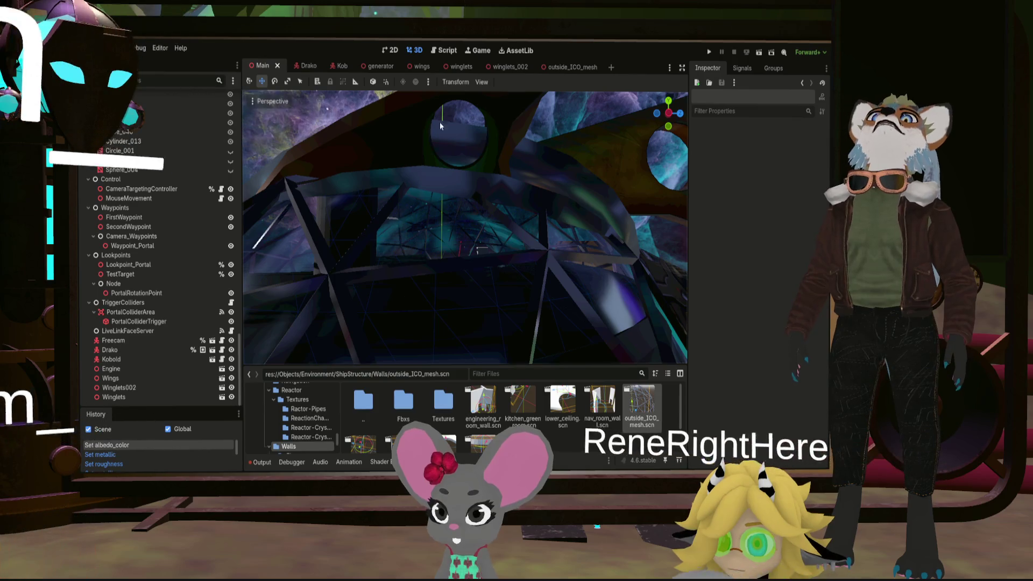
pyautogui.scroll(-3)
# Hide the Winglets node and inspect the dome without its fins
pyautogui.moveTo(437, 155); pyautogui.dragTo(444, 207)
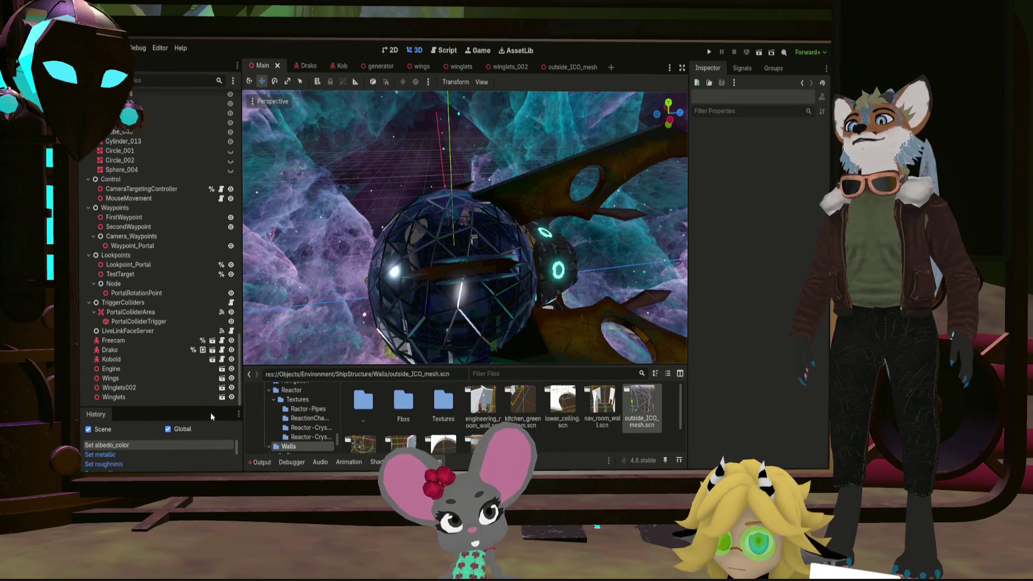
pyautogui.click(231, 398)
pyautogui.scroll(-3)
pyautogui.moveTo(490, 193); pyautogui.dragTo(577, 238)
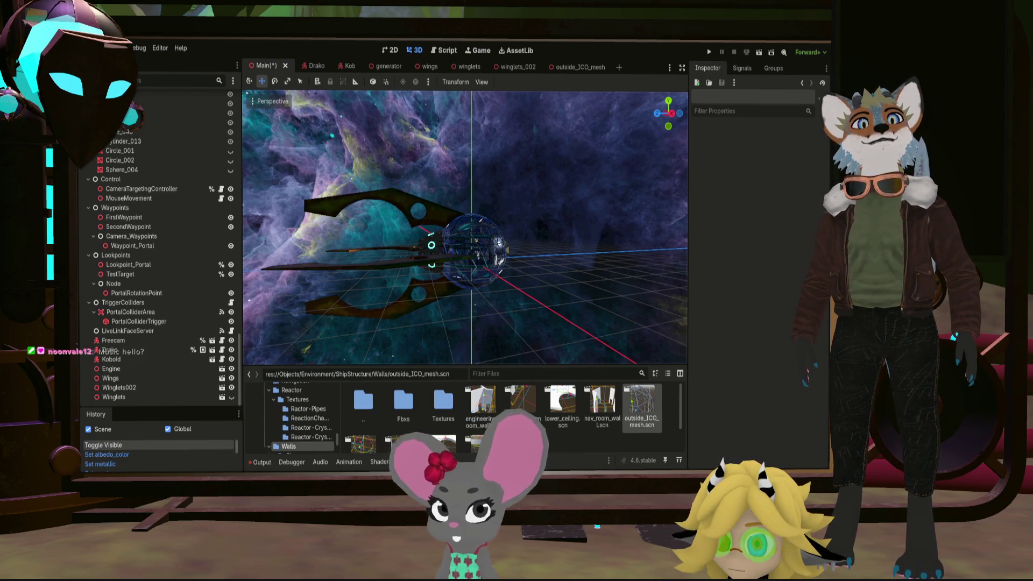
pyautogui.moveTo(513, 187); pyautogui.dragTo(623, 224)
pyautogui.scroll(3)
pyautogui.scroll(-3)
pyautogui.scroll(-3)
pyautogui.scroll(3)
pyautogui.scroll(3)
pyautogui.moveTo(468, 243); pyautogui.dragTo(508, 301)
pyautogui.scroll(3)
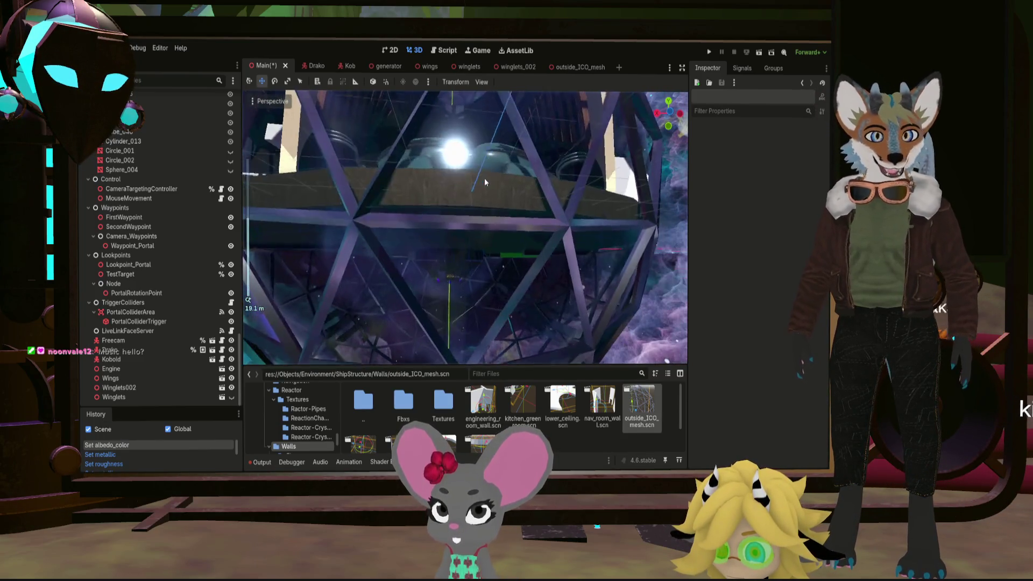
pyautogui.moveTo(486, 198); pyautogui.dragTo(443, 253)
pyautogui.scroll(3)
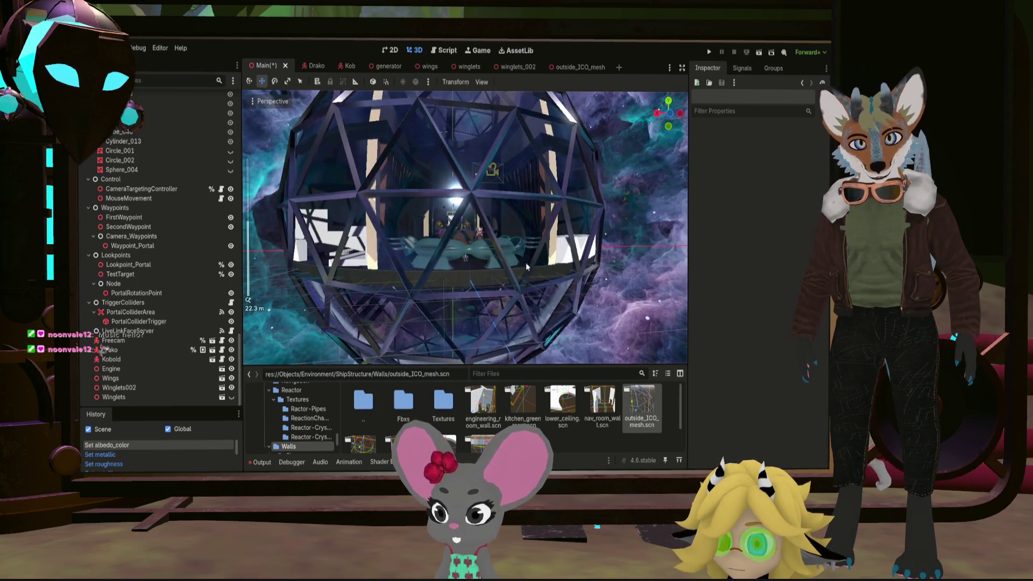
pyautogui.scroll(-3)
pyautogui.moveTo(577, 315); pyautogui.dragTo(374, 192)
pyautogui.scroll(-3)
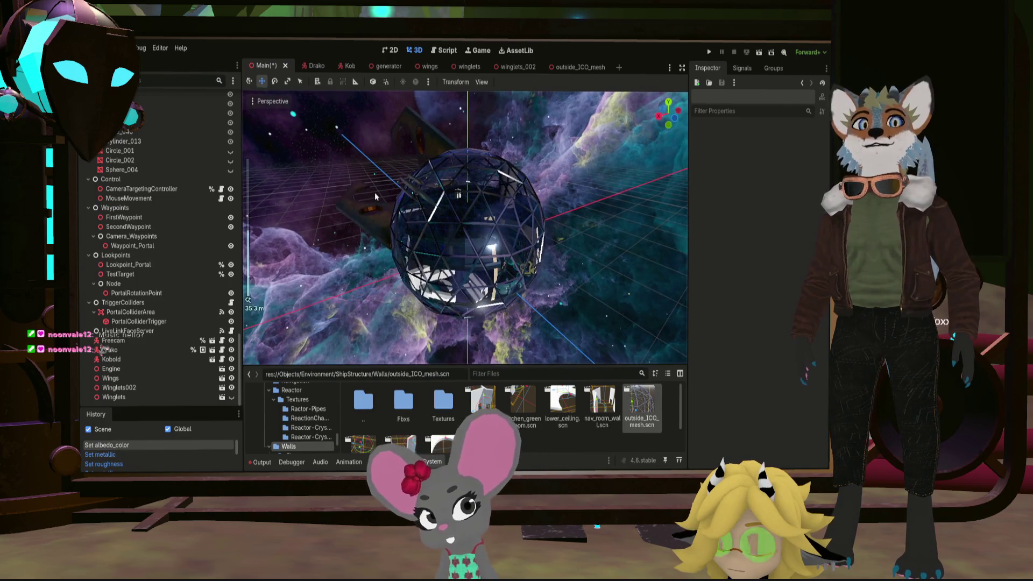
pyautogui.moveTo(453, 195); pyautogui.dragTo(284, 194)
pyautogui.moveTo(409, 177); pyautogui.dragTo(502, 182)
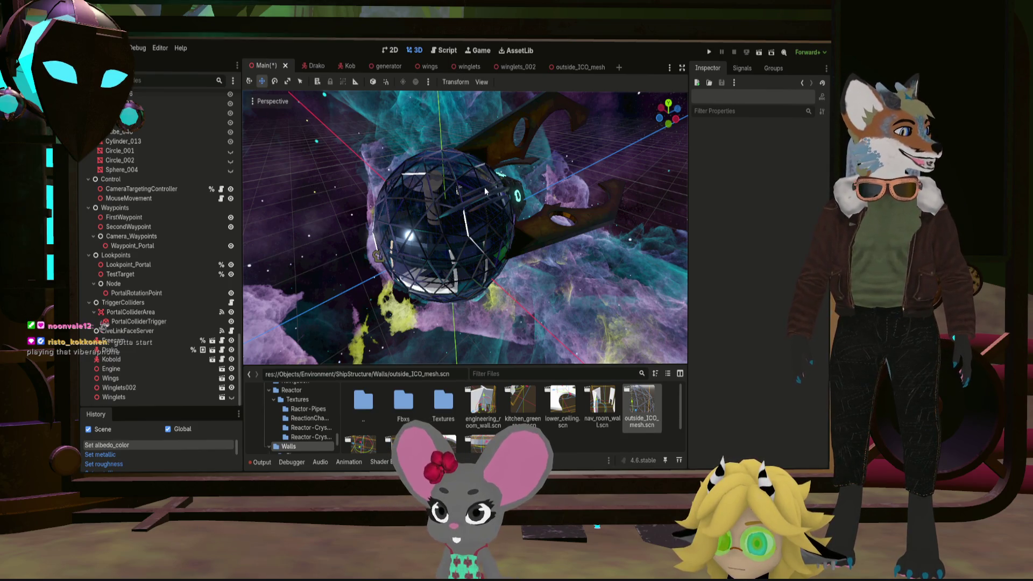
pyautogui.moveTo(505, 162); pyautogui.dragTo(487, 203)
pyautogui.scroll(-3)
pyautogui.moveTo(507, 250); pyautogui.dragTo(534, 337)
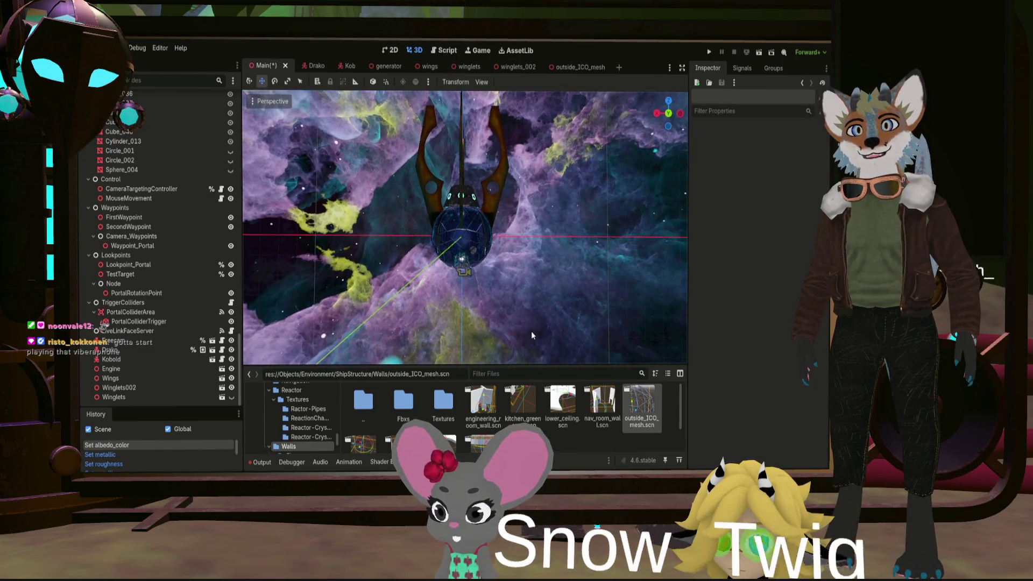
pyautogui.scroll(3)
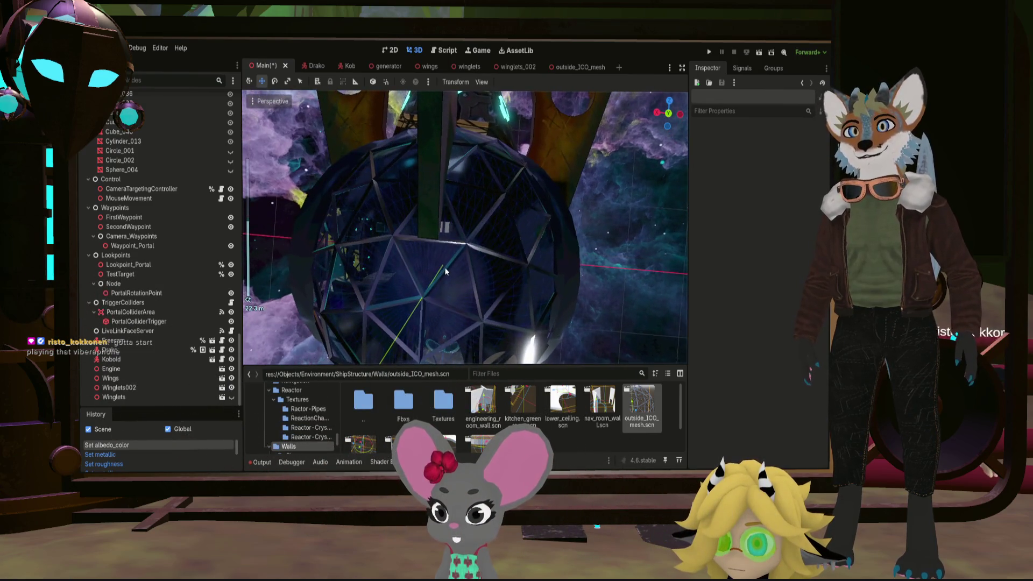